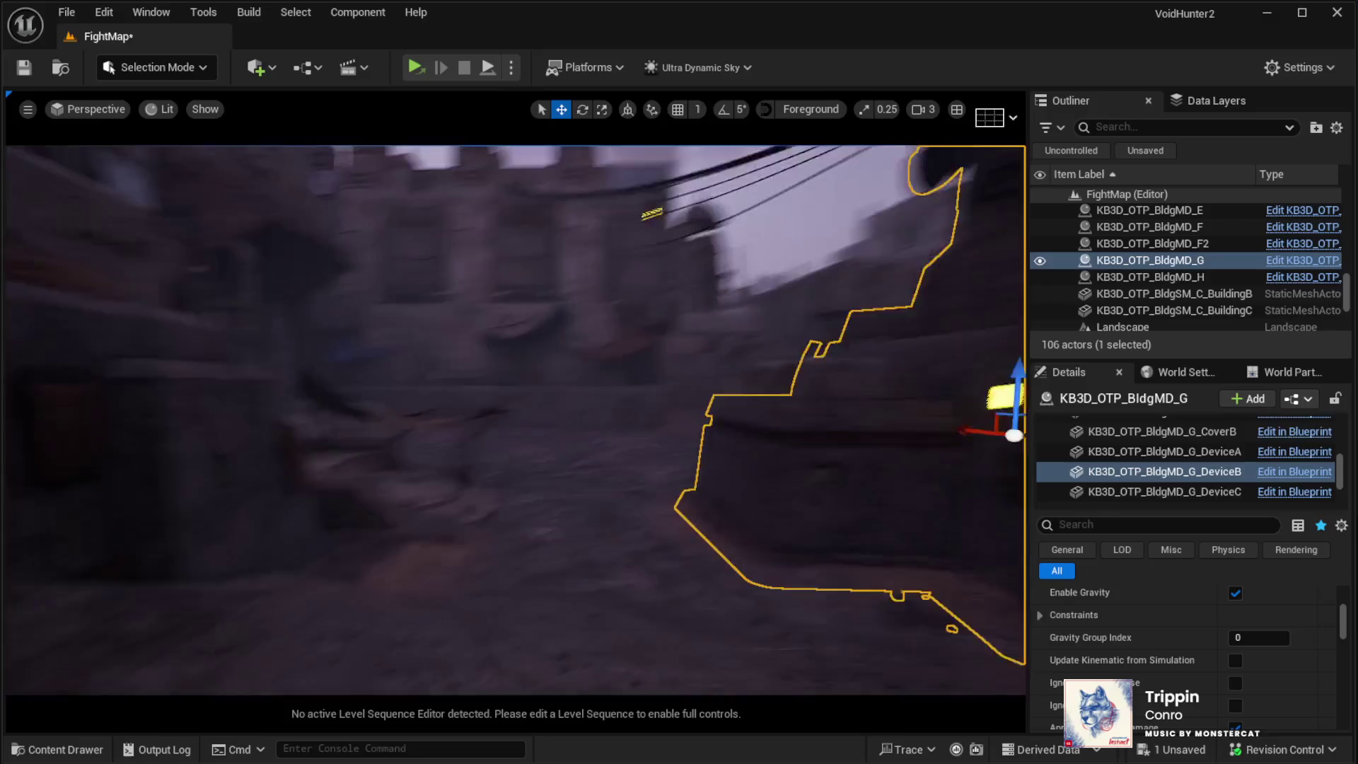
Step: Select the FightMap Sky and set its Time Of Day to 1100 for bright daylight
{"action": "scroll", "coordinate": [1181, 260], "scroll_direction": "up", "scroll_amount": 2}
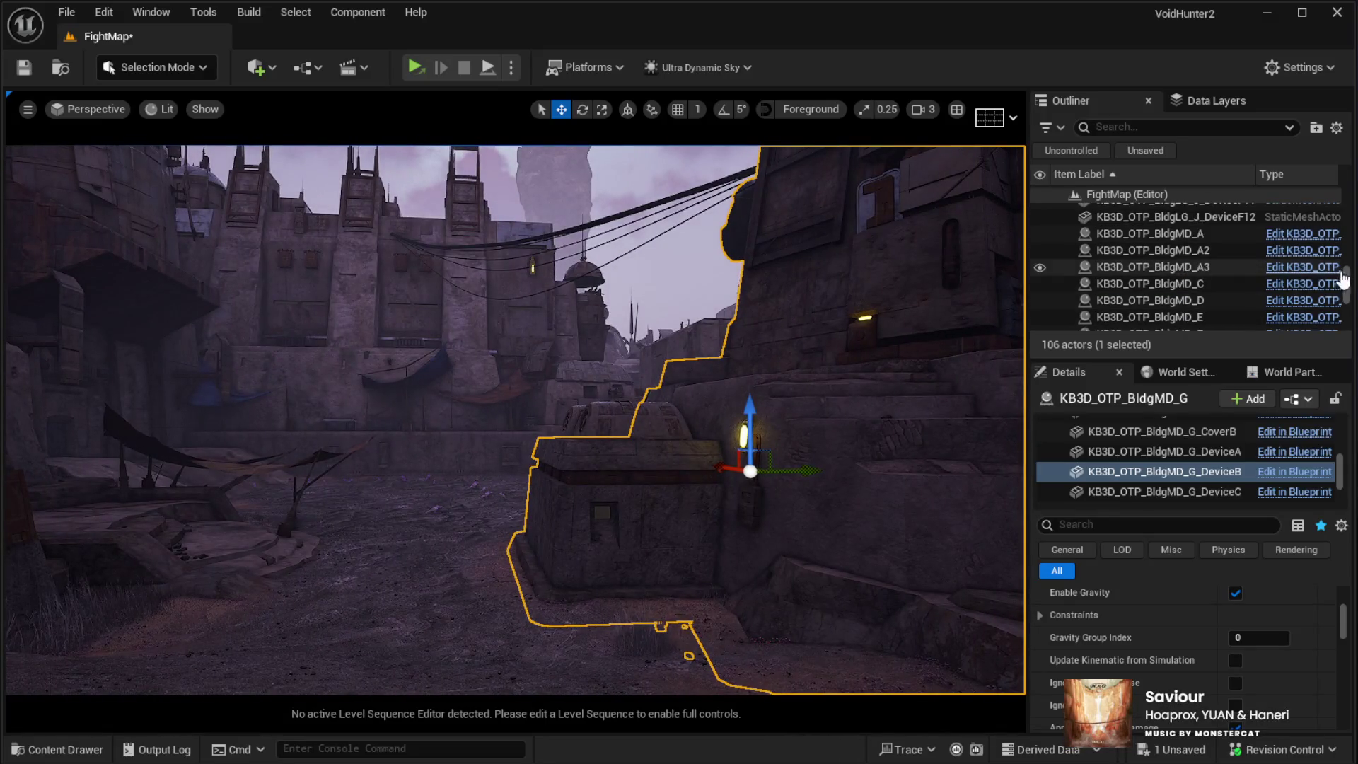
{"action": "scroll", "coordinate": [1182, 262], "scroll_direction": "up", "scroll_amount": 10}
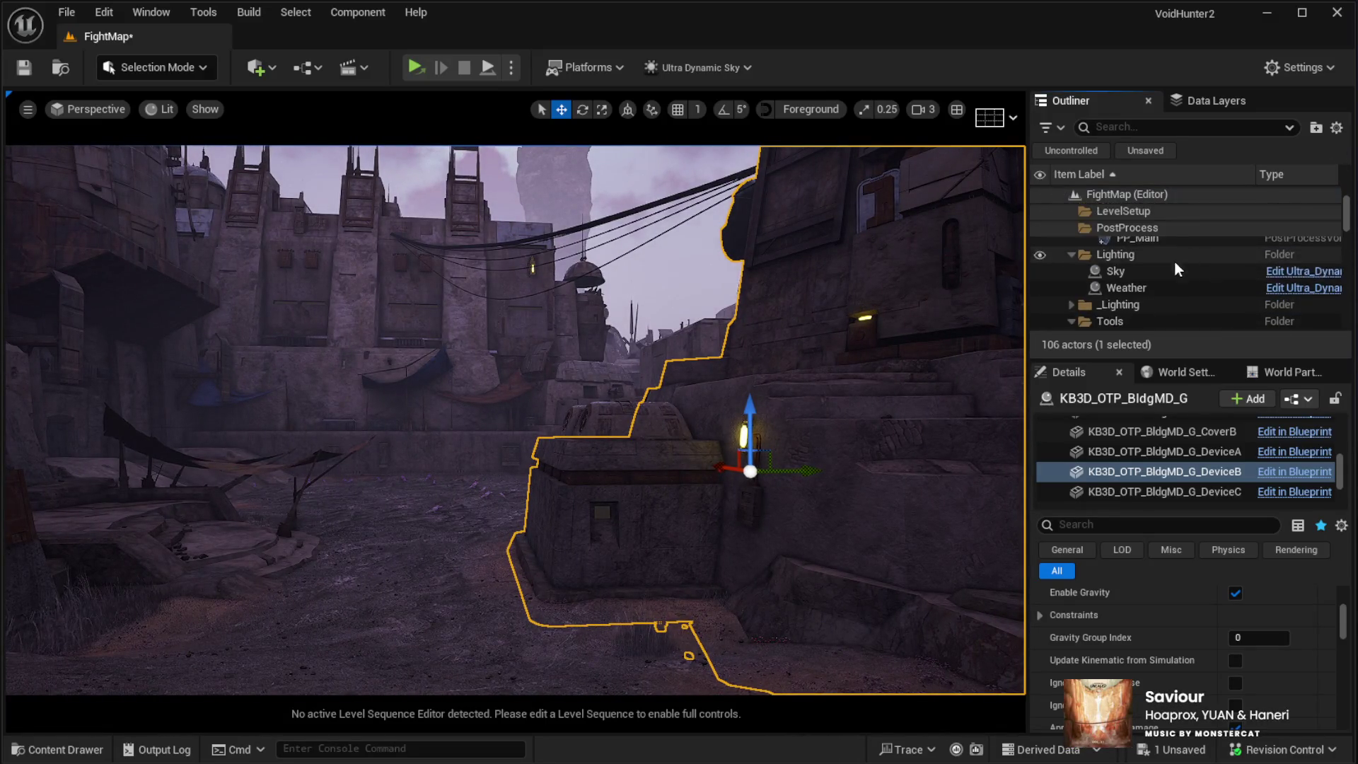
{"action": "left_click", "coordinate": [1142, 272]}
{"action": "scroll", "coordinate": [1261, 656], "scroll_direction": "up", "scroll_amount": 5}
{"action": "left_click", "coordinate": [1079, 615]}
{"action": "type", "text": "1100"}
{"action": "key", "text": "Return"}
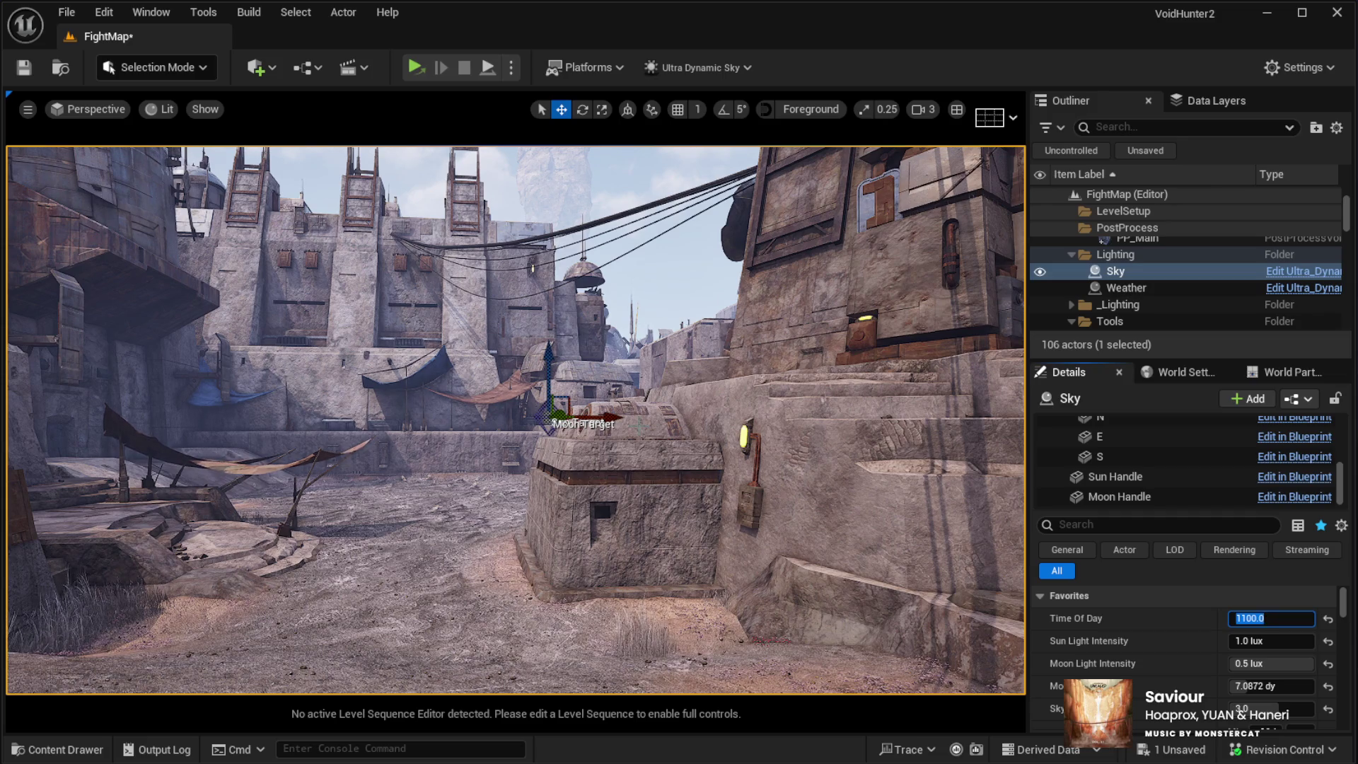
{"action": "left_click", "coordinate": [66, 12]}
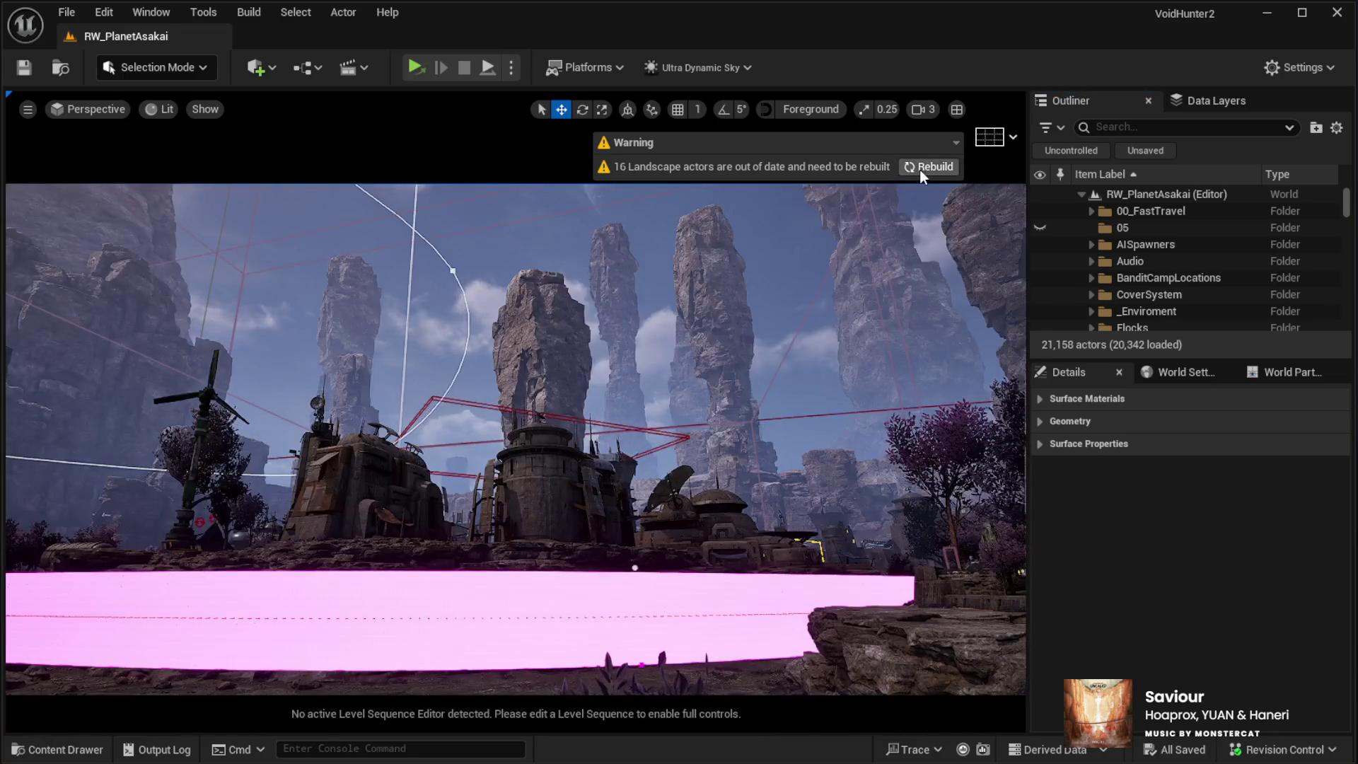
Step: Rebuild the out-of-date landscape actors in the newly loaded RW_PlanetAsakai level
{"action": "left_click", "coordinate": [921, 171]}
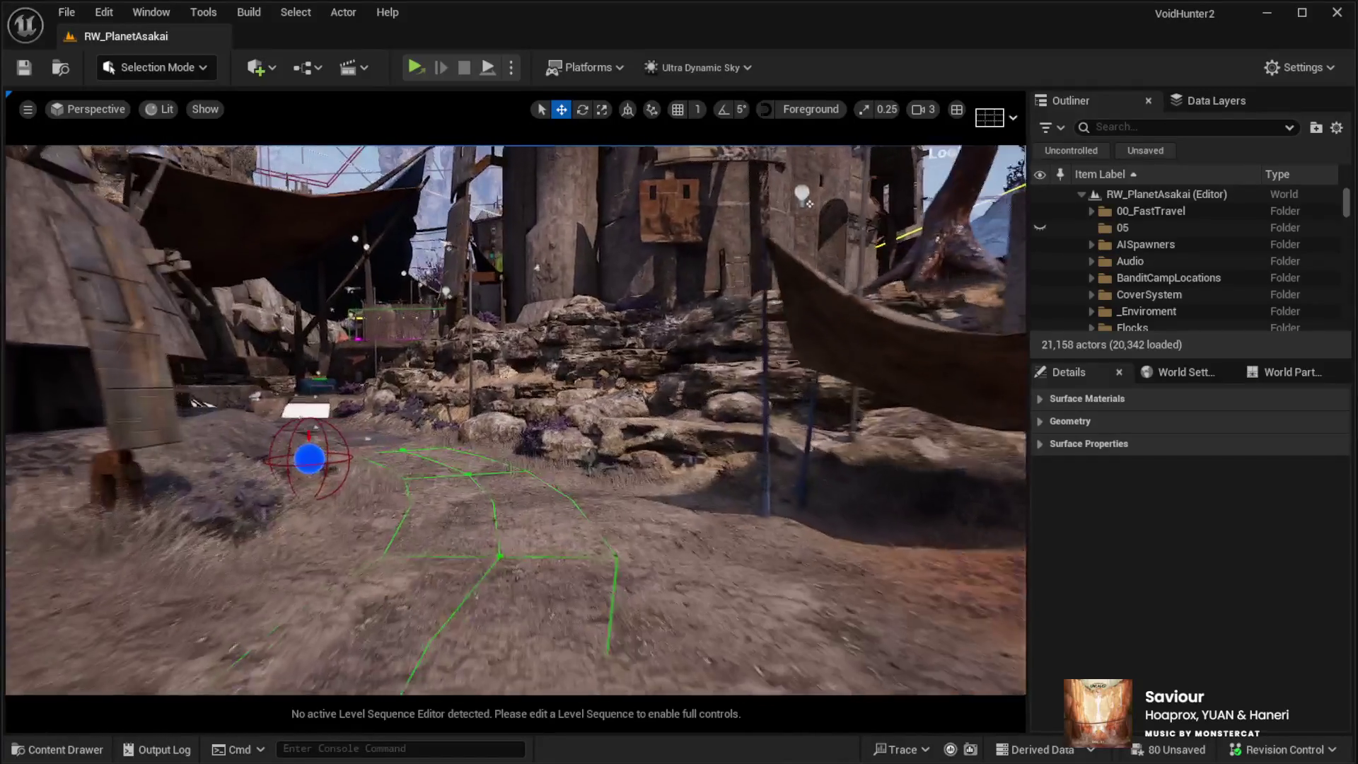
{"action": "scroll", "coordinate": [1146, 261], "scroll_direction": "down", "scroll_amount": 5}
Step: Expand the Lighting folder, select _Sky, then inspect the Light_C_12 spotlight near the tower
{"action": "double_click", "coordinate": [1174, 273]}
{"action": "scroll", "coordinate": [1176, 276], "scroll_direction": "down", "scroll_amount": 2}
{"action": "left_click", "coordinate": [1154, 230]}
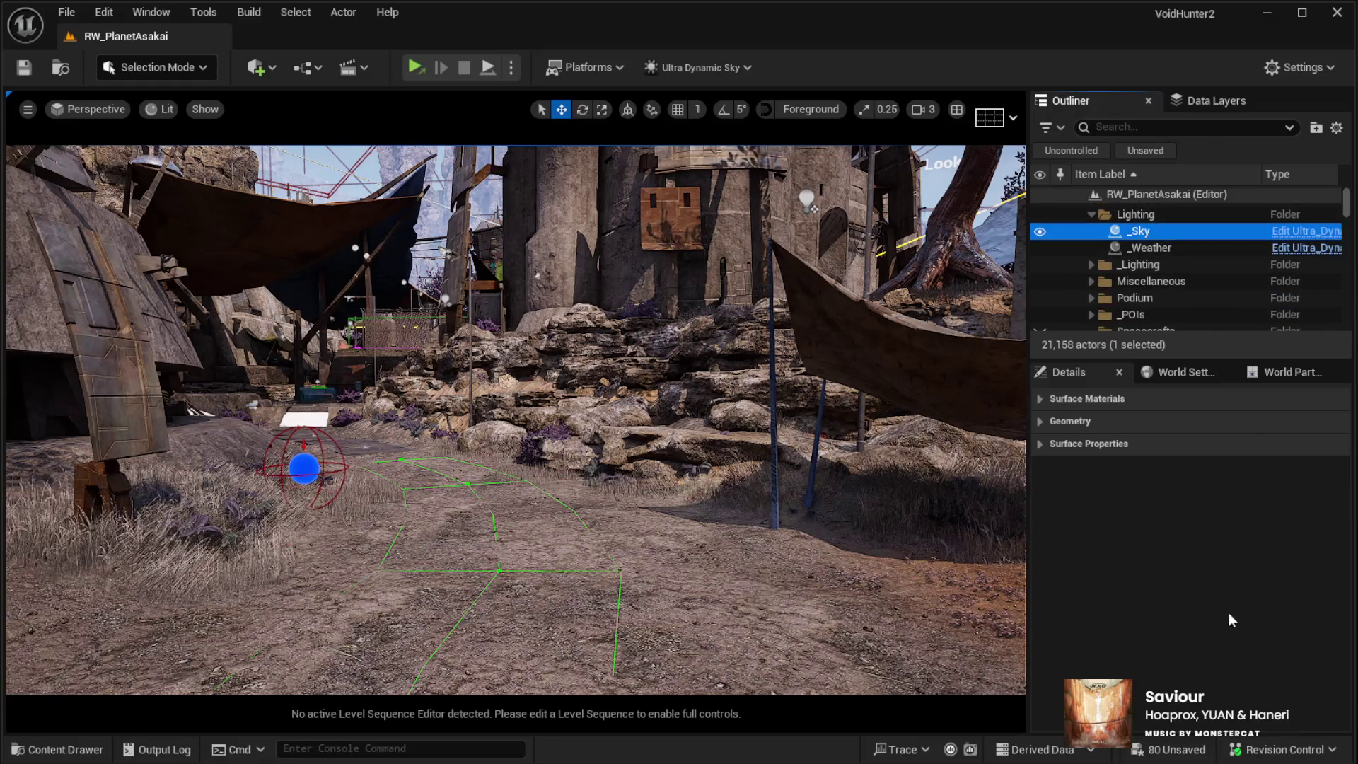
{"action": "scroll", "coordinate": [1177, 638], "scroll_direction": "down", "scroll_amount": 10}
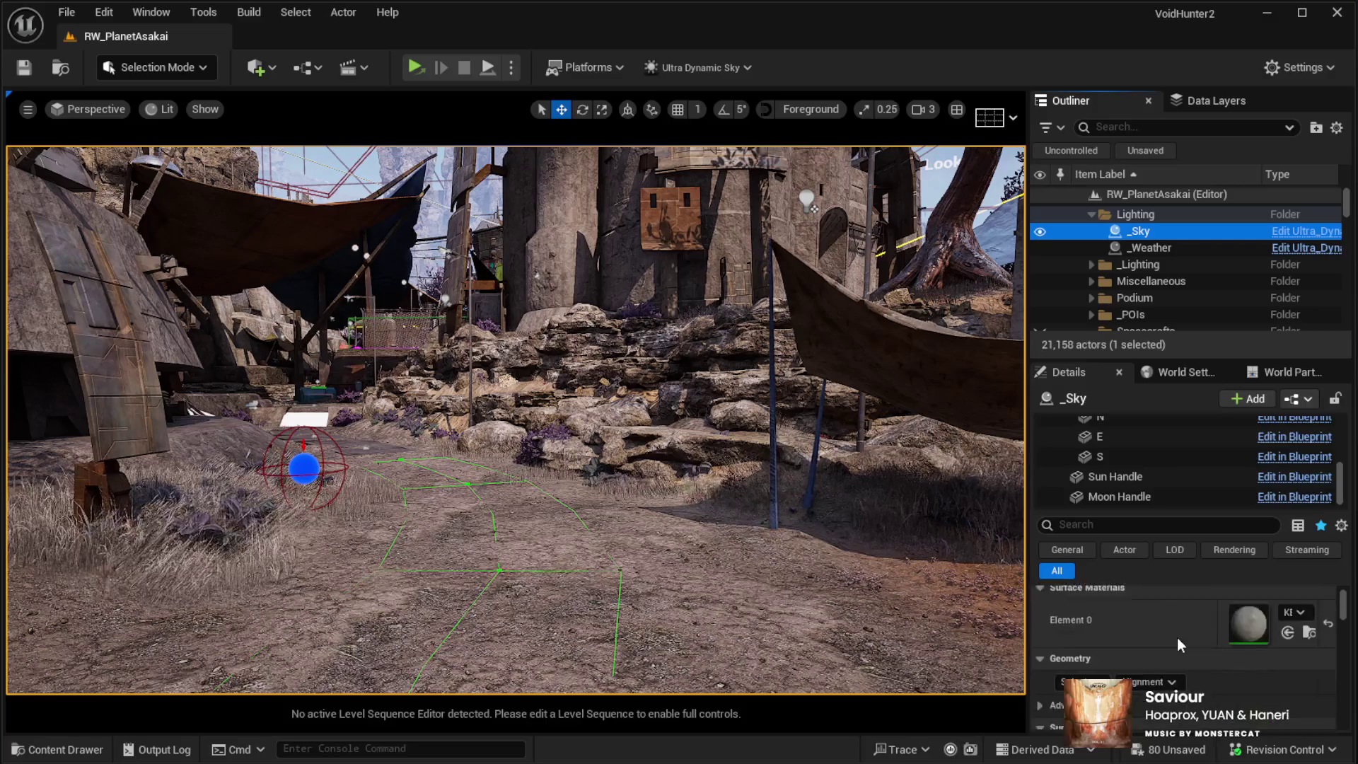
{"action": "scroll", "coordinate": [1180, 648], "scroll_direction": "down", "scroll_amount": 3}
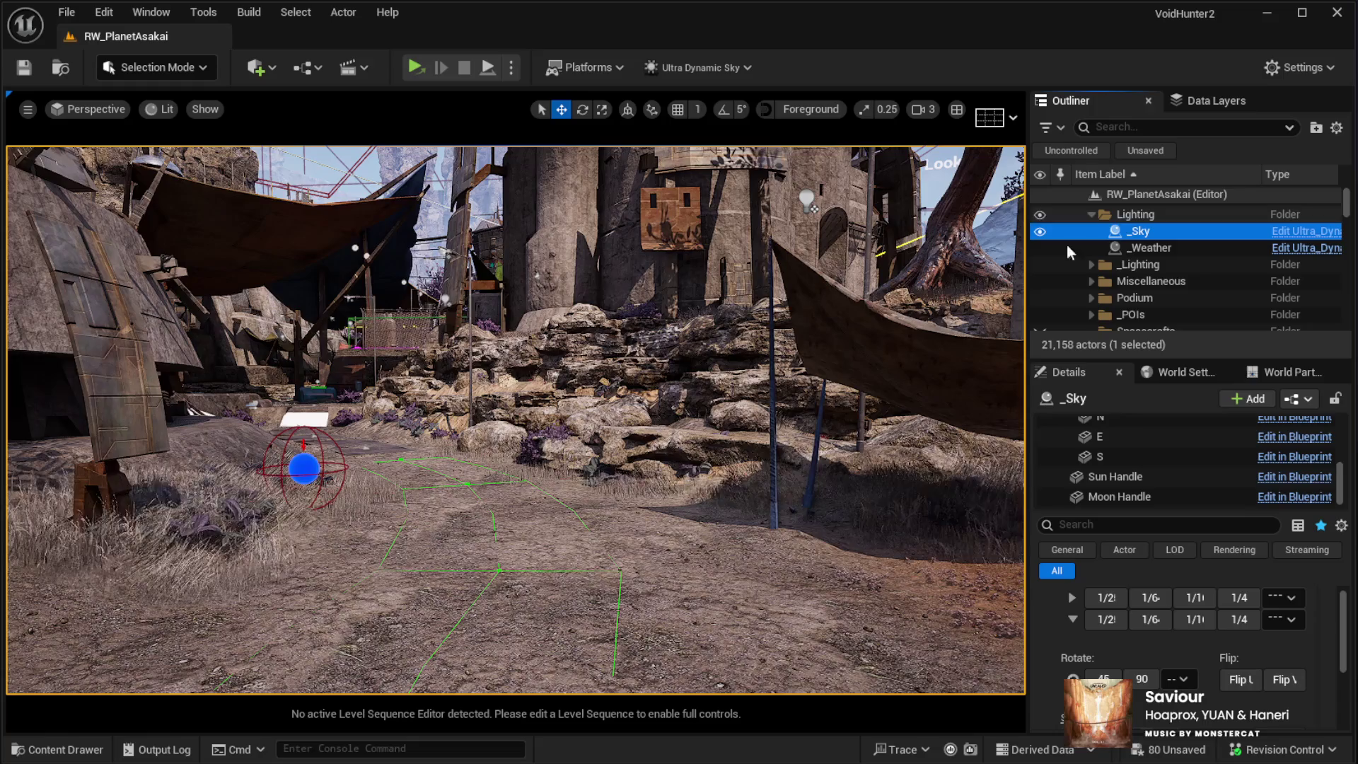
{"action": "left_click_drag", "start_coordinate": [707, 353], "coordinate": [707, 304]}
{"action": "left_click", "coordinate": [764, 280]}
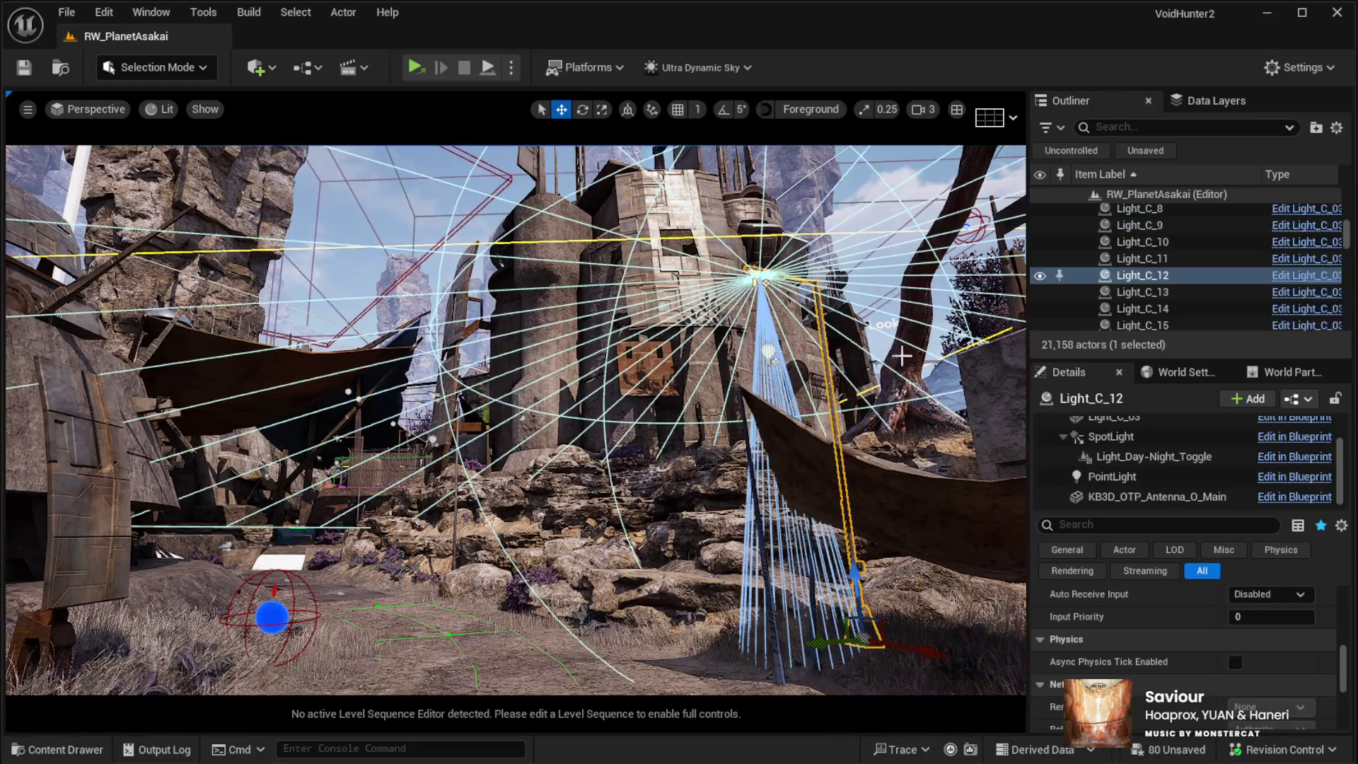
Step: Reselect _Sky and tick Animate Time Of Day for one-minute day and night lengths
{"action": "scroll", "coordinate": [1135, 290], "scroll_direction": "down", "scroll_amount": 5}
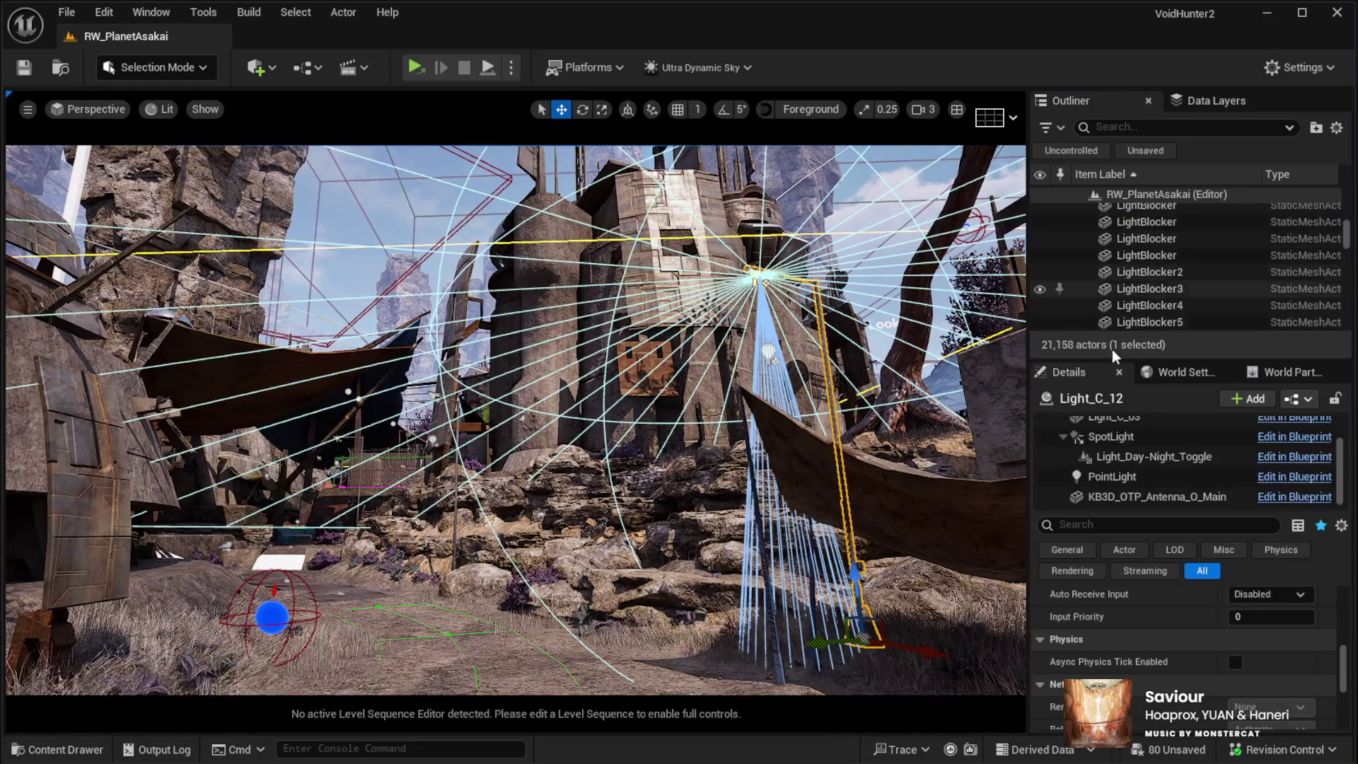
{"action": "scroll", "coordinate": [1139, 300], "scroll_direction": "up", "scroll_amount": 15}
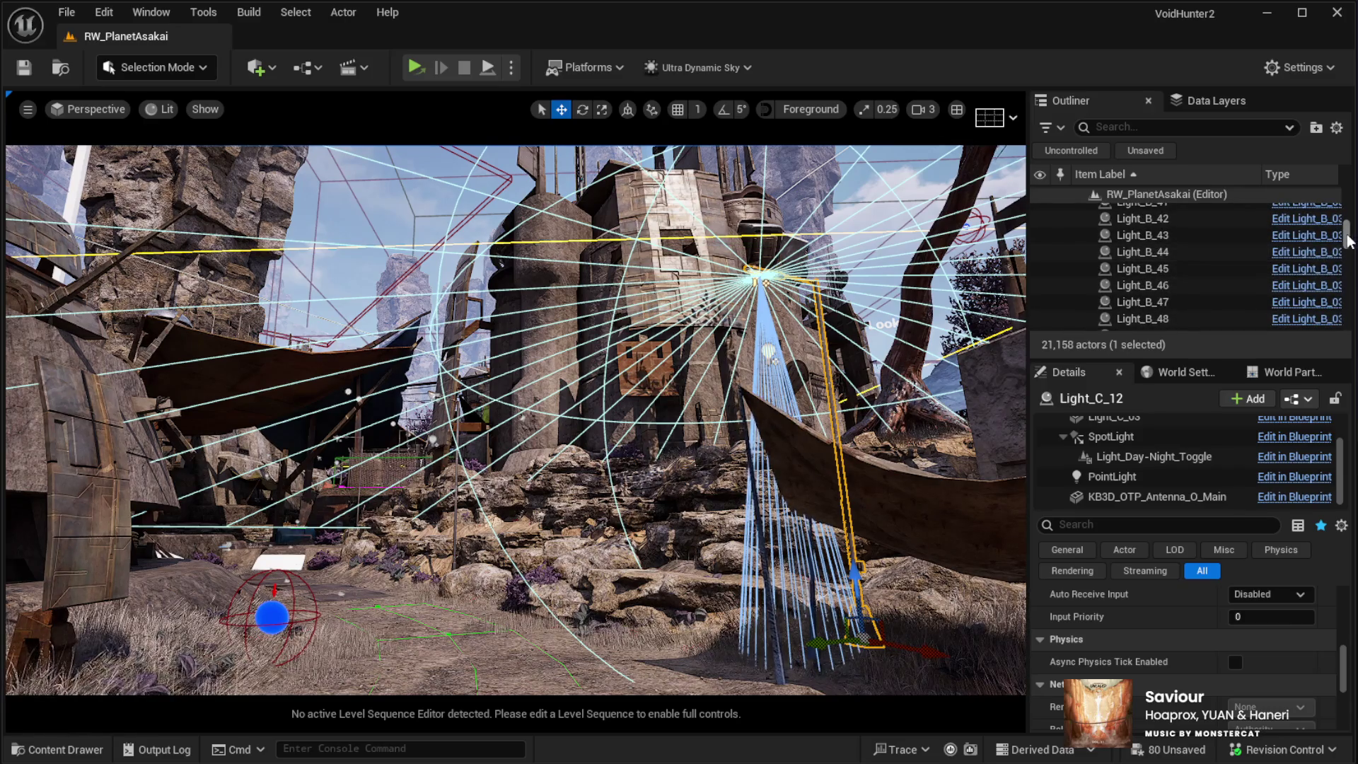
{"action": "scroll", "coordinate": [1177, 236], "scroll_direction": "down", "scroll_amount": 4}
{"action": "left_click", "coordinate": [1138, 233]}
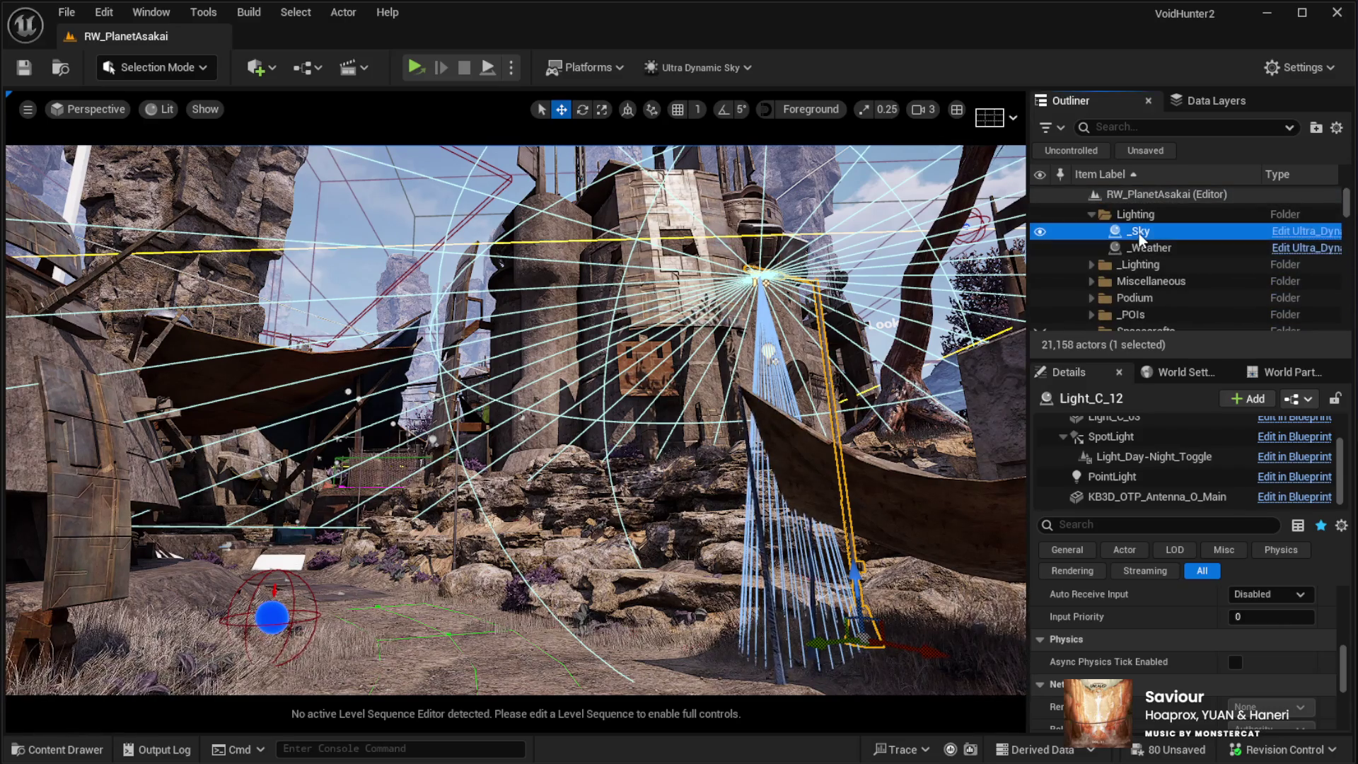
{"action": "scroll", "coordinate": [1168, 622], "scroll_direction": "down", "scroll_amount": 10}
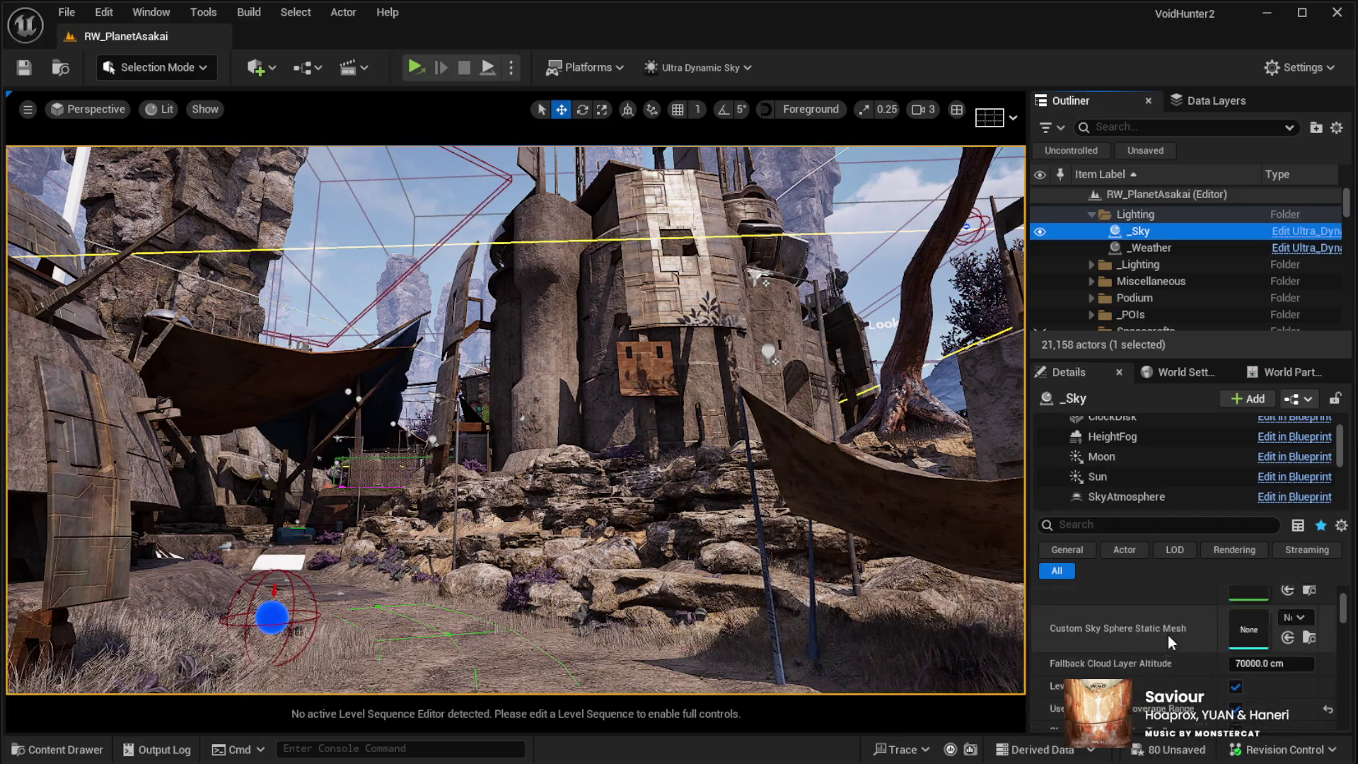
{"action": "scroll", "coordinate": [1168, 642], "scroll_direction": "down", "scroll_amount": 2}
{"action": "left_click", "coordinate": [1146, 612]}
{"action": "left_click", "coordinate": [1235, 608]}
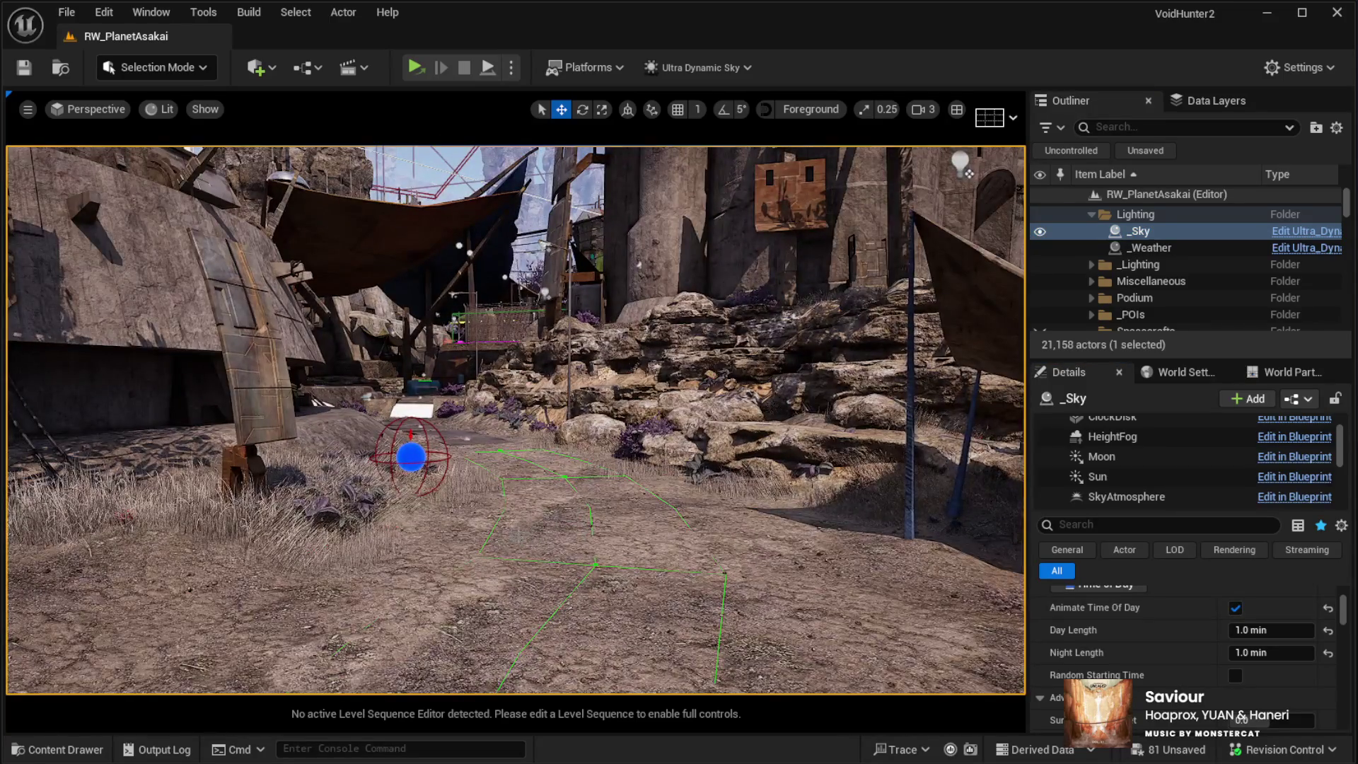
{"action": "left_click", "coordinate": [551, 584]}
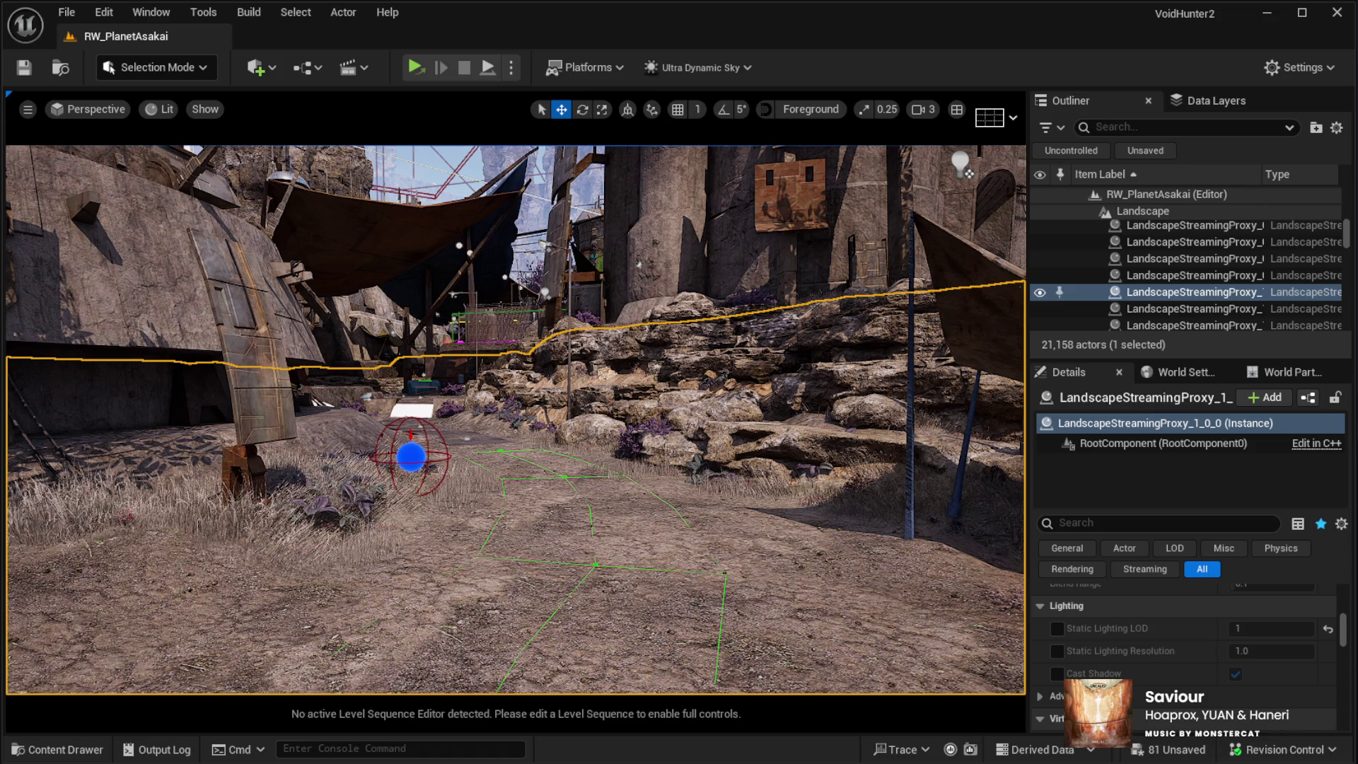
{"action": "key", "text": "alt+p"}
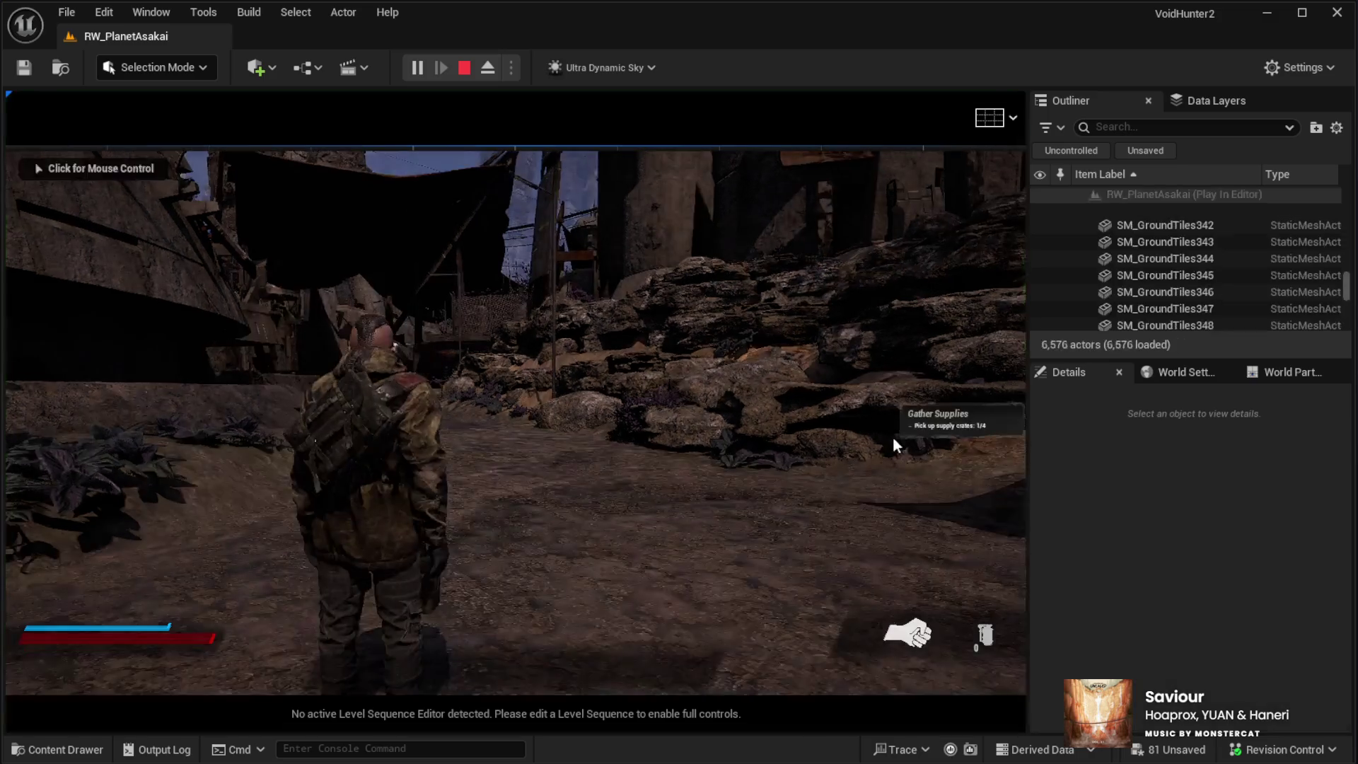
Step: Walk the character to the stone tower and look around the tree and tarp
{"action": "key", "text": "w"}
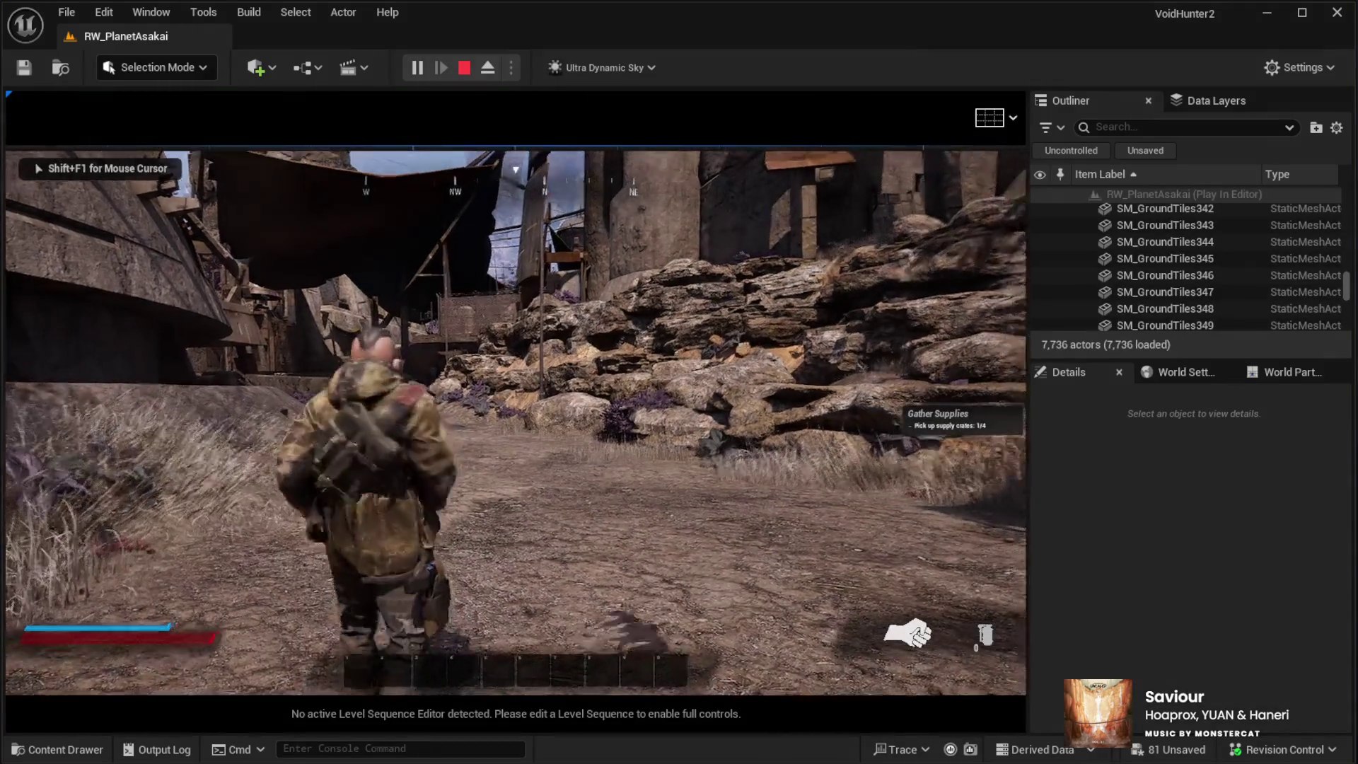
{"action": "key", "text": "w"}
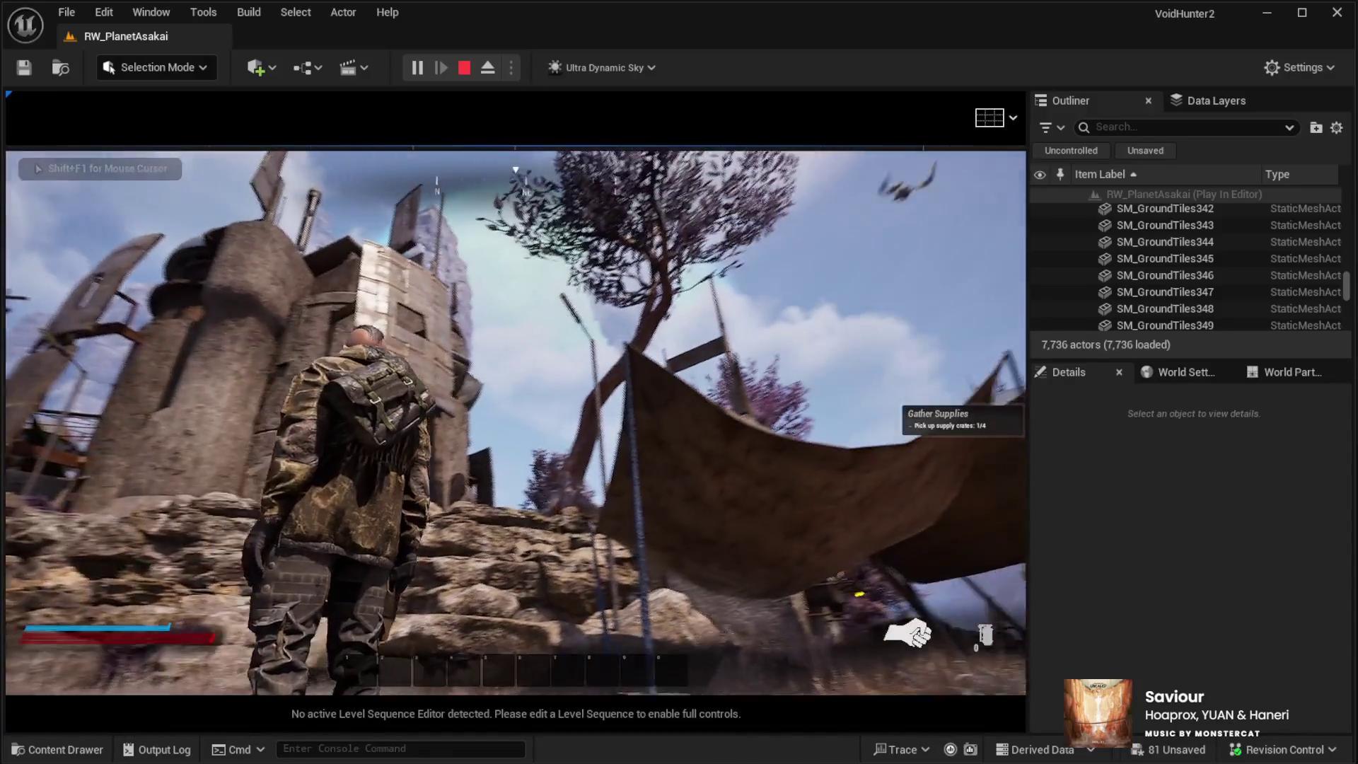
{"action": "key", "text": "w"}
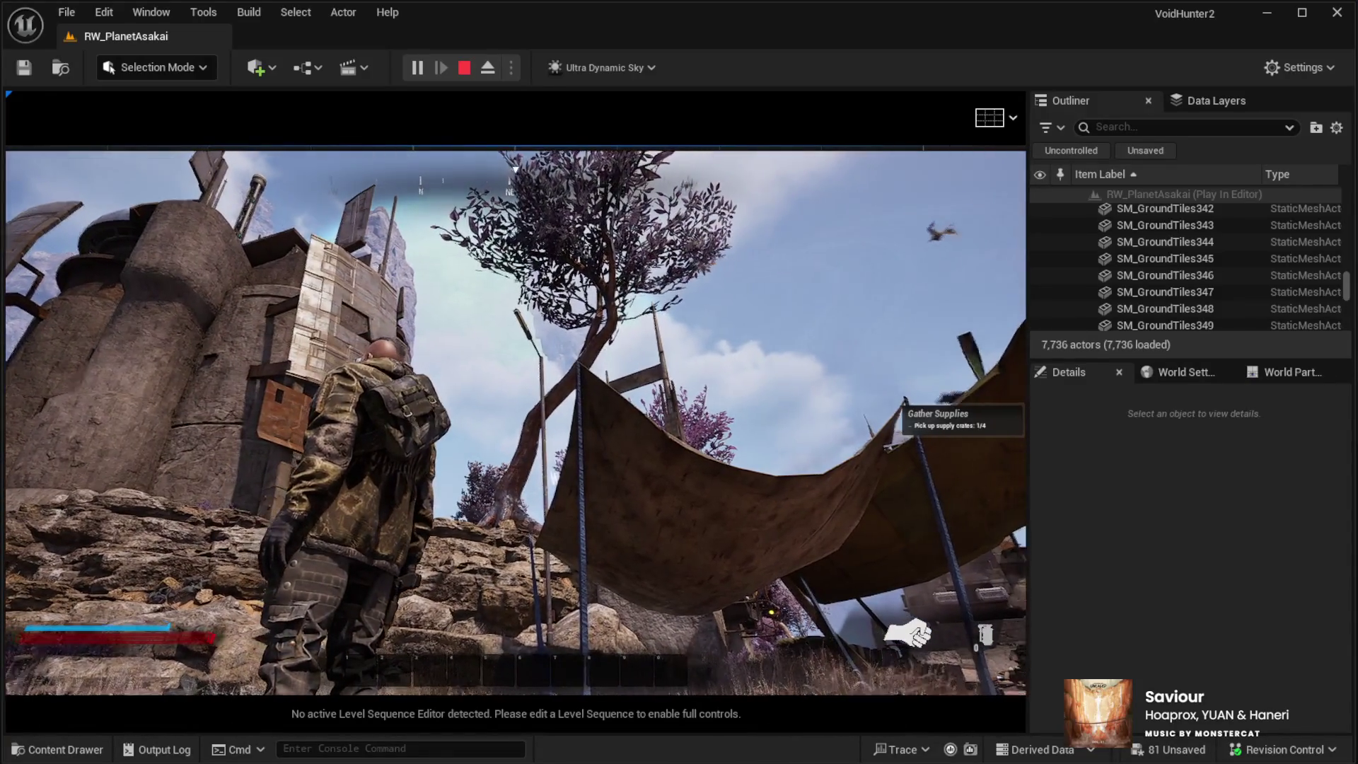
{"action": "key", "text": "w"}
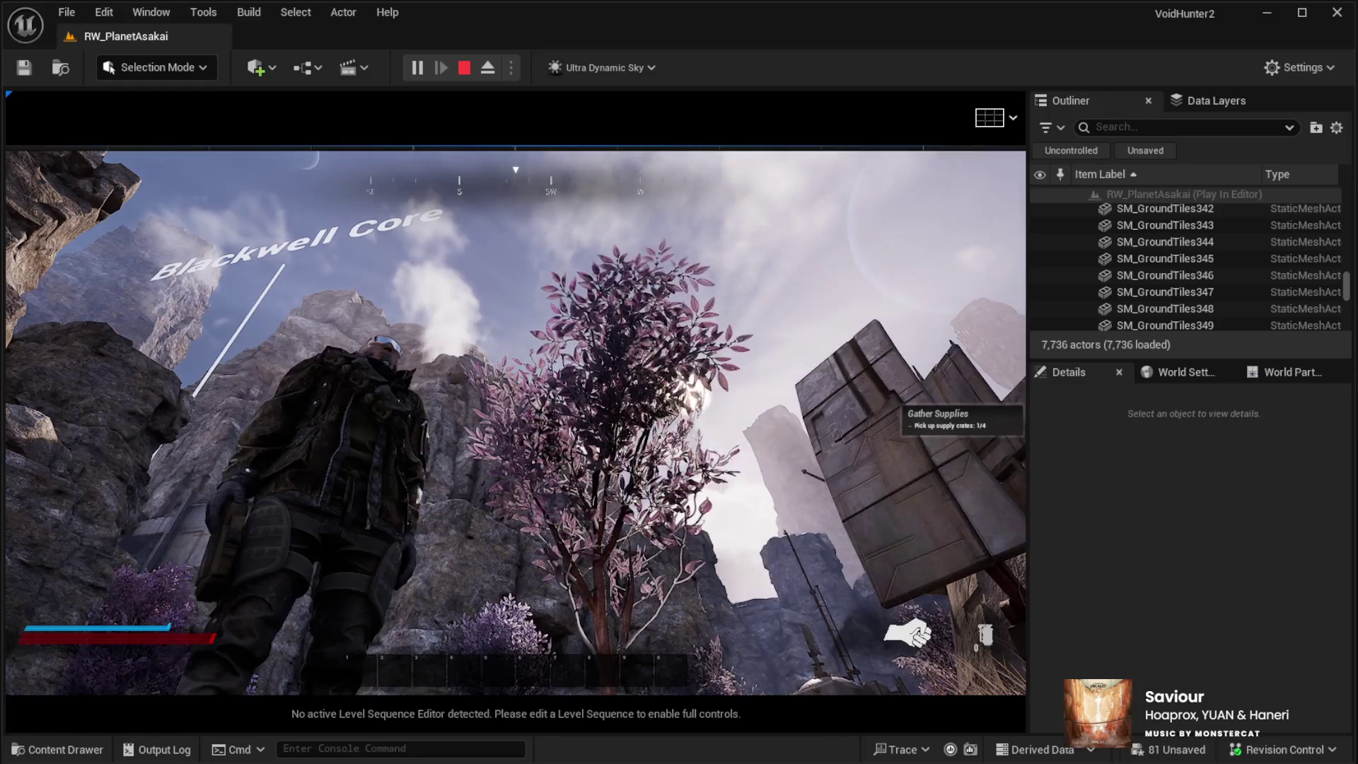
{"action": "key", "text": "w"}
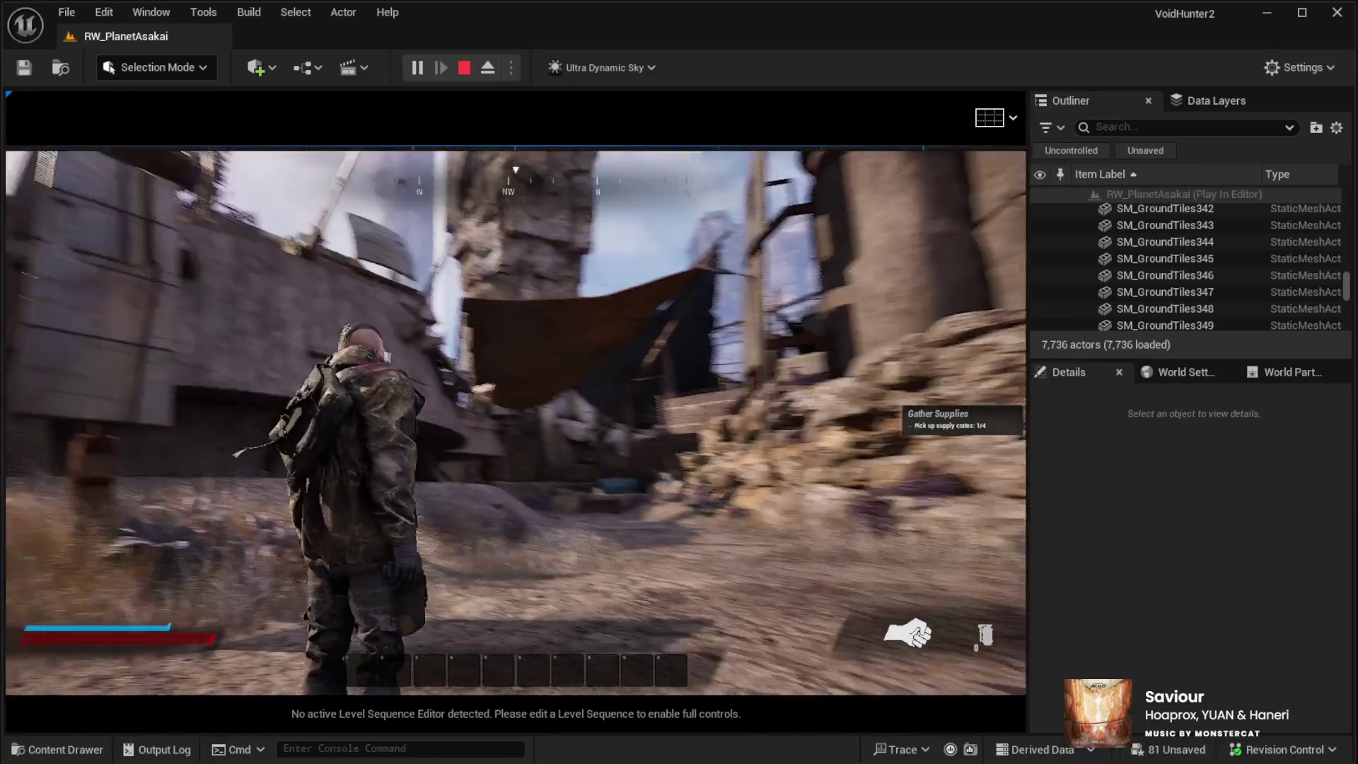
Step: Run past the rock wall, tent and rocks, stop beside the bunker, and end the play-test
{"action": "key", "text": "w"}
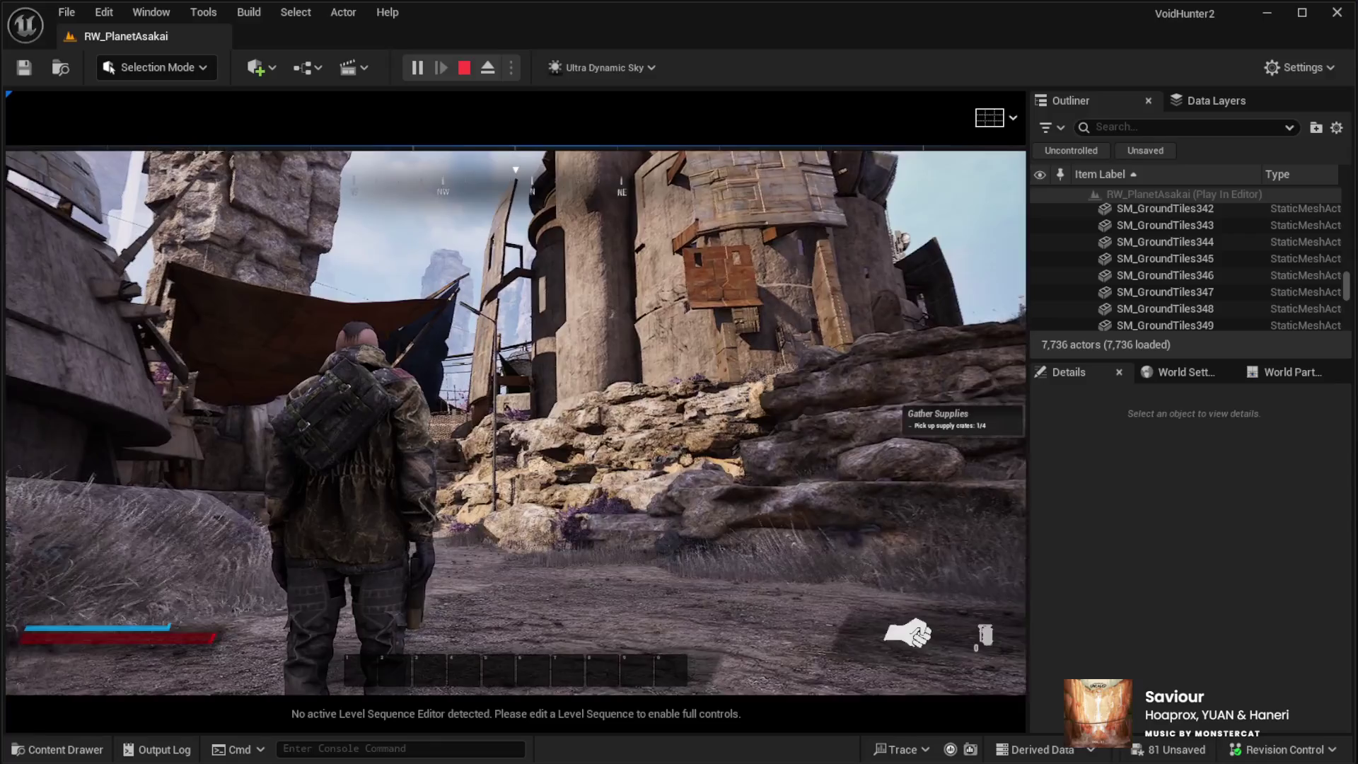
{"action": "key", "text": "w"}
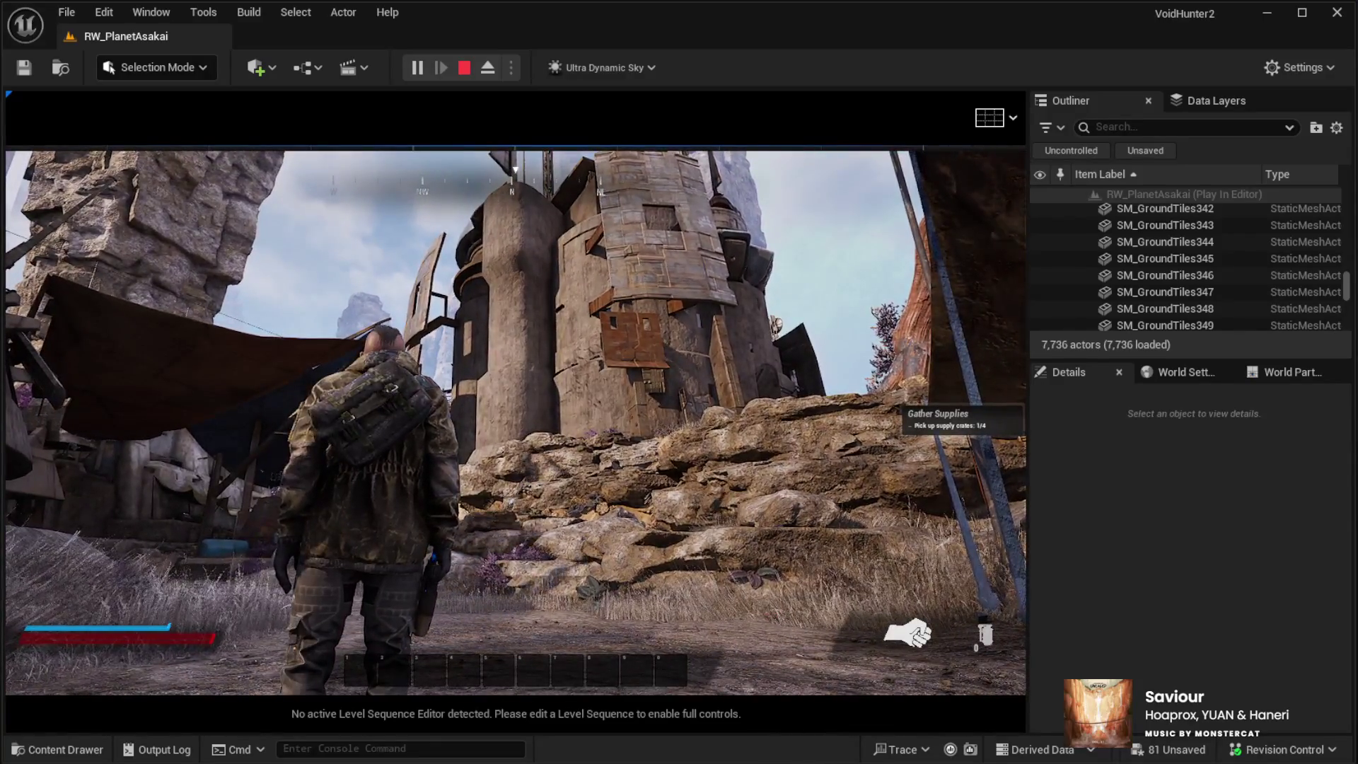
{"action": "key", "text": "w"}
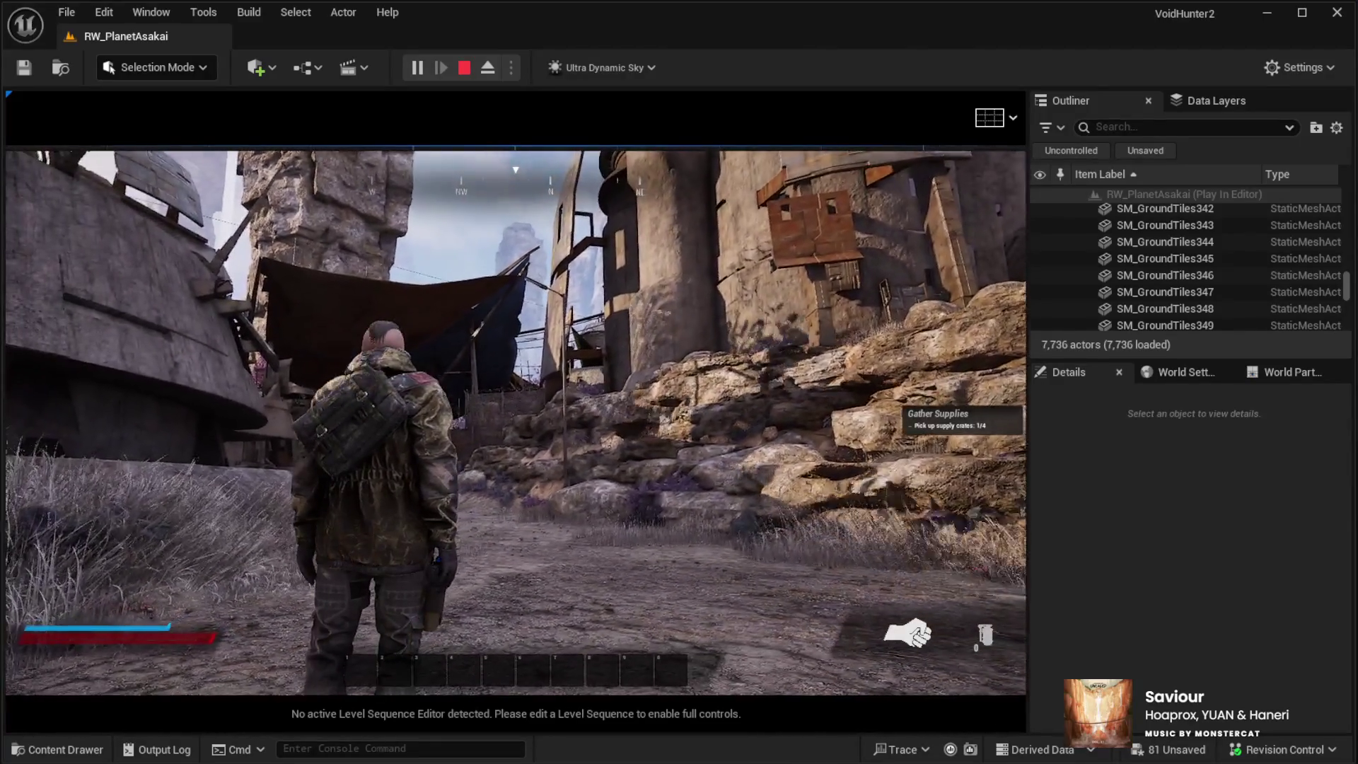
{"action": "key", "text": "w"}
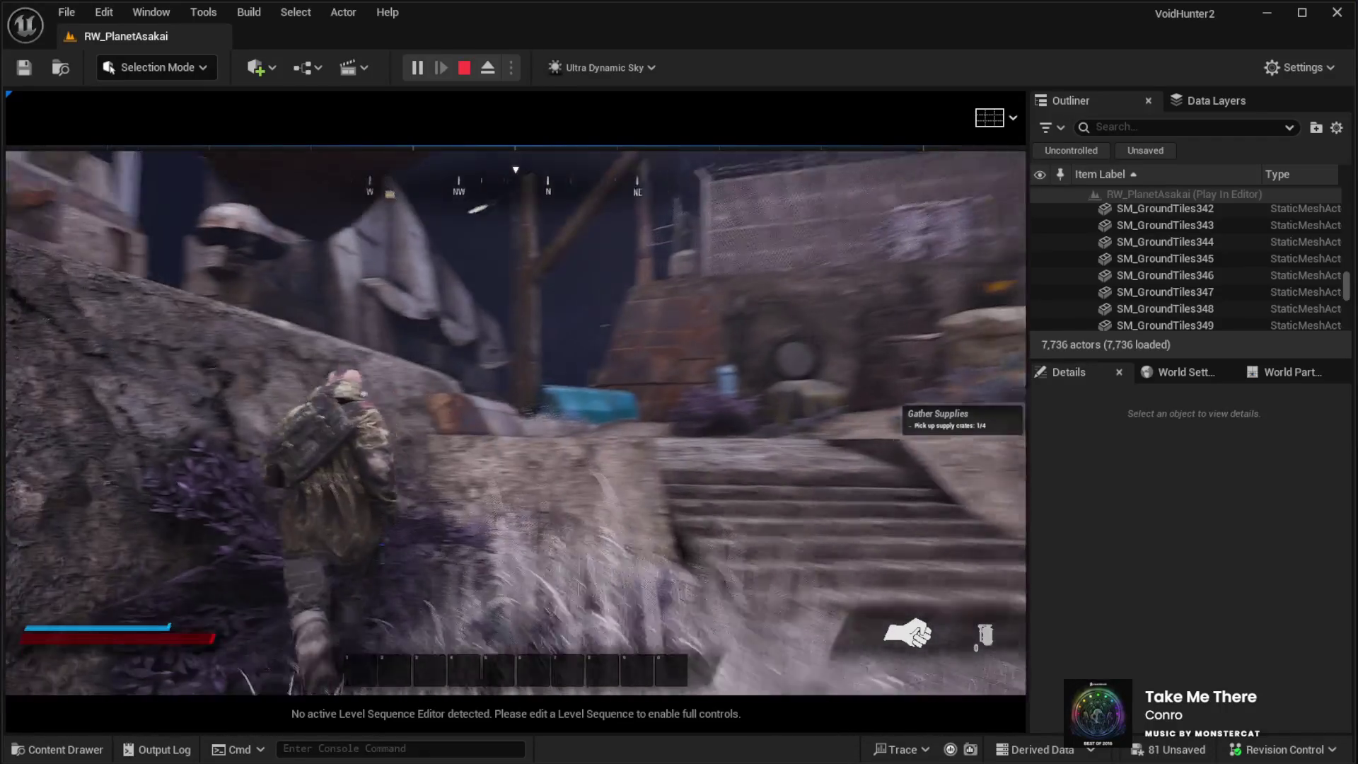
{"action": "key", "text": "w"}
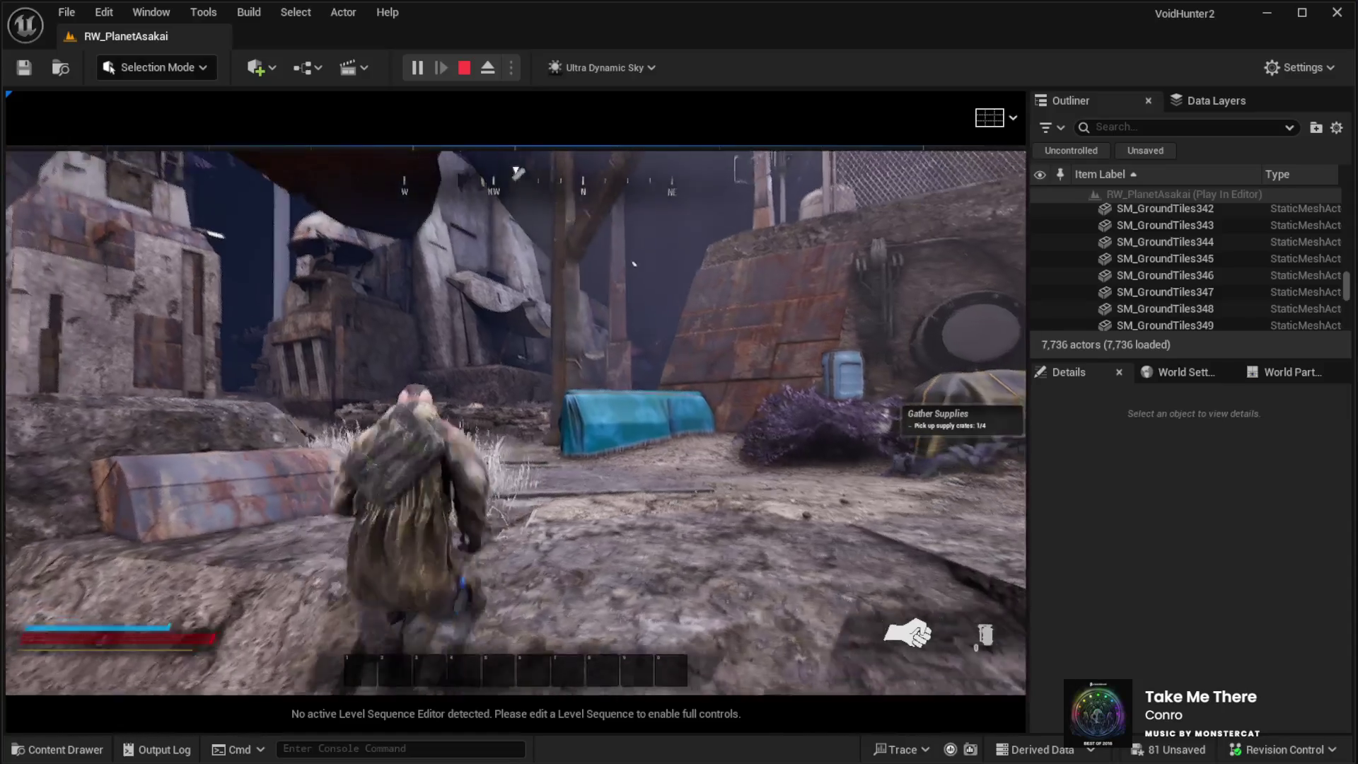
{"action": "key", "text": "w"}
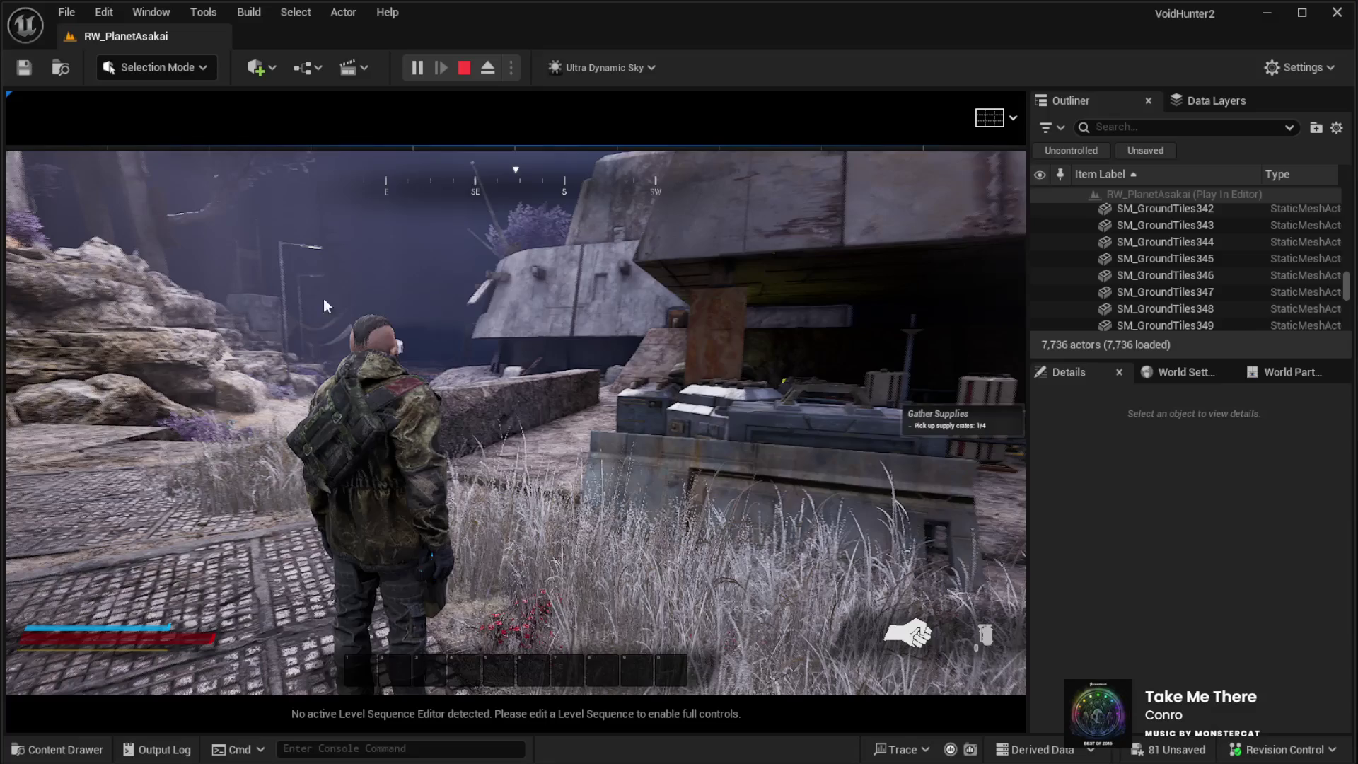
{"action": "key", "text": "Escape"}
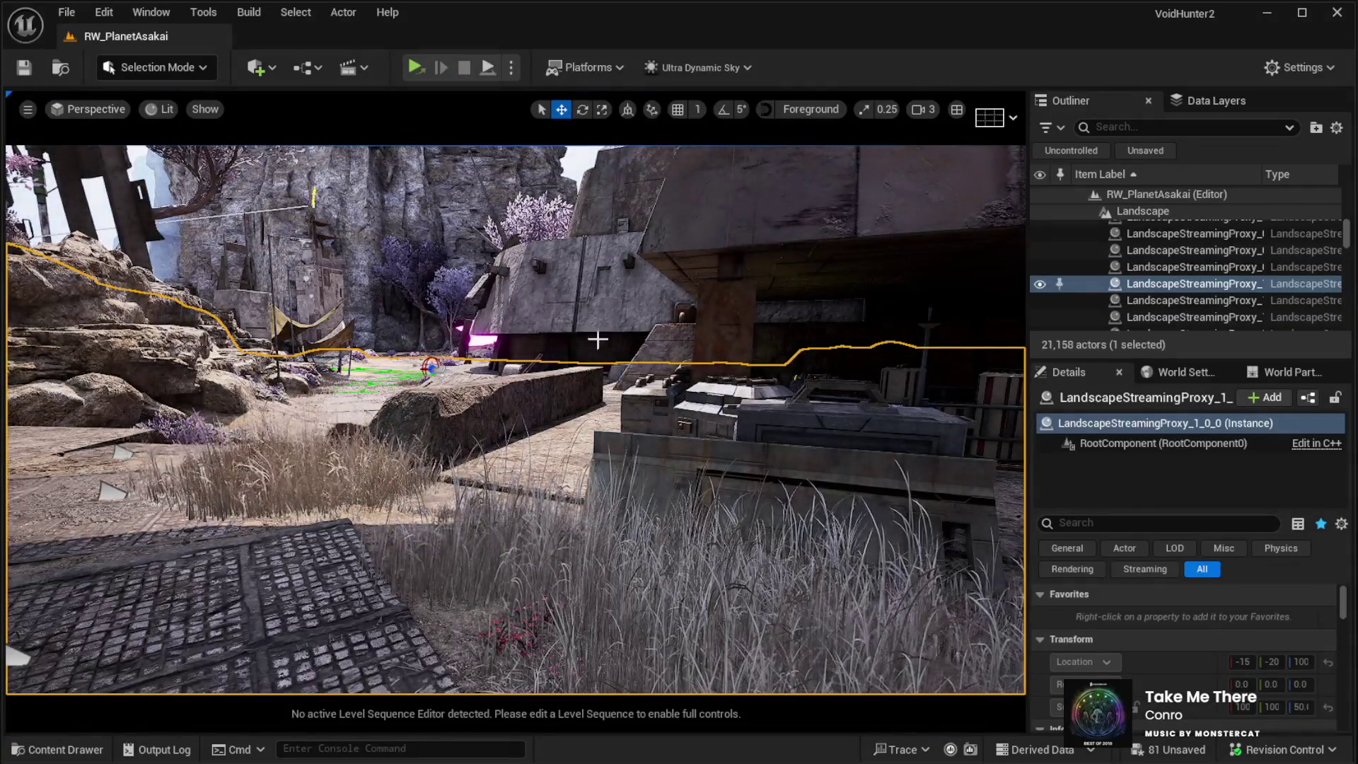
Step: Swing the view toward the cliffs, select _Sky under Lighting, and begin editing its Time Of Day
{"action": "left_click_drag", "start_coordinate": [539, 329], "coordinate": [505, 347]}
{"action": "left_click_drag", "start_coordinate": [1346, 233], "coordinate": [1345, 191]}
{"action": "double_click", "coordinate": [1174, 266]}
{"action": "scroll", "coordinate": [1174, 266], "scroll_direction": "down", "scroll_amount": 1}
{"action": "left_click", "coordinate": [1158, 259]}
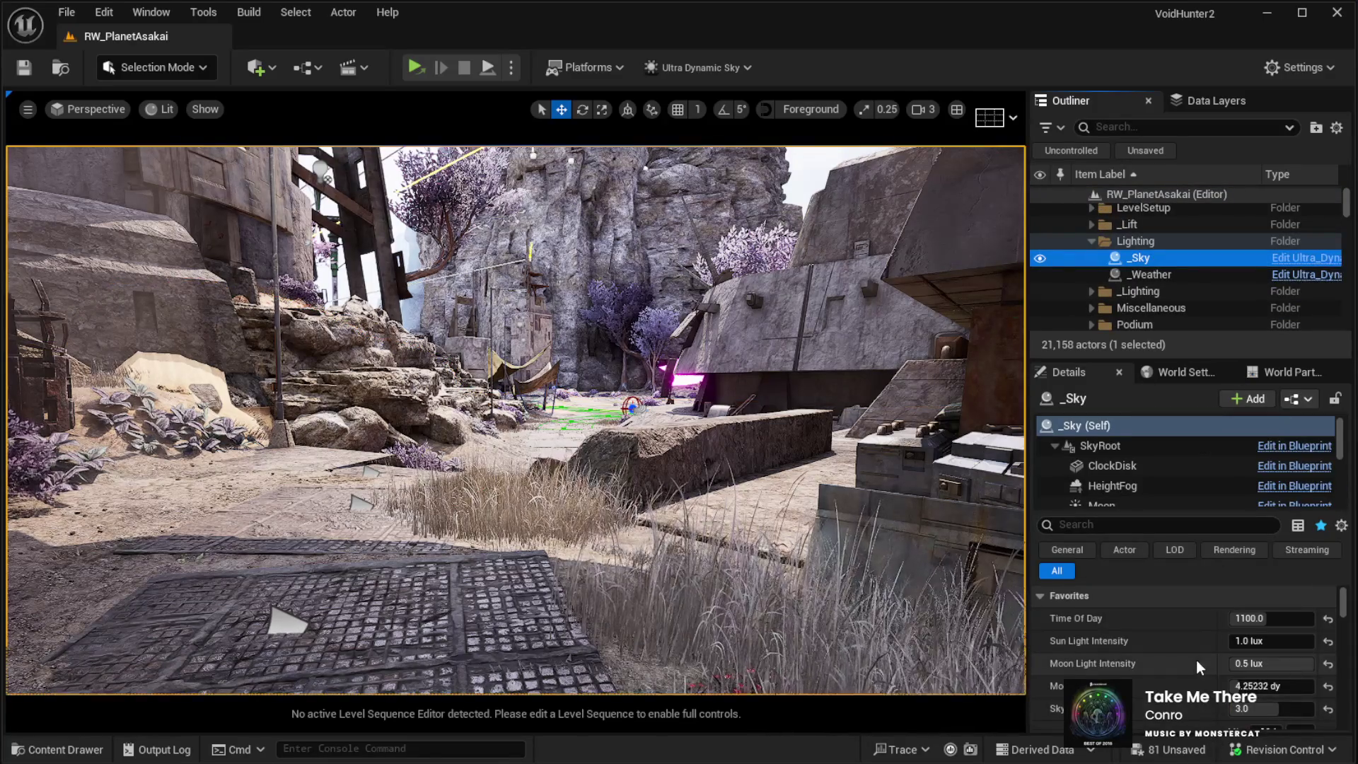
{"action": "left_click", "coordinate": [1260, 621]}
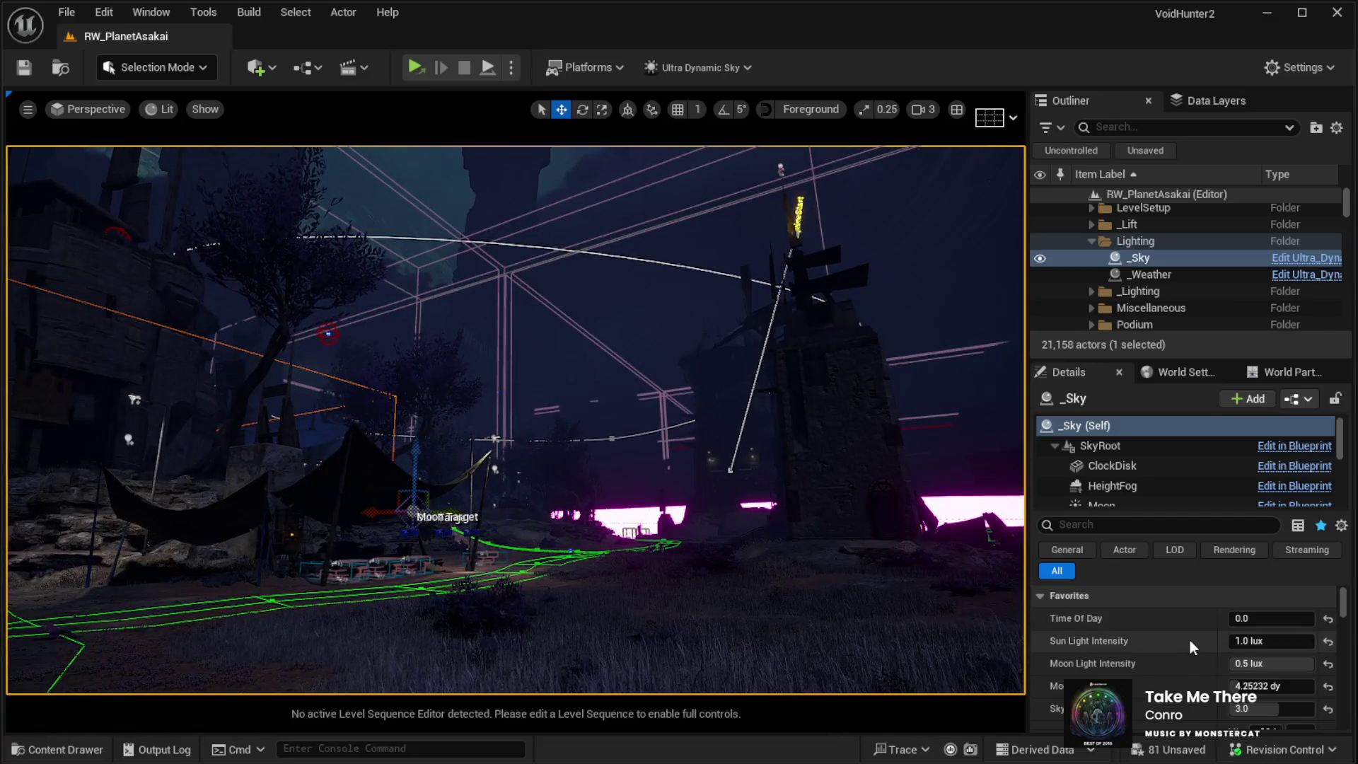
Step: Set the _Sky Time Of Day to 1700
{"action": "scroll", "coordinate": [1188, 638], "scroll_direction": "down", "scroll_amount": 2}
{"action": "scroll", "coordinate": [1190, 644], "scroll_direction": "up", "scroll_amount": 2}
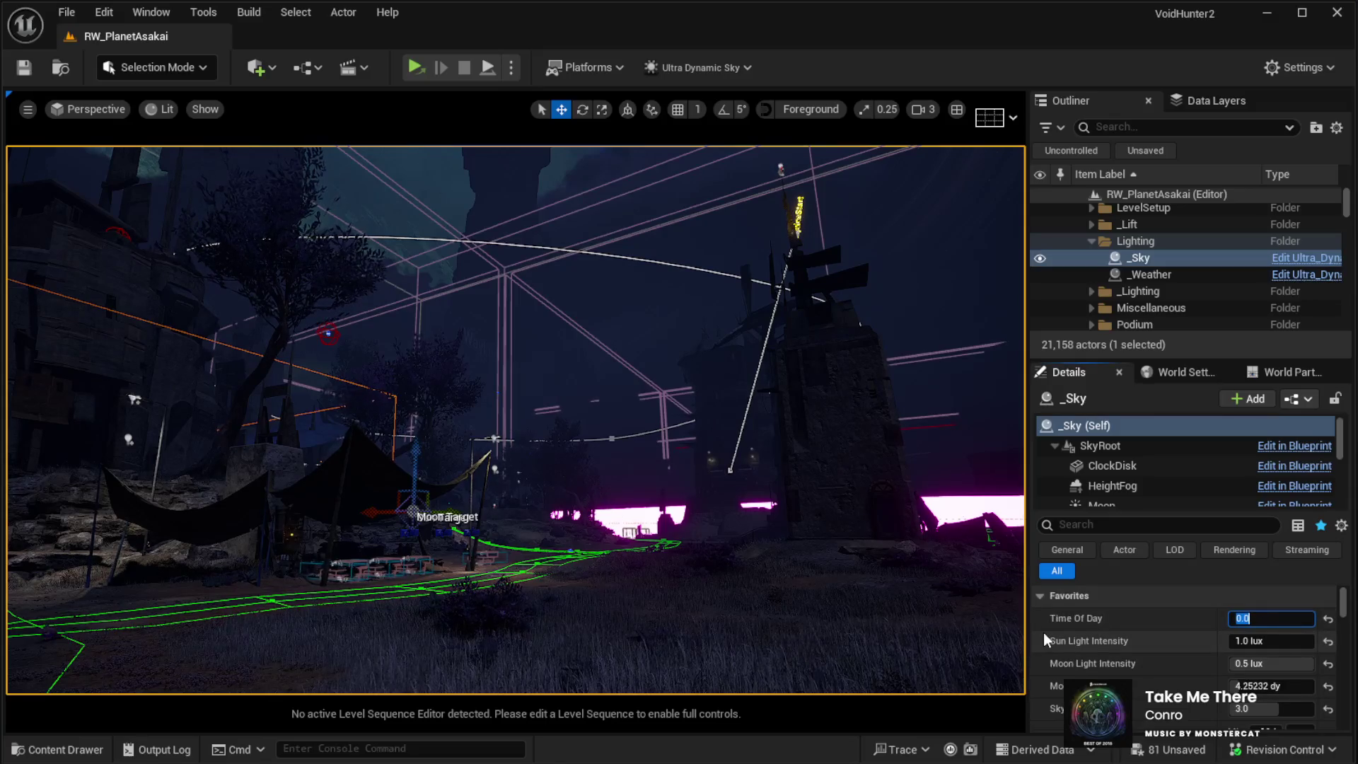
{"action": "type", "text": "1700"}
{"action": "key", "text": "Return"}
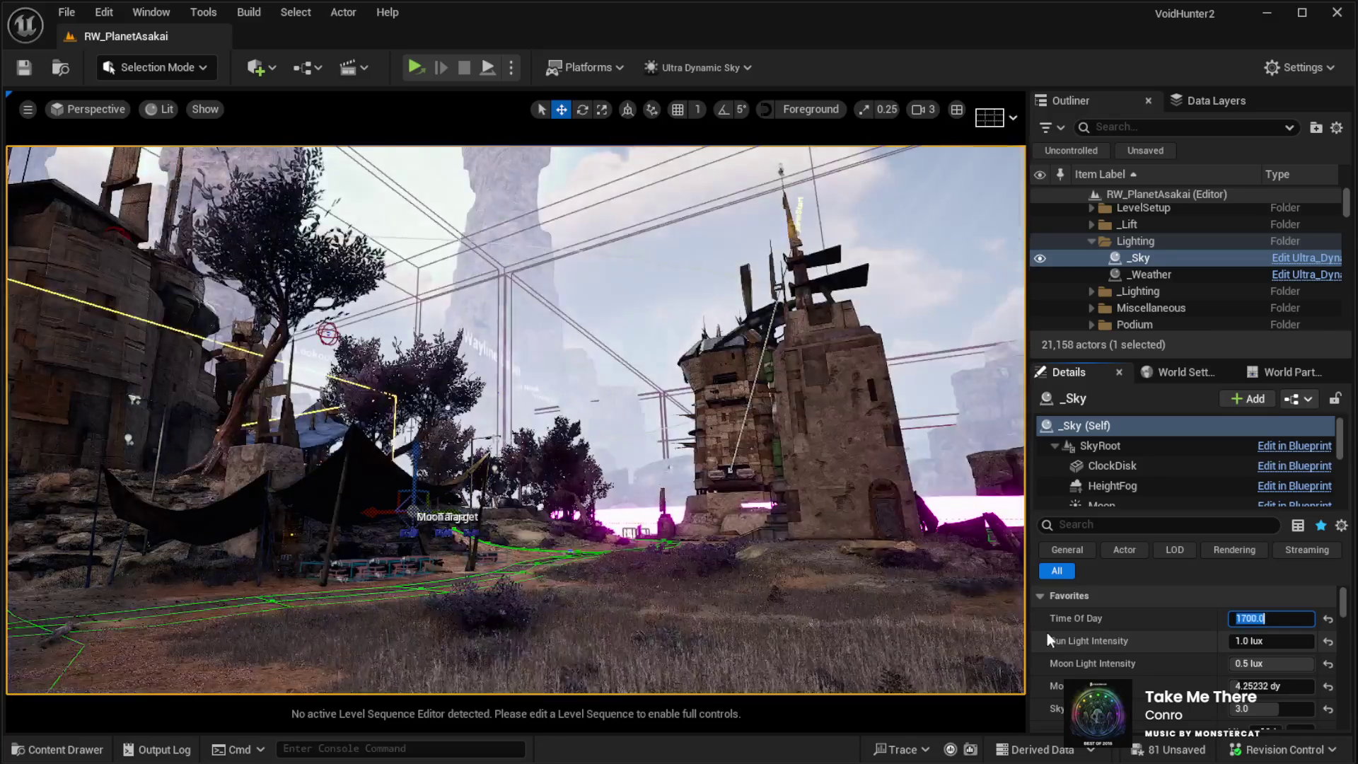
Step: Set Day Length under Animate Time Of Day to 2 minutes
{"action": "scroll", "coordinate": [1108, 659], "scroll_direction": "down", "scroll_amount": 5}
{"action": "scroll", "coordinate": [1134, 655], "scroll_direction": "down", "scroll_amount": 5}
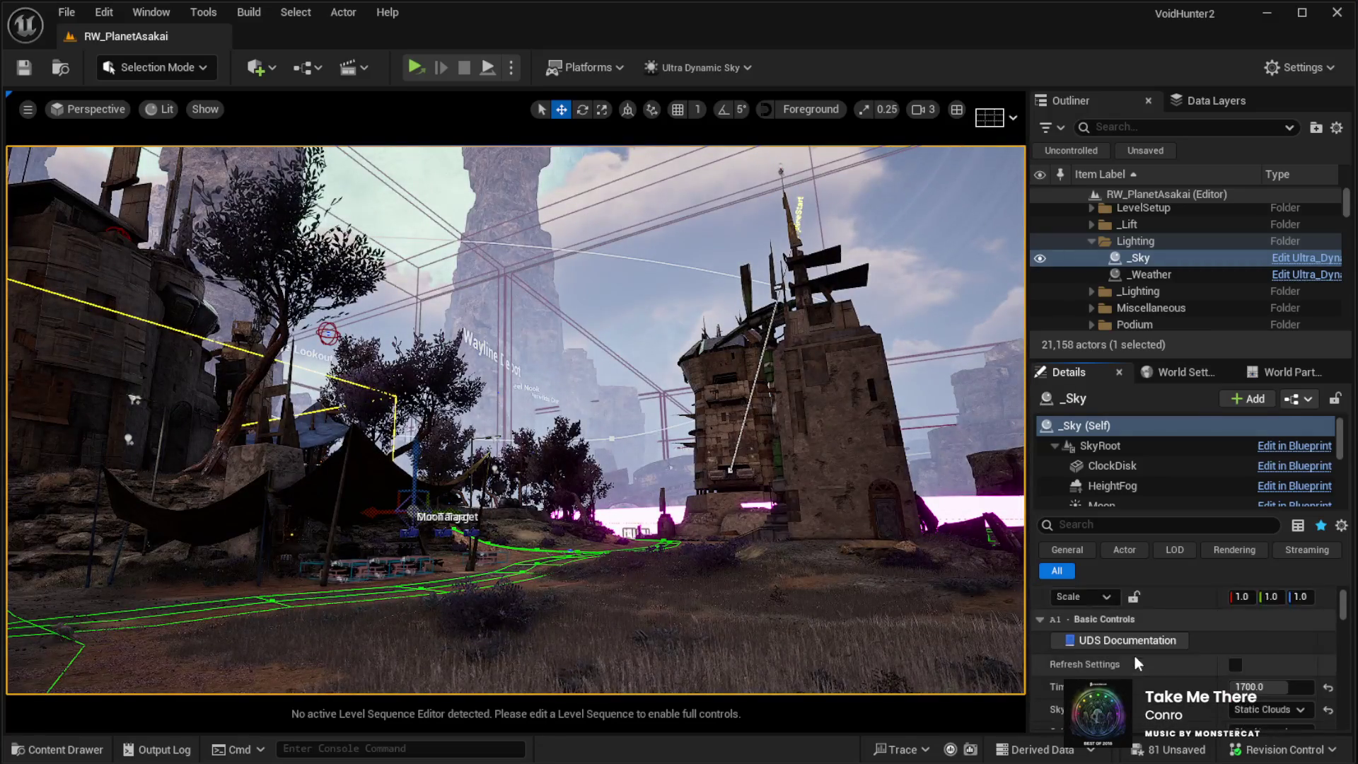
{"action": "scroll", "coordinate": [1238, 650], "scroll_direction": "down", "scroll_amount": 5}
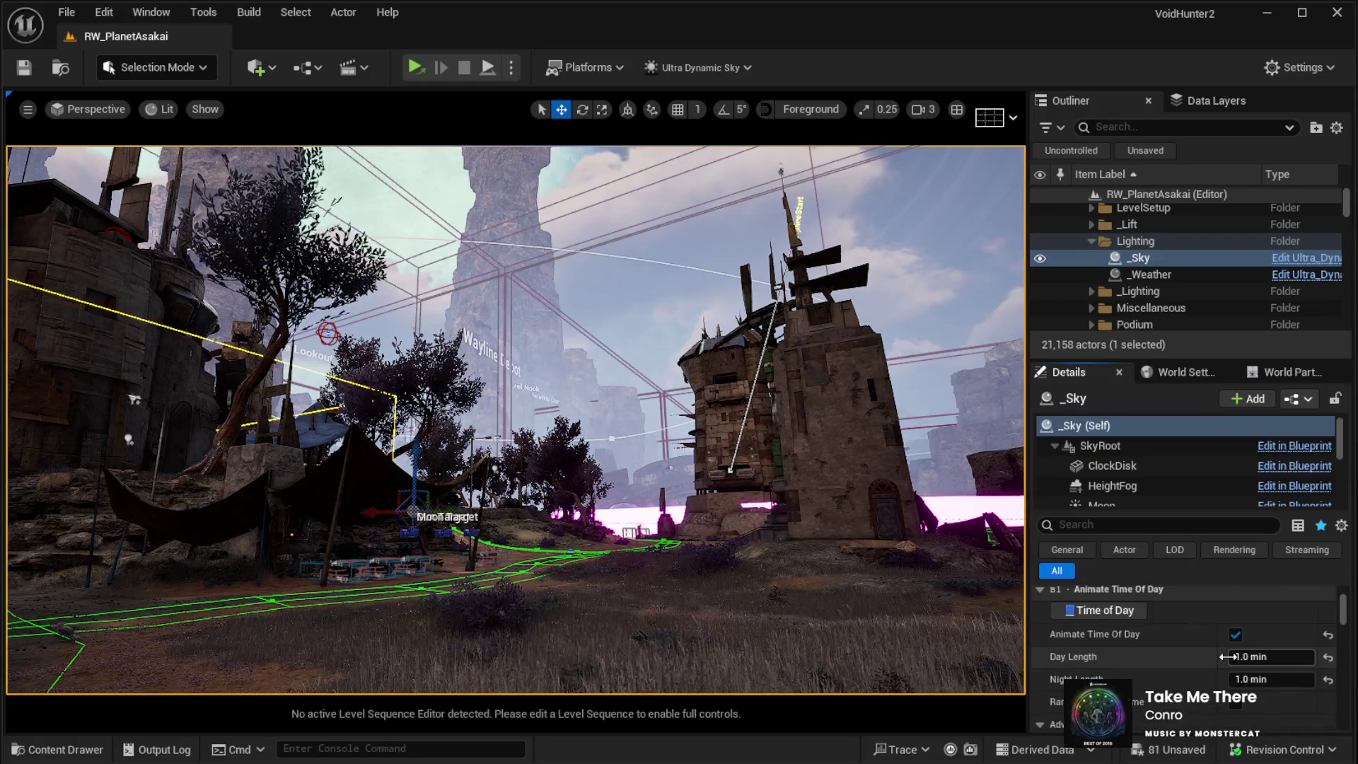
{"action": "left_click", "coordinate": [1224, 656]}
{"action": "scroll", "coordinate": [1153, 653], "scroll_direction": "down", "scroll_amount": 1}
{"action": "type", "text": "2"}
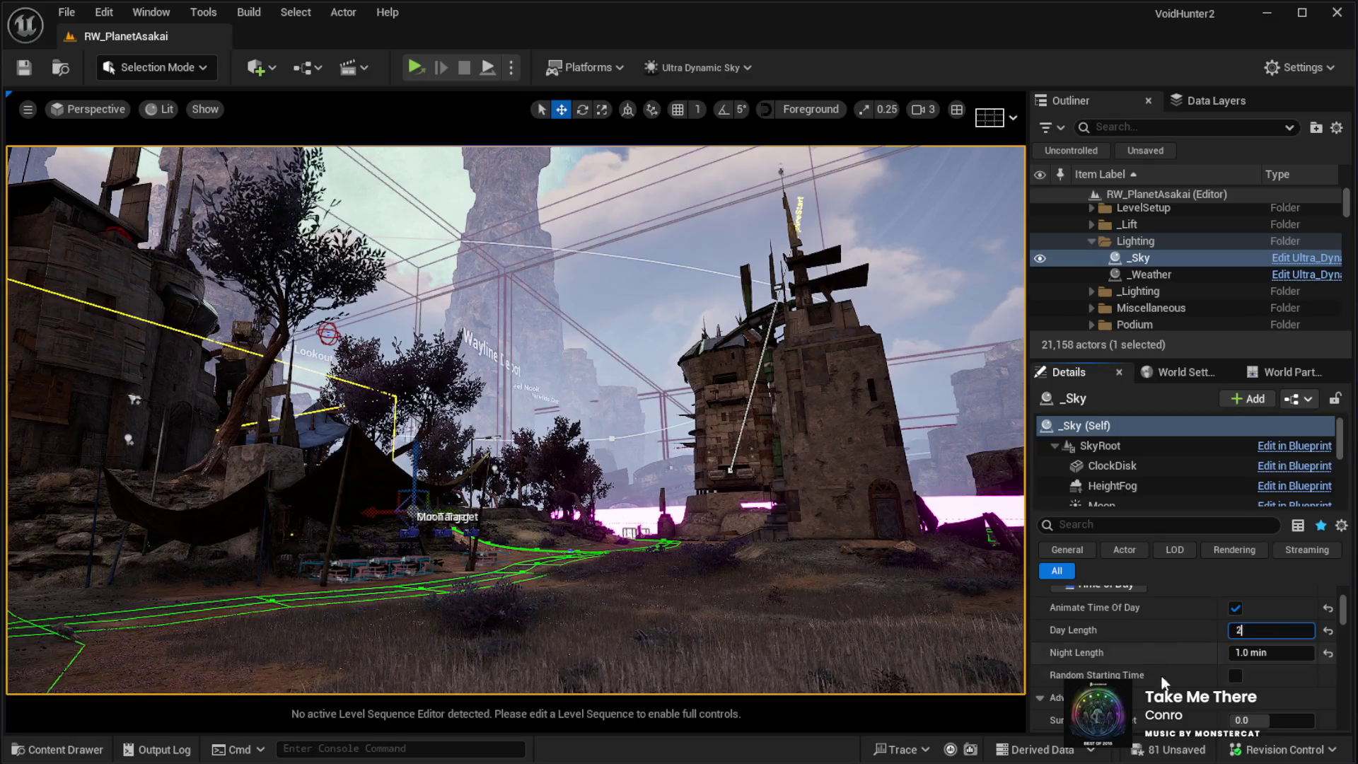
Step: Fly the viewport camera over to the rocky path area and look around
{"action": "mouse_move", "coordinate": [919, 601]}
{"action": "left_mouse_down"}
{"action": "mouse_move", "coordinate": [707, 602]}
{"action": "mouse_move", "coordinate": [728, 495]}
{"action": "mouse_move", "coordinate": [735, 480]}
{"action": "mouse_move", "coordinate": [756, 495]}
{"action": "left_mouse_up"}
{"action": "left_click_drag", "start_coordinate": [693, 356], "coordinate": [693, 356]}
{"action": "scroll", "coordinate": [1127, 624], "scroll_direction": "down", "scroll_amount": 10}
{"action": "scroll", "coordinate": [1216, 673], "scroll_direction": "down", "scroll_amount": 10}
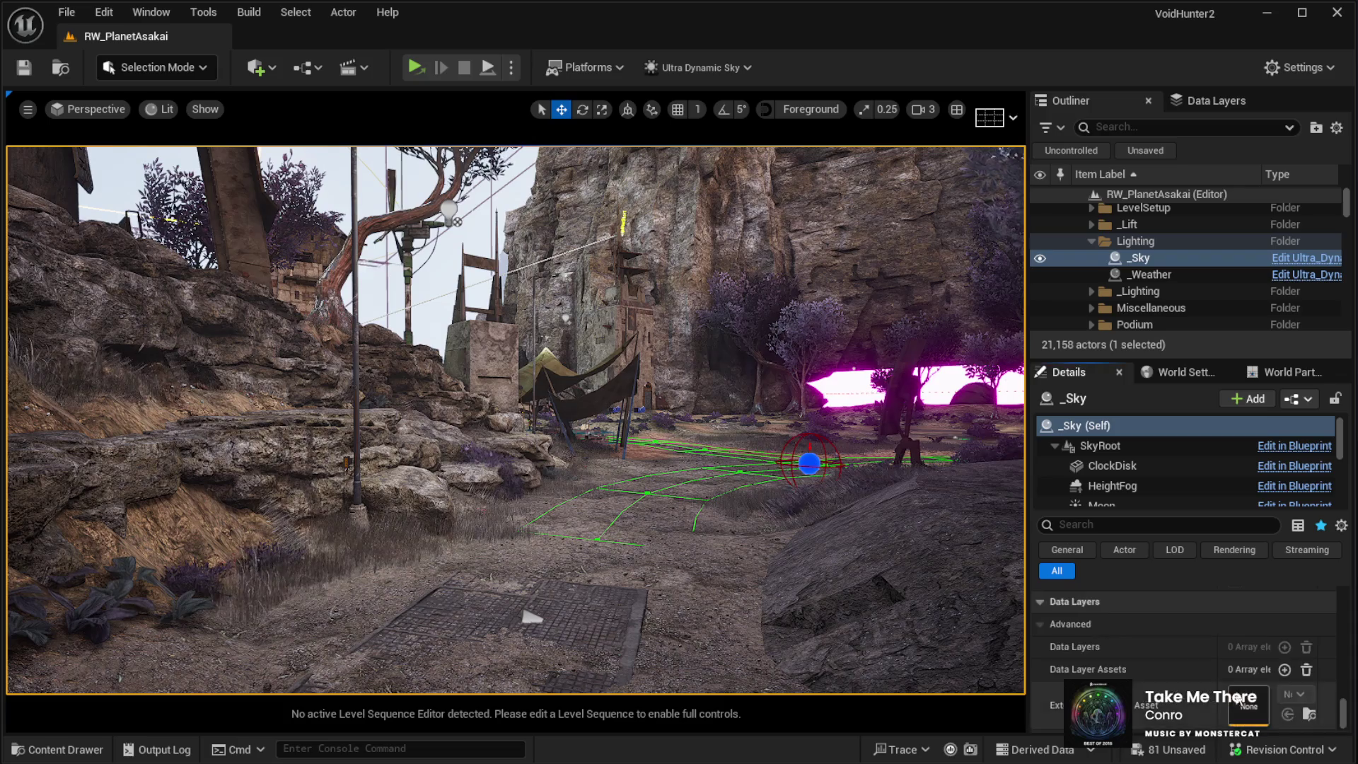
{"action": "scroll", "coordinate": [1213, 689], "scroll_direction": "up", "scroll_amount": 5}
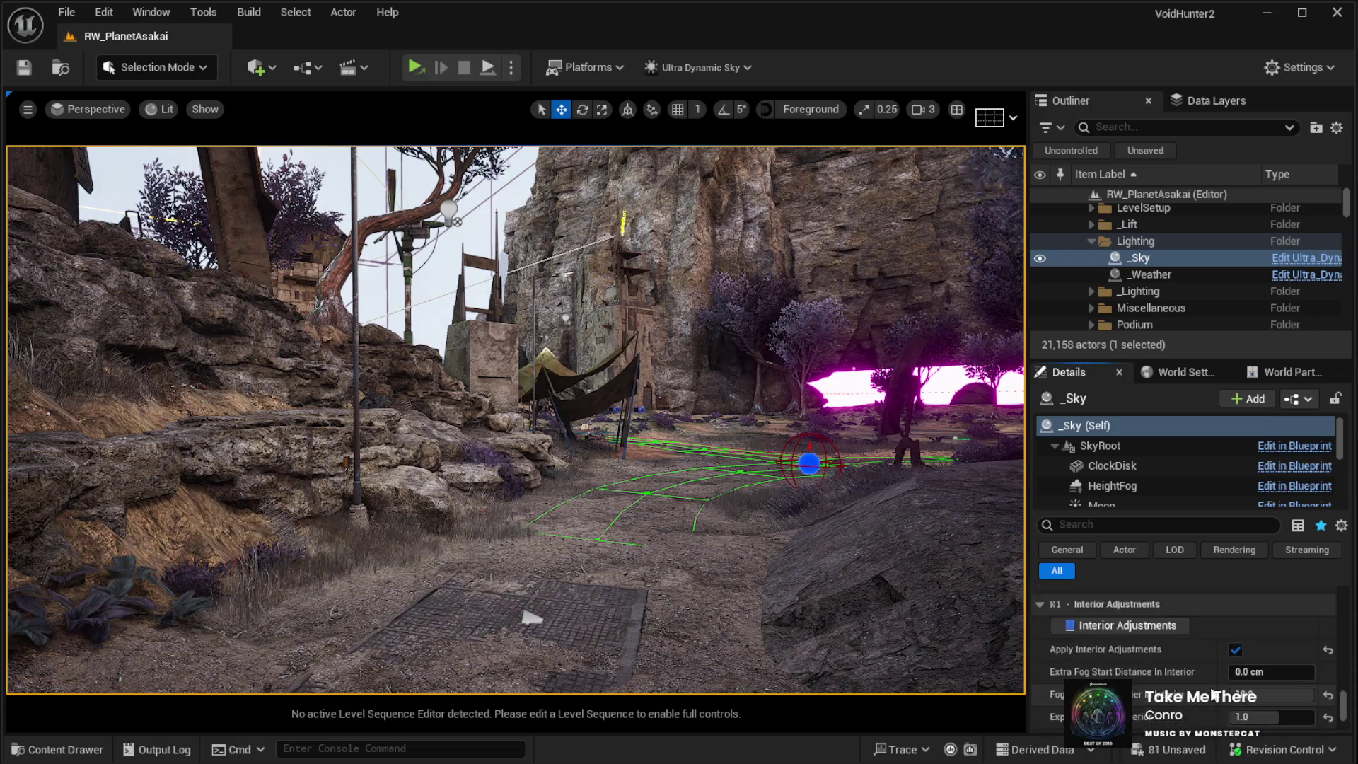
{"action": "scroll", "coordinate": [1214, 686], "scroll_direction": "down", "scroll_amount": 3}
{"action": "scroll", "coordinate": [1212, 673], "scroll_direction": "up", "scroll_amount": 10}
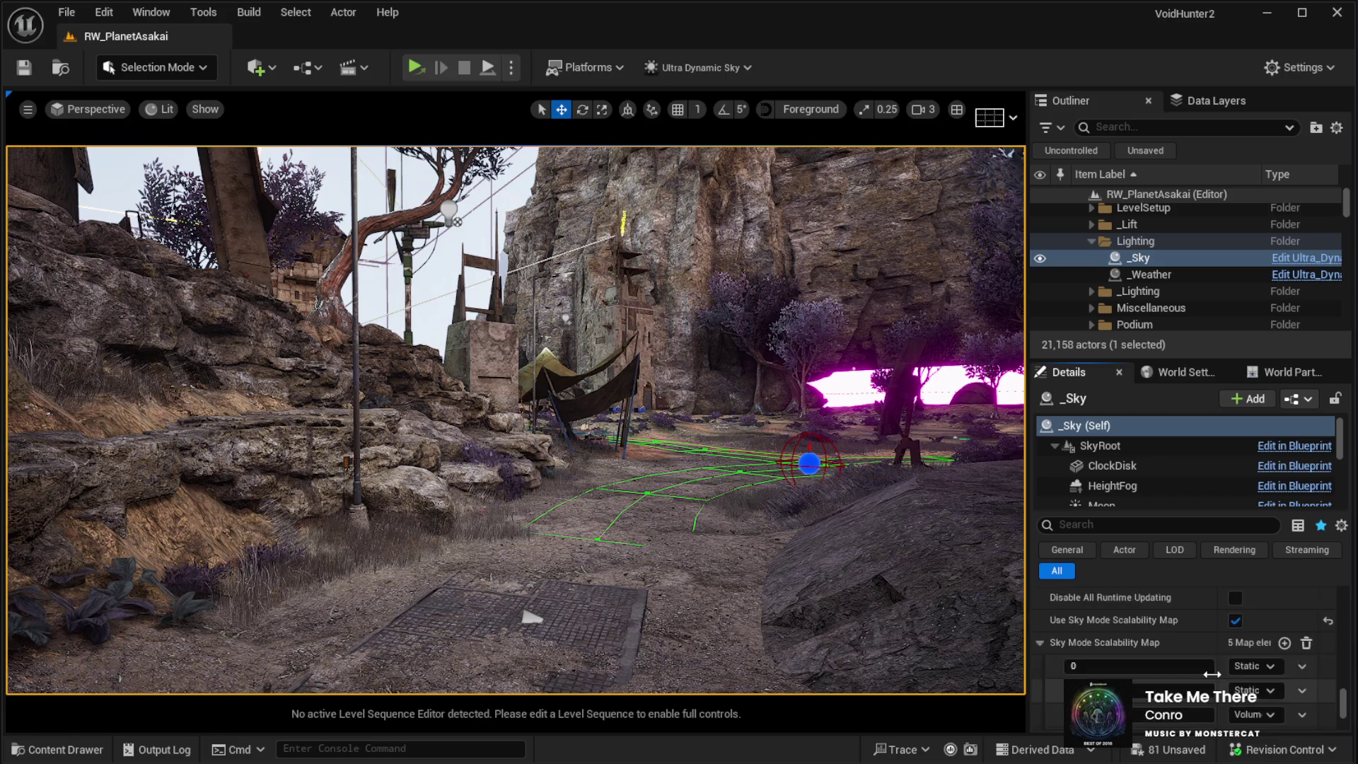
{"action": "scroll", "coordinate": [1184, 665], "scroll_direction": "down", "scroll_amount": 3}
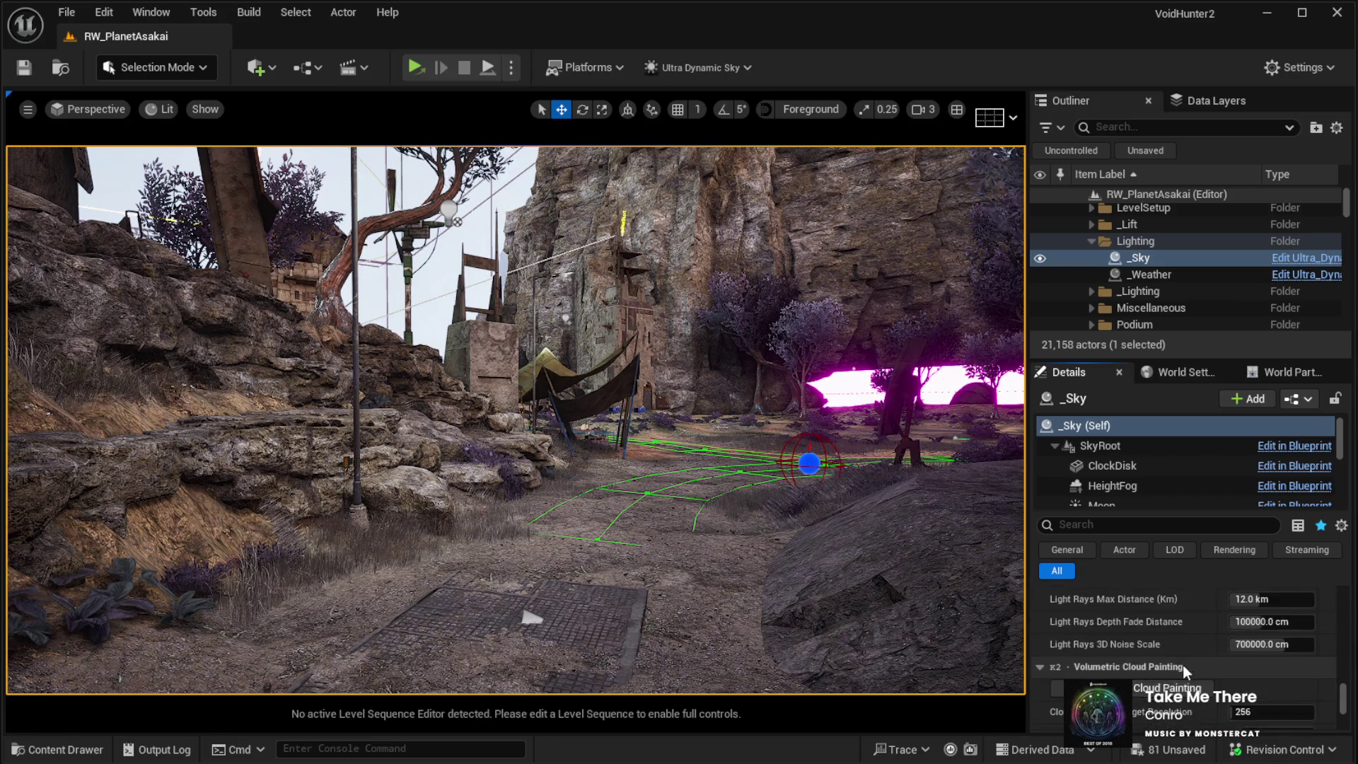
Step: Set the _Sky Lumen Scene Lighting and Final Gather Lighting both to 8.0
{"action": "scroll", "coordinate": [1177, 664], "scroll_direction": "up", "scroll_amount": 2}
{"action": "scroll", "coordinate": [1172, 656], "scroll_direction": "down", "scroll_amount": 8}
{"action": "scroll", "coordinate": [1171, 654], "scroll_direction": "down", "scroll_amount": 4}
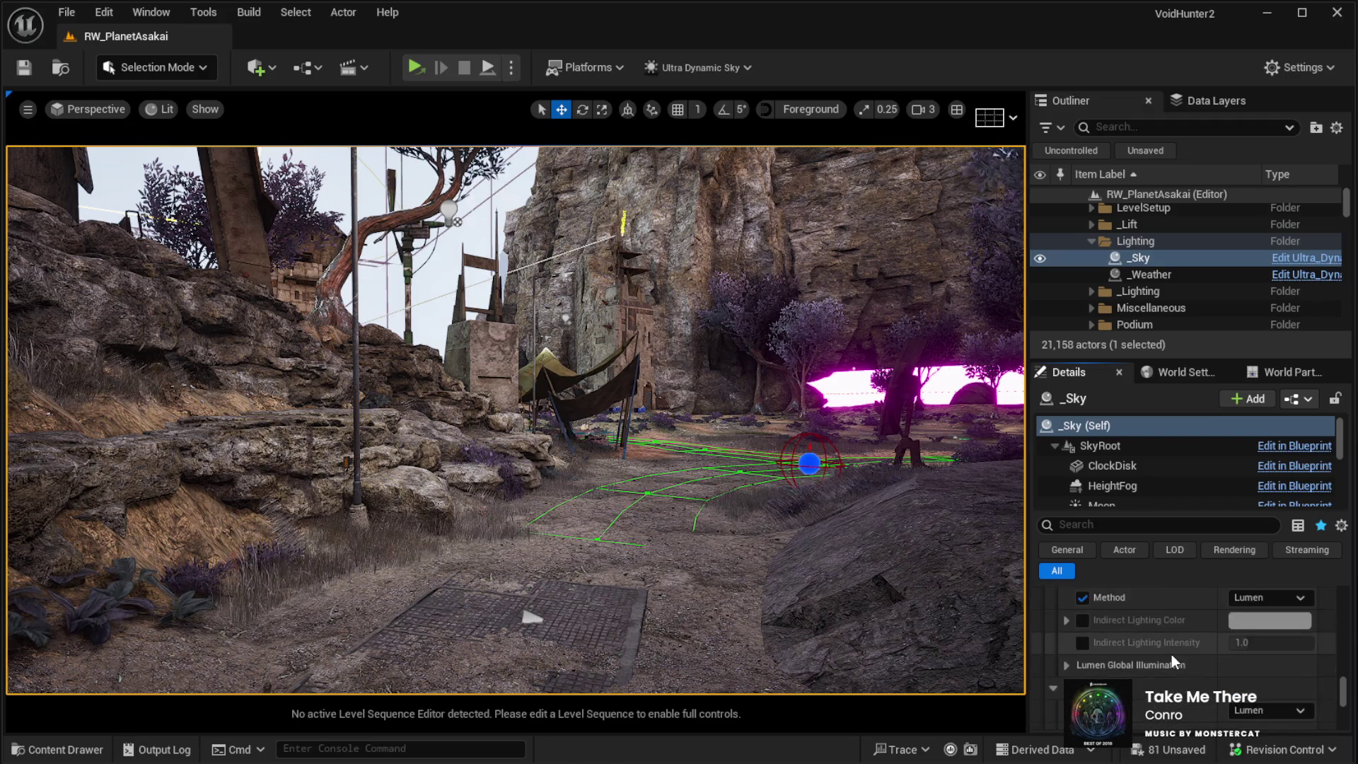
{"action": "scroll", "coordinate": [1171, 655], "scroll_direction": "up", "scroll_amount": 1}
{"action": "scroll", "coordinate": [1102, 671], "scroll_direction": "down", "scroll_amount": 4}
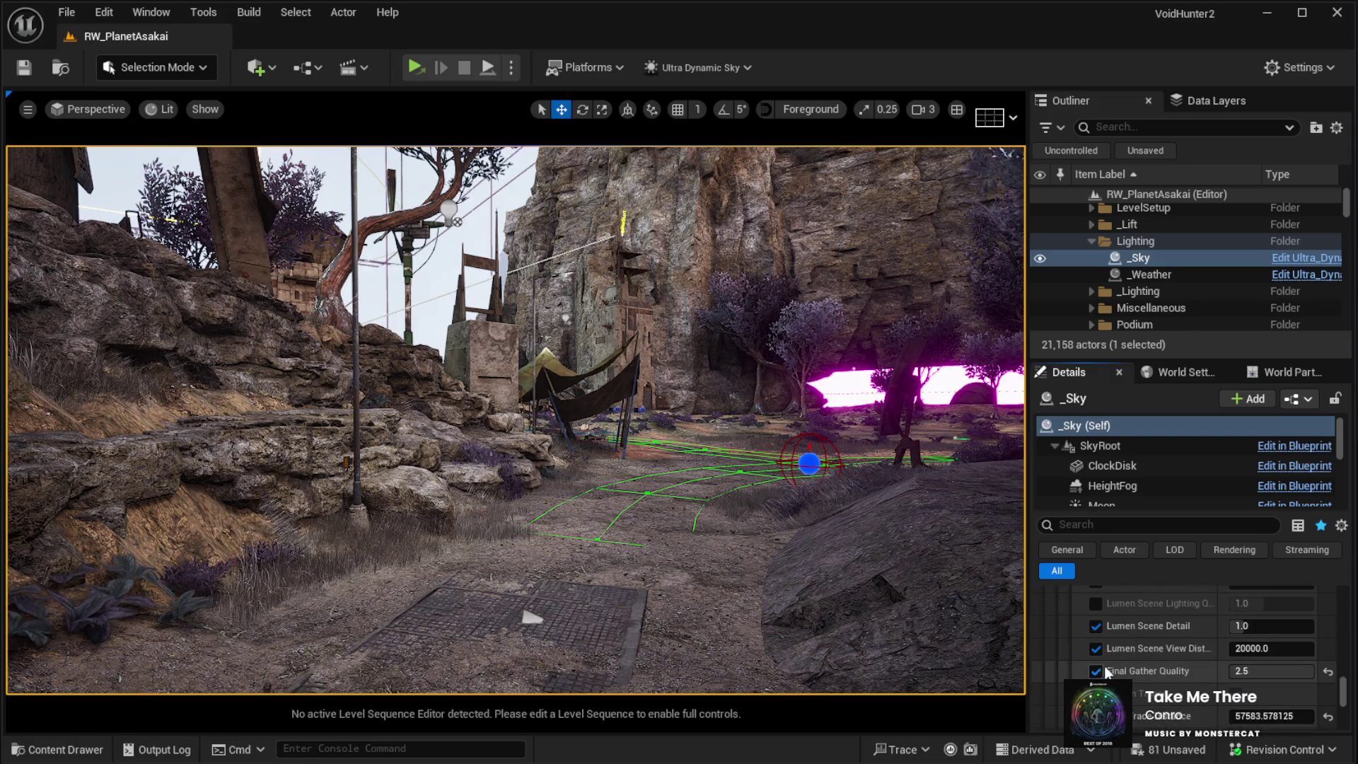
{"action": "scroll", "coordinate": [1114, 660], "scroll_direction": "down", "scroll_amount": 3}
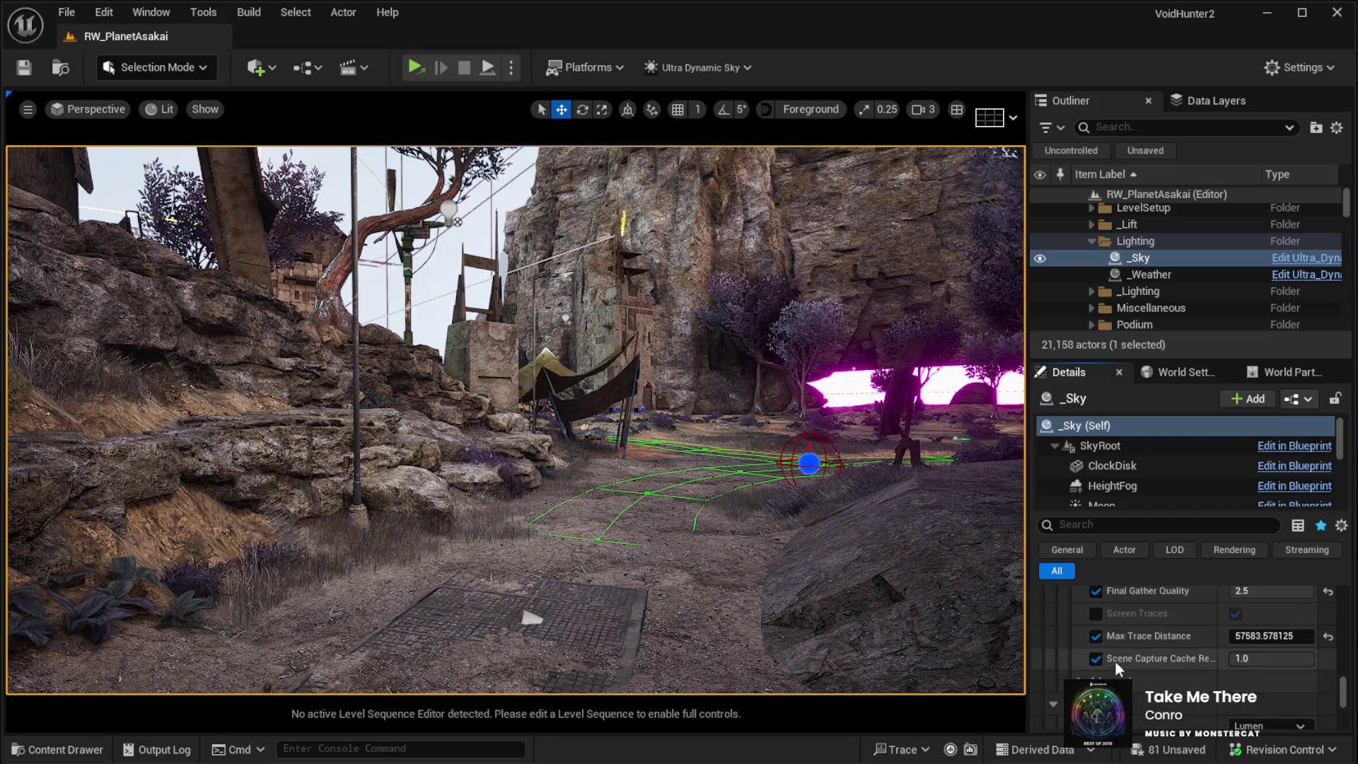
{"action": "scroll", "coordinate": [1111, 664], "scroll_direction": "down", "scroll_amount": 3}
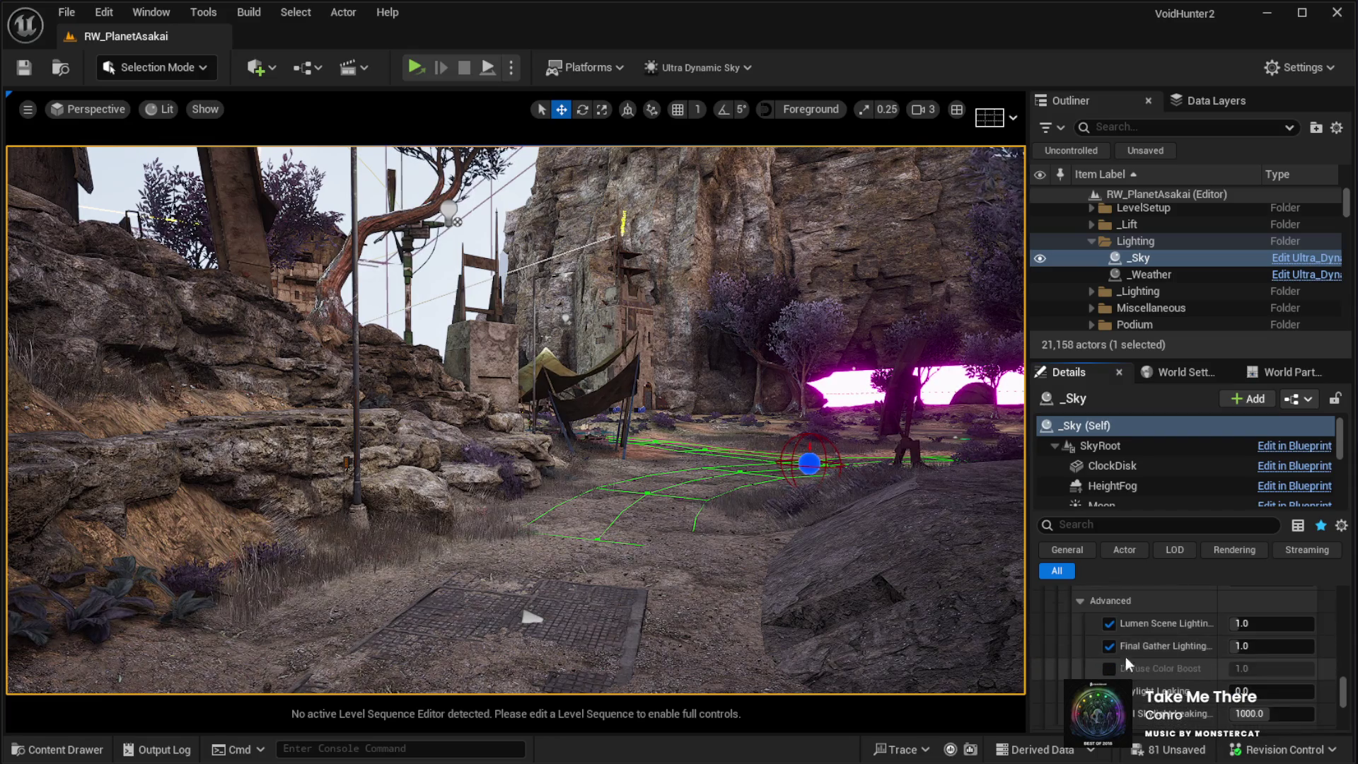
{"action": "type", "text": "8"}
{"action": "key", "text": "Tab"}
{"action": "type", "text": "8"}
{"action": "key", "text": "Return"}
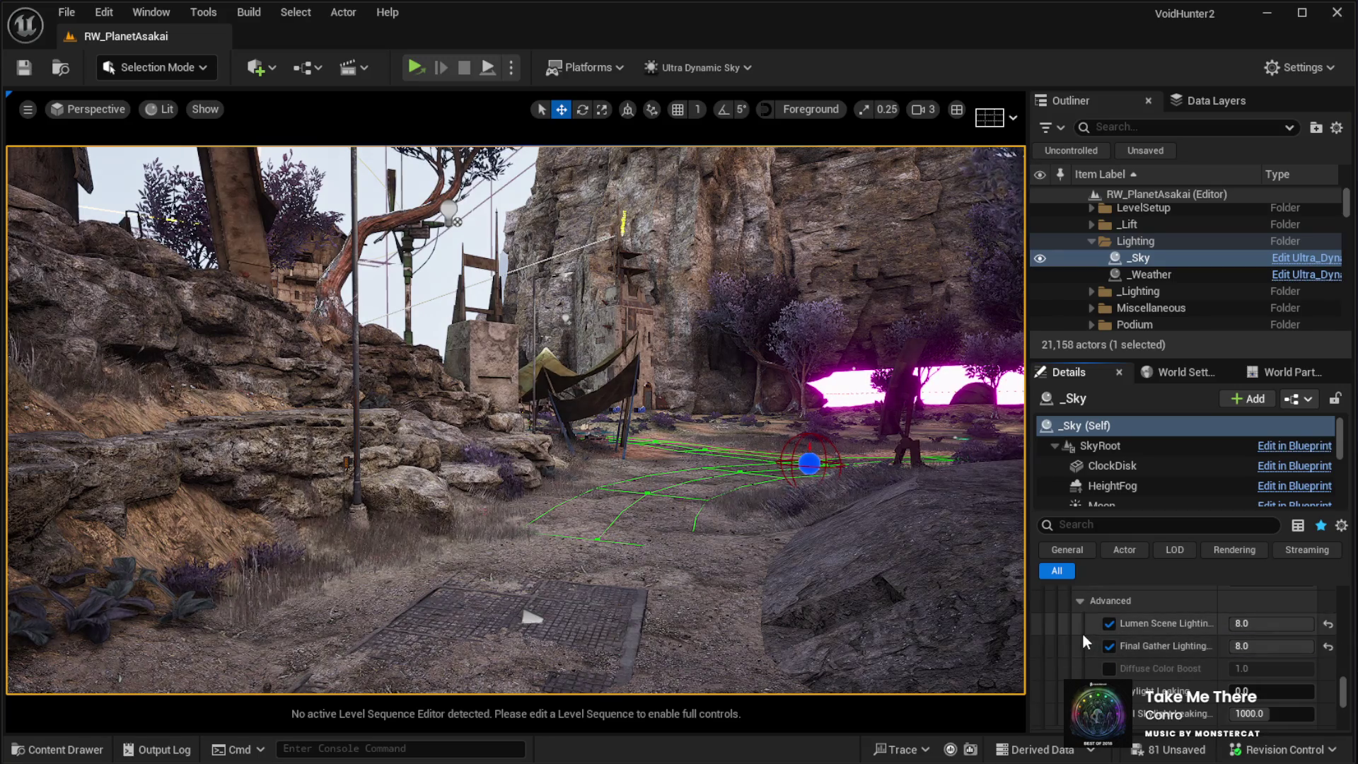
Step: Move the viewport camera forward and select a landscape piece in the scene
{"action": "key", "text": "w"}
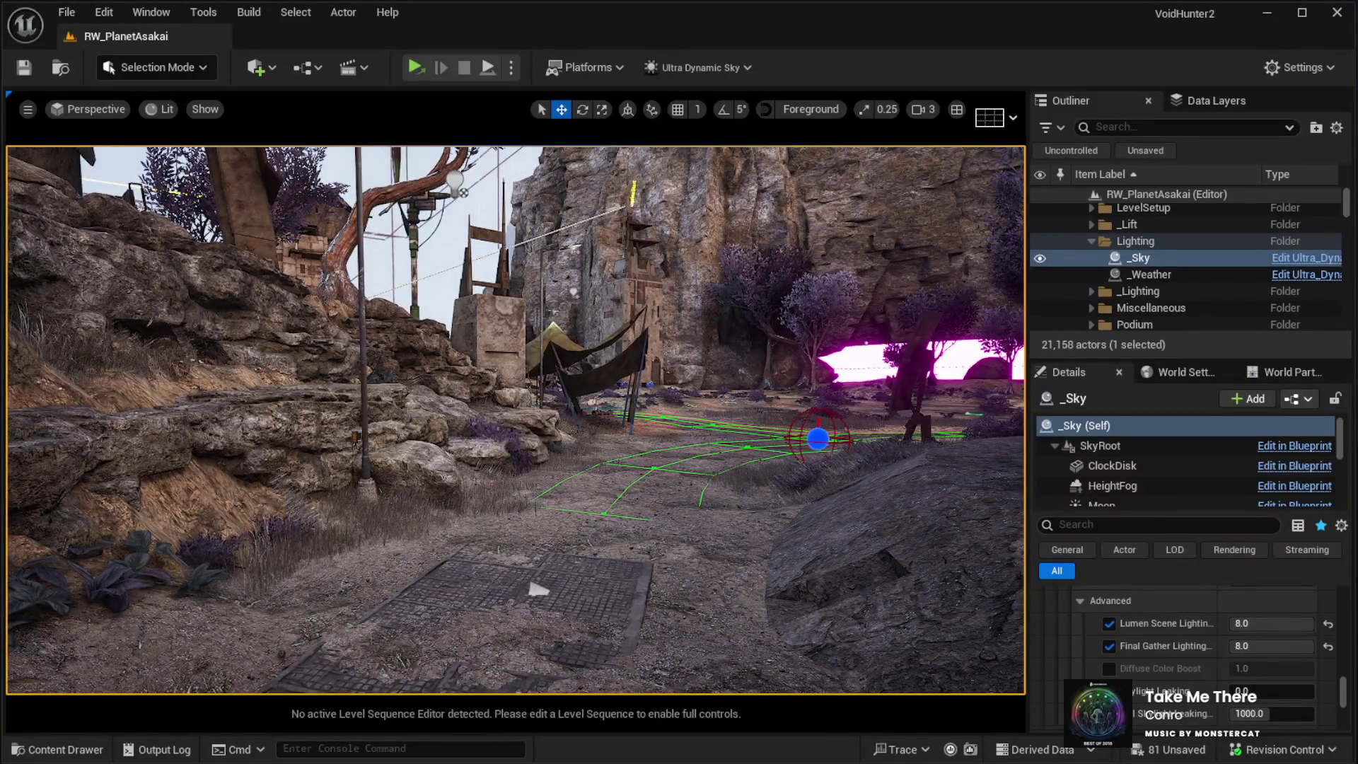
{"action": "left_click", "coordinate": [735, 663]}
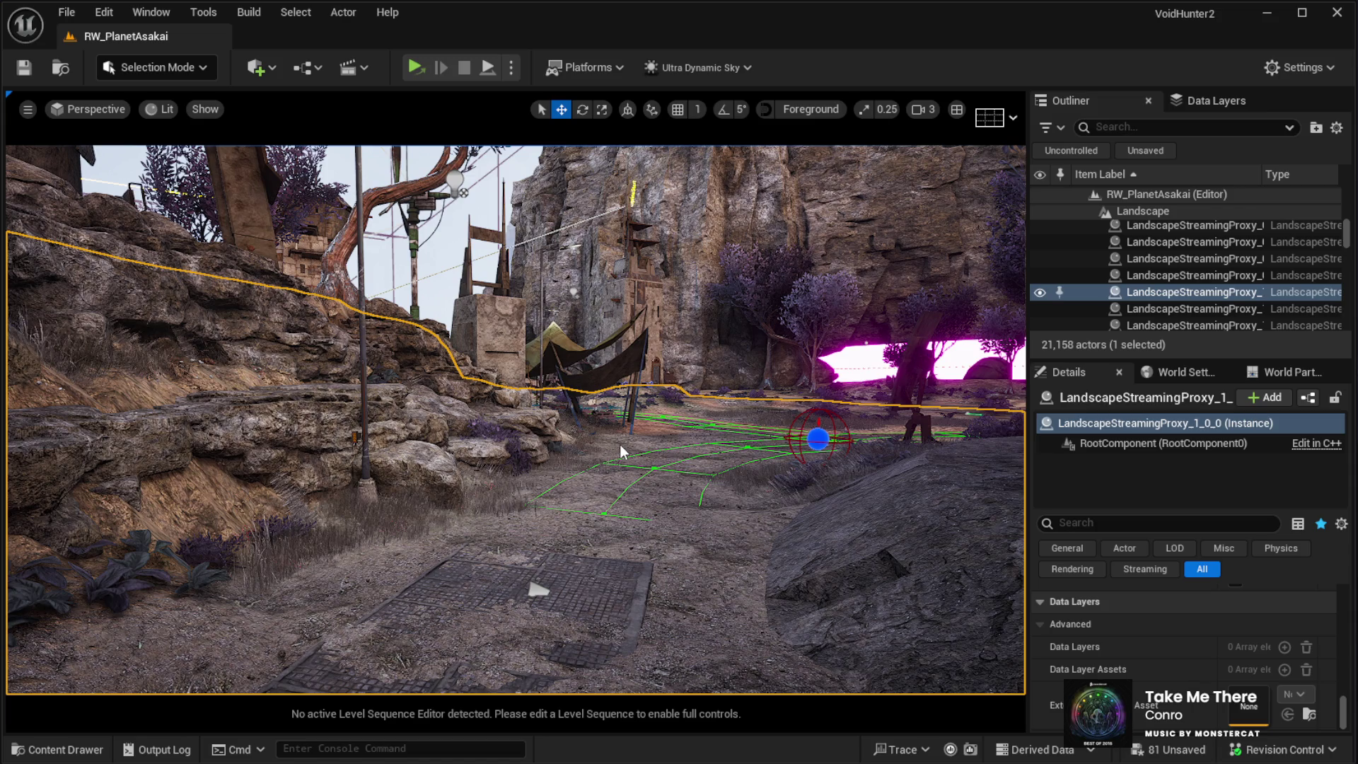
{"action": "key", "text": "alt+p"}
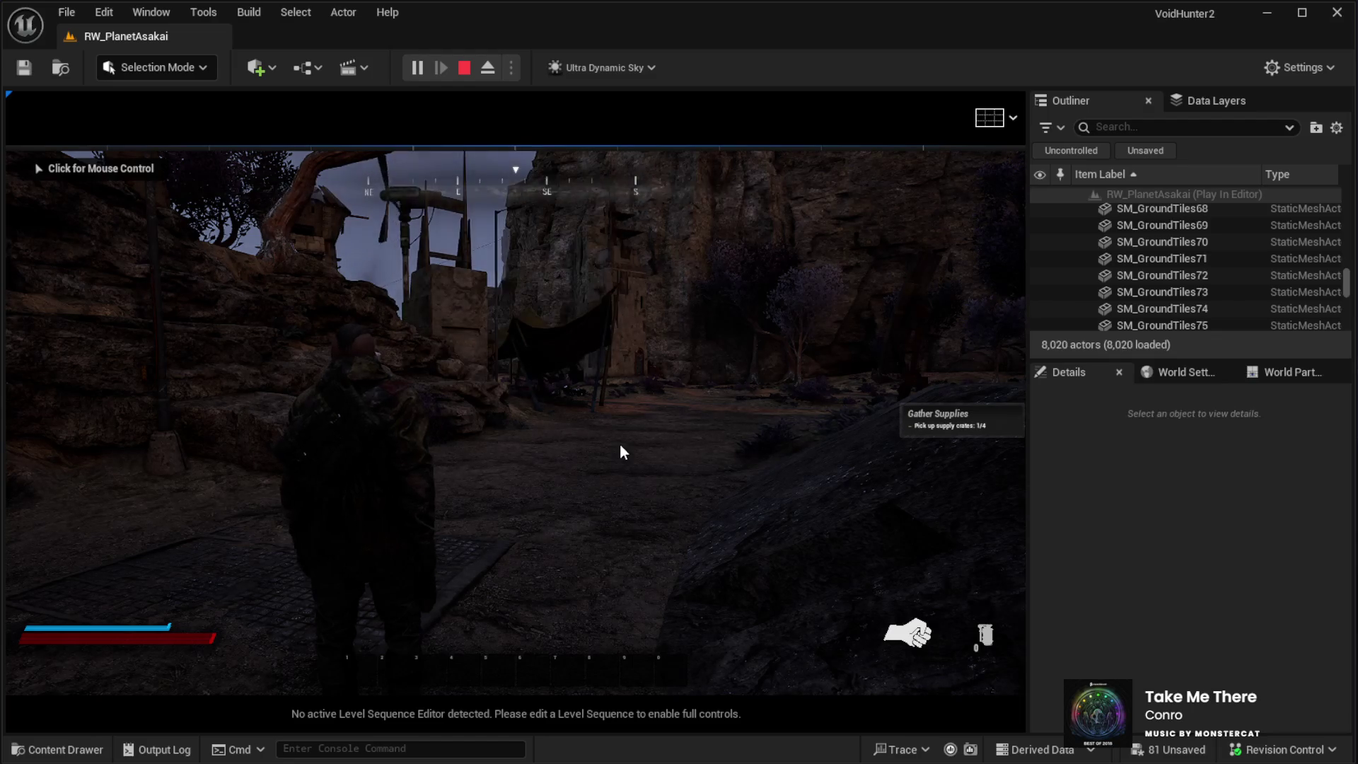
Step: Capture the mouse in the running game, walk through the area, then stop the play-test
{"action": "left_click", "coordinate": [624, 451]}
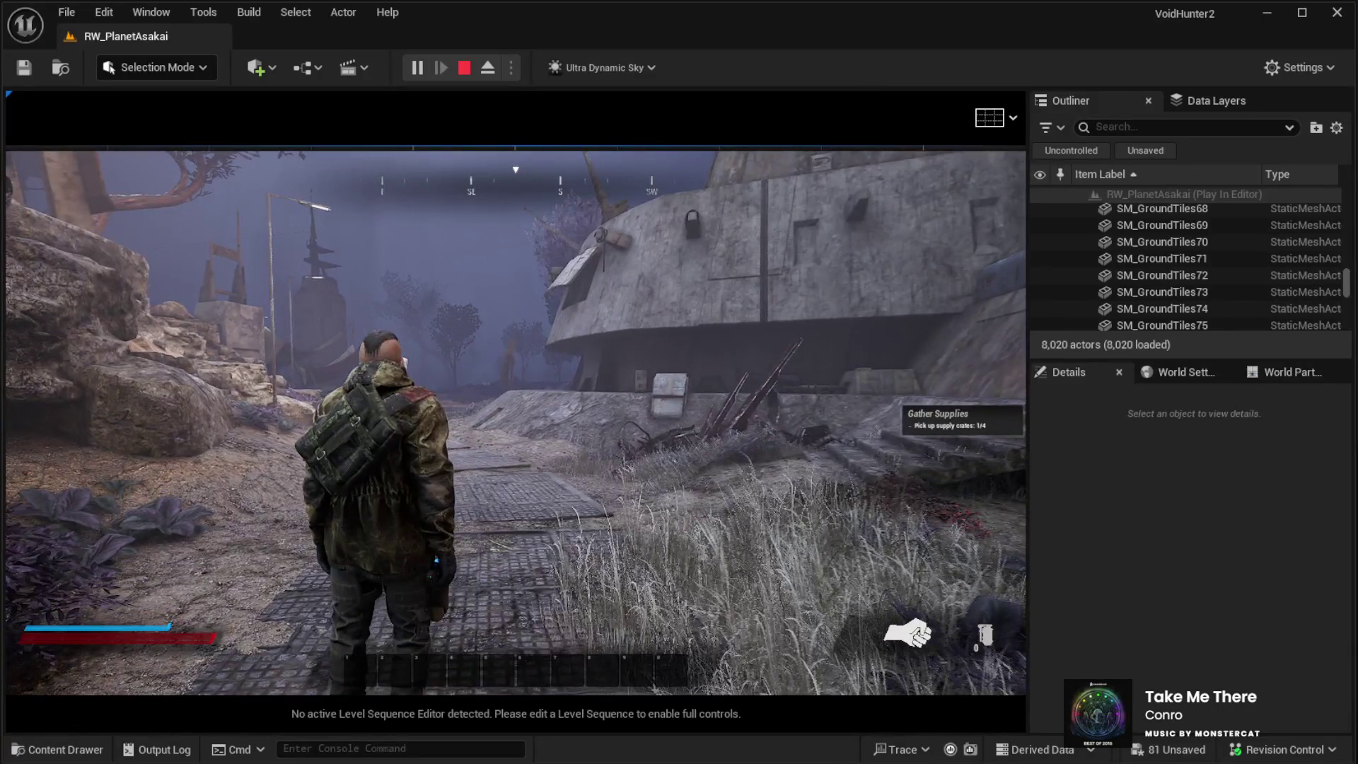
{"action": "key", "text": "Escape"}
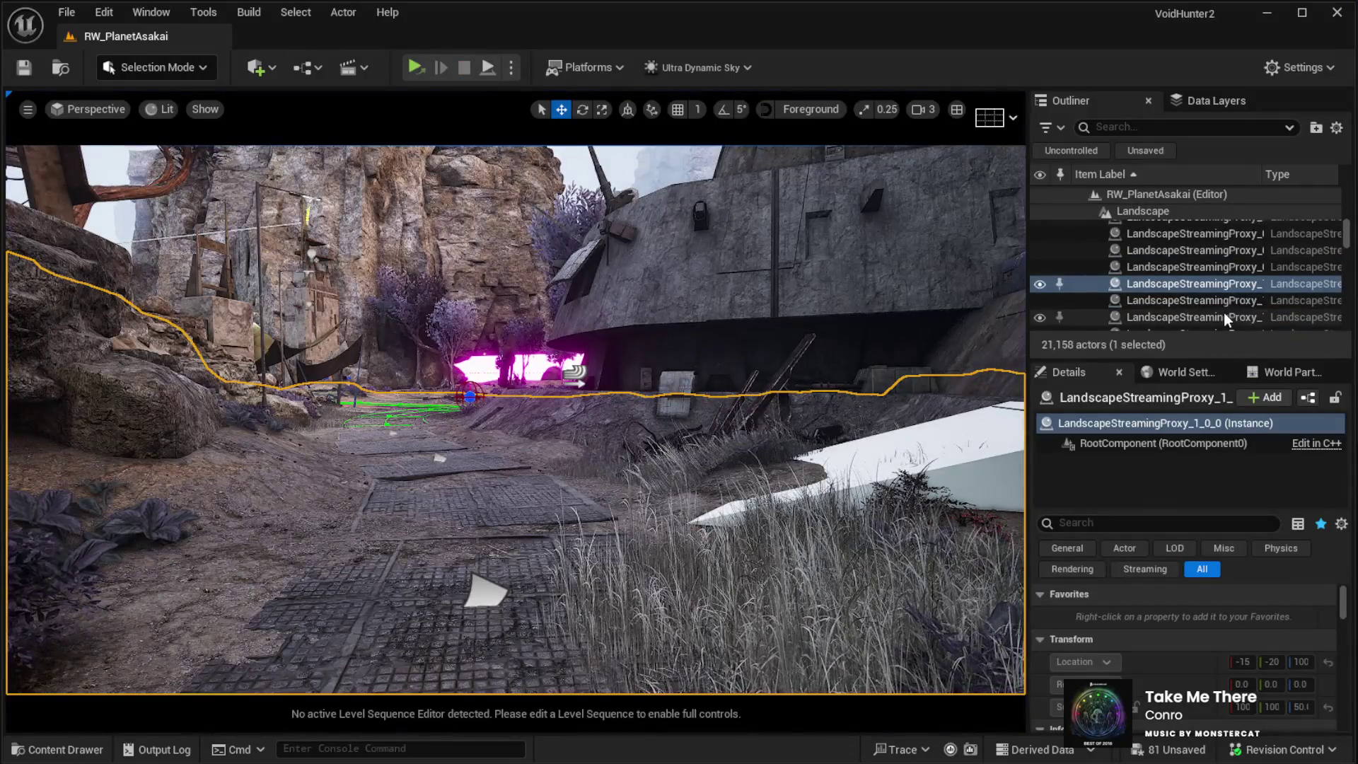
Step: Select _Sky in the Lighting folder and enlarge its Details property list to browse its settings
{"action": "scroll", "coordinate": [1349, 255], "scroll_direction": "up", "scroll_amount": 10}
{"action": "double_click", "coordinate": [1163, 250]}
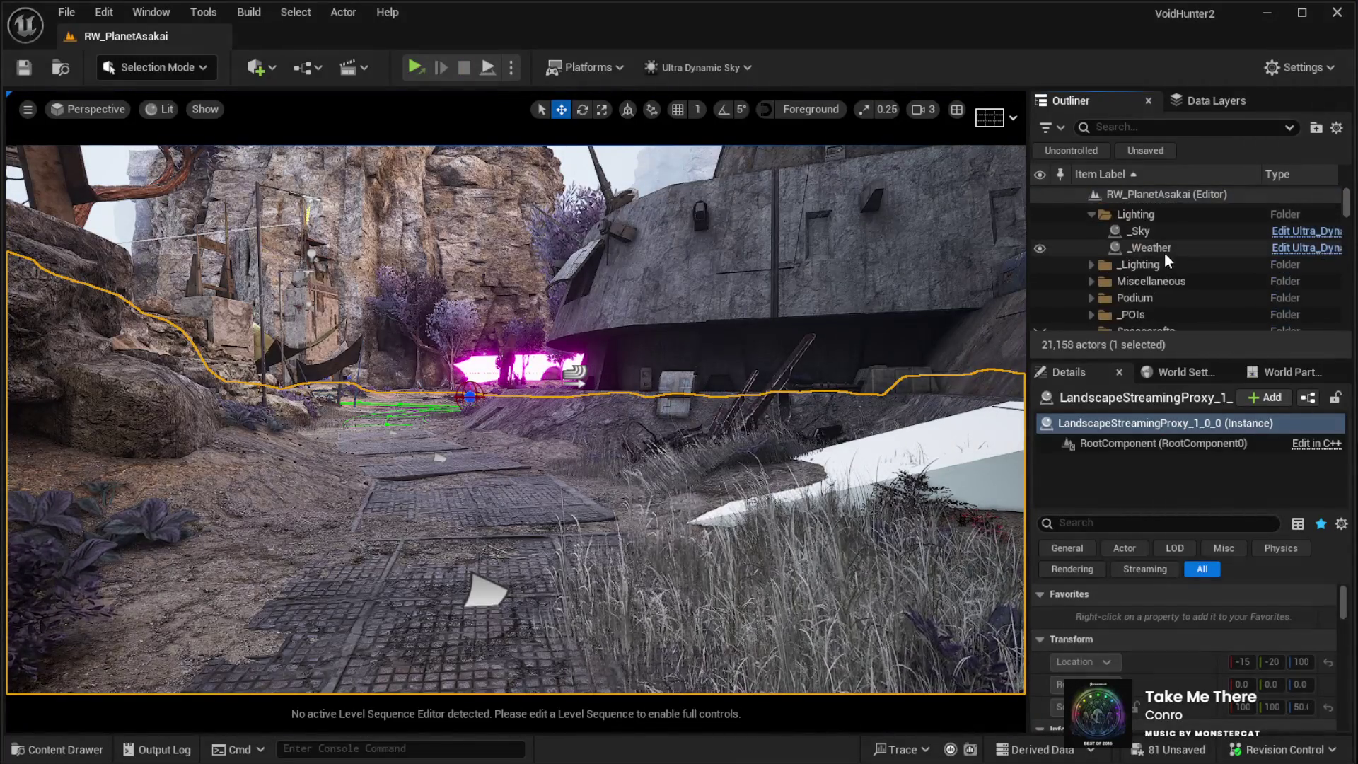
{"action": "left_click", "coordinate": [1148, 233]}
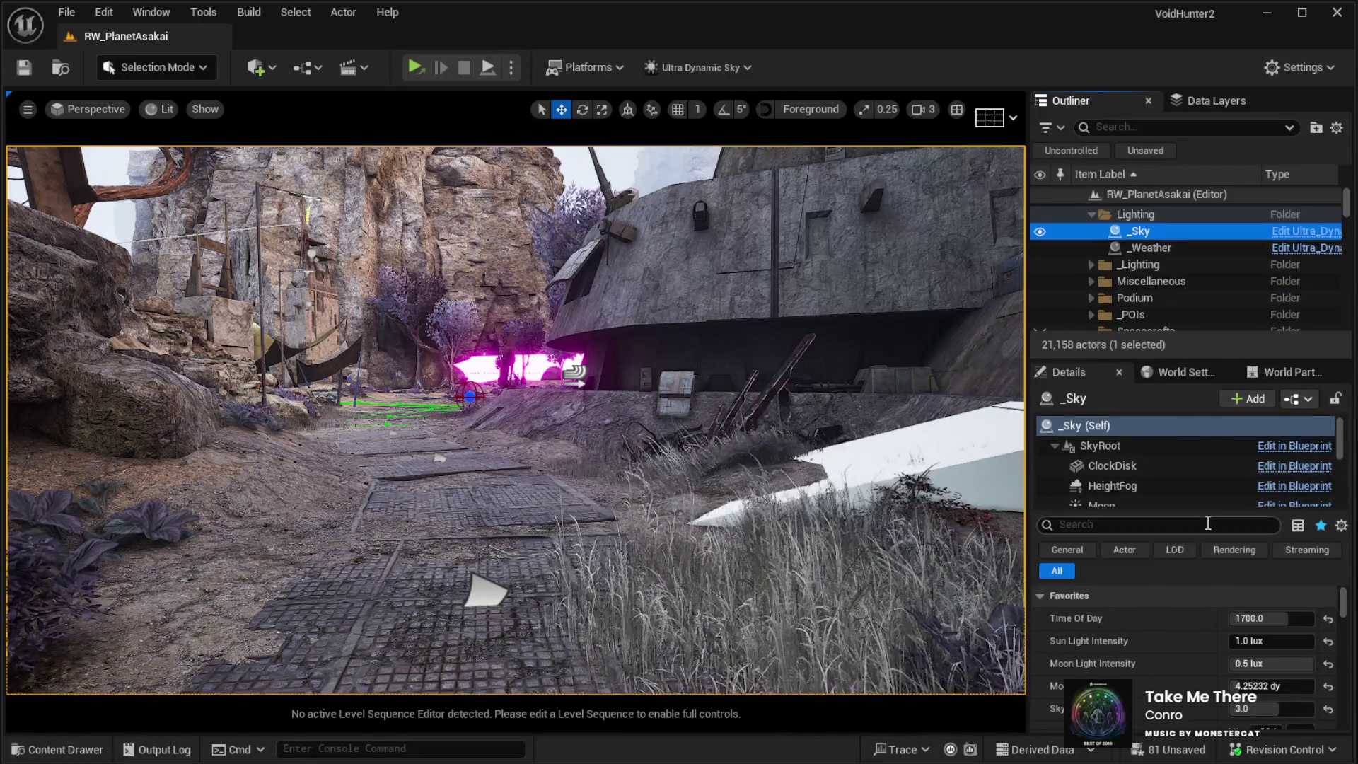
{"action": "scroll", "coordinate": [1241, 490], "scroll_direction": "down", "scroll_amount": 5}
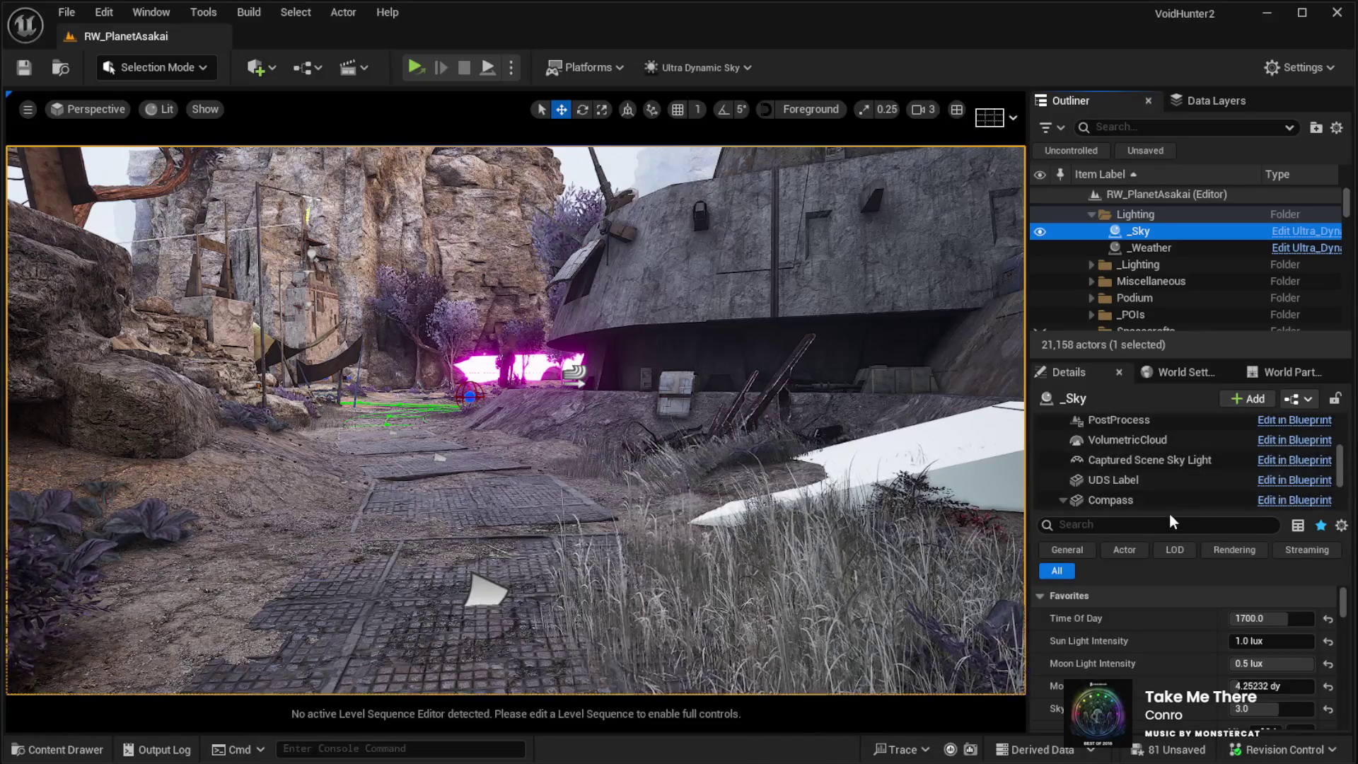
{"action": "left_click_drag", "start_coordinate": [1340, 514], "coordinate": [1340, 450]}
{"action": "scroll", "coordinate": [1250, 650], "scroll_direction": "down", "scroll_amount": 15}
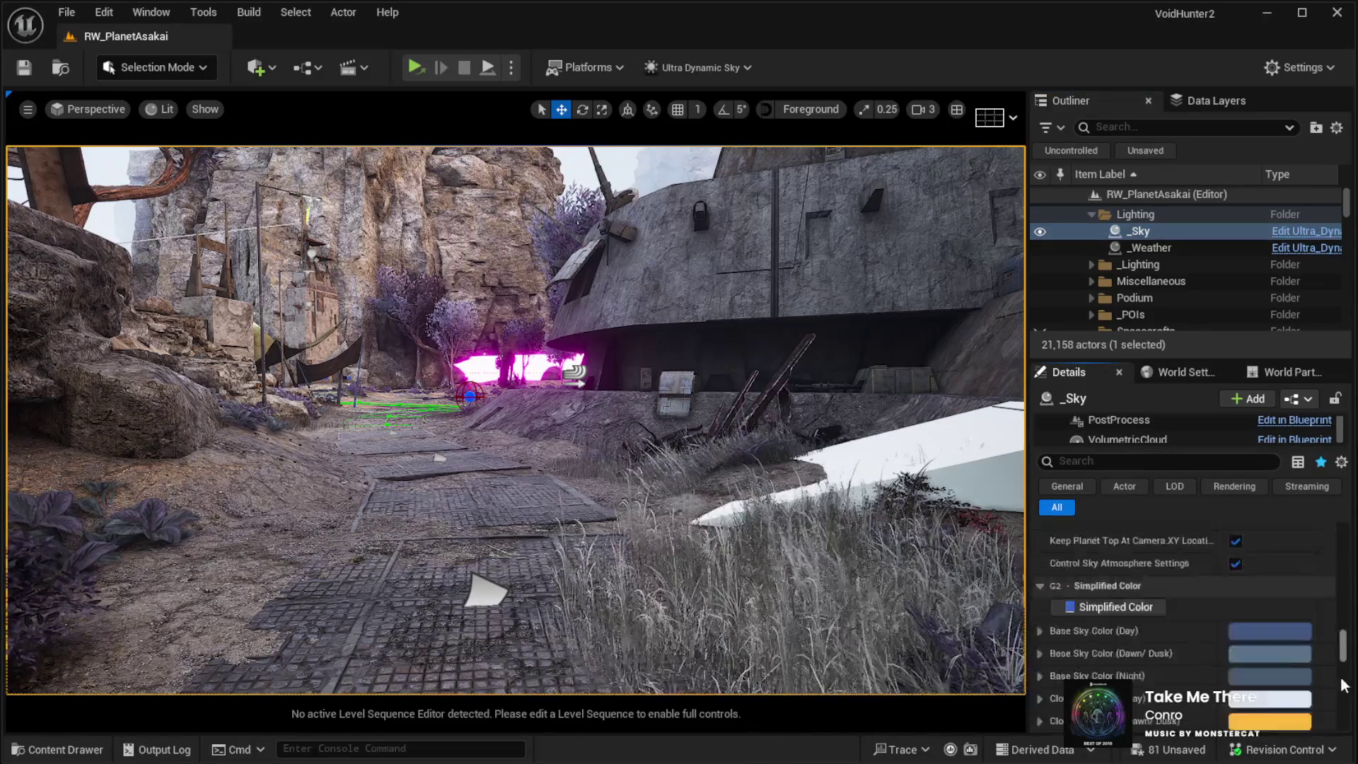
{"action": "scroll", "coordinate": [1248, 640], "scroll_direction": "up", "scroll_amount": 10}
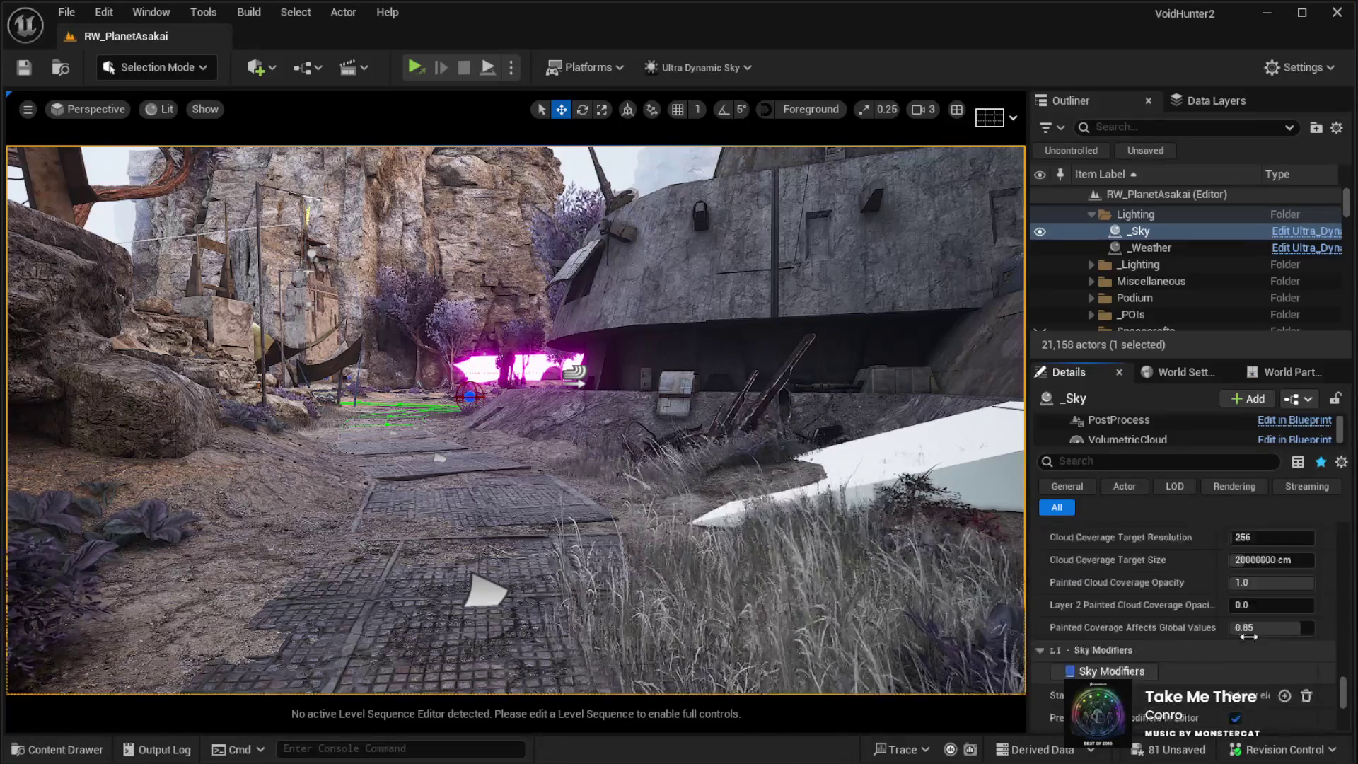
{"action": "scroll", "coordinate": [1237, 629], "scroll_direction": "up", "scroll_amount": 10}
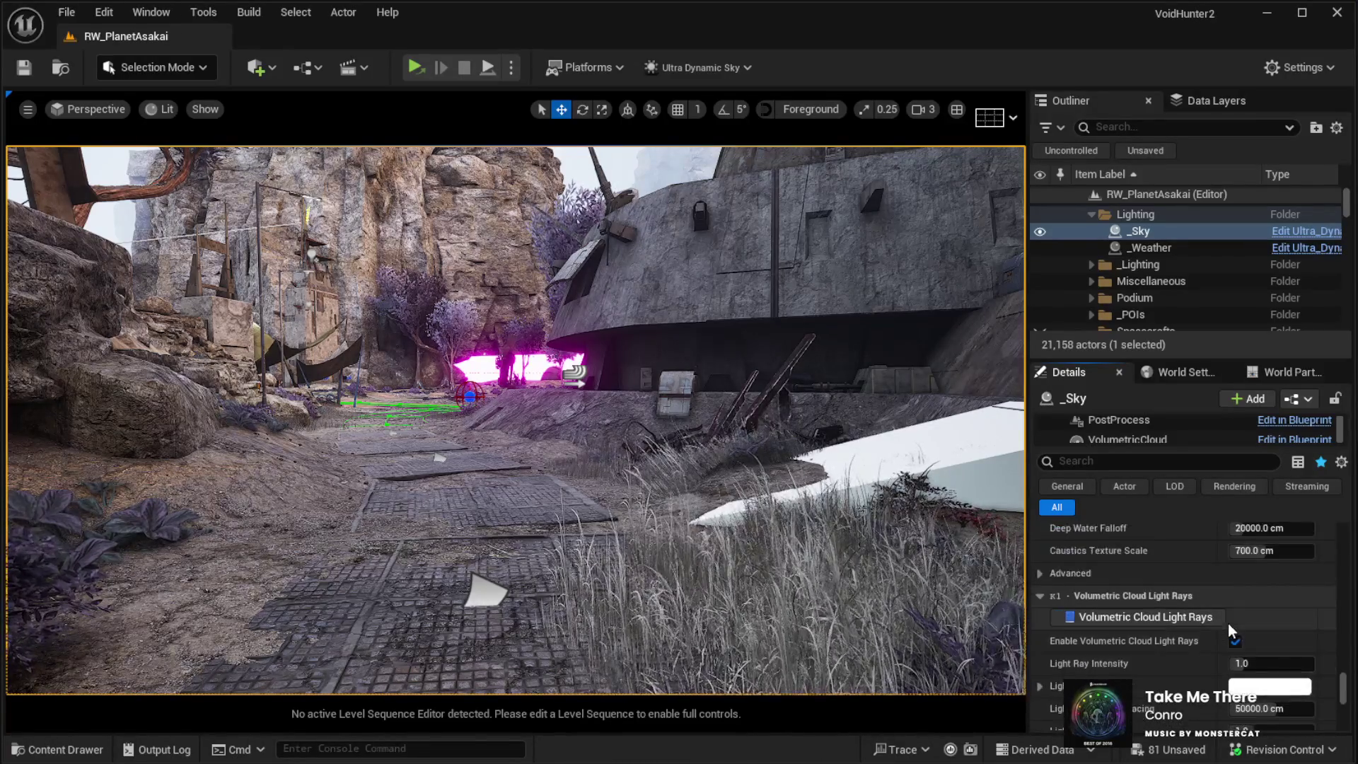
{"action": "scroll", "coordinate": [1227, 622], "scroll_direction": "up", "scroll_amount": 8}
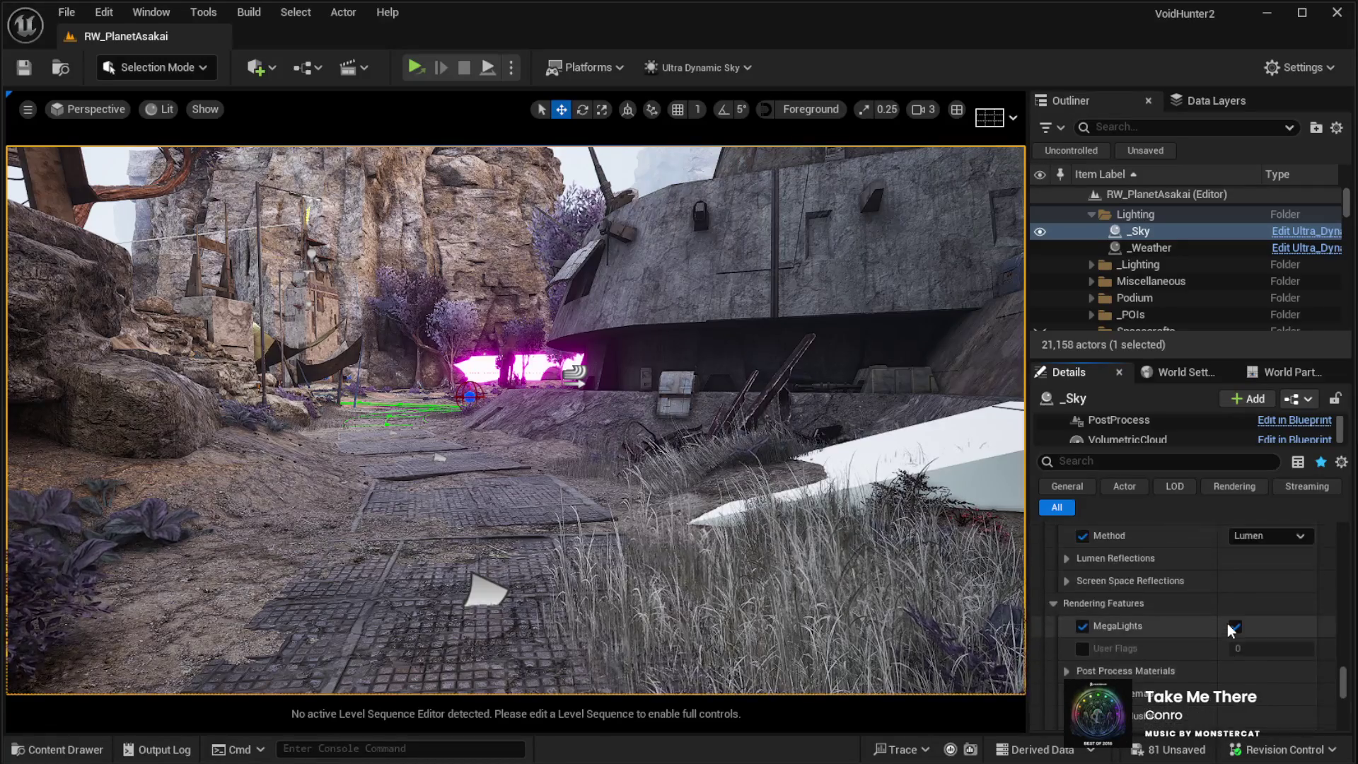
{"action": "scroll", "coordinate": [1226, 622], "scroll_direction": "up", "scroll_amount": 3}
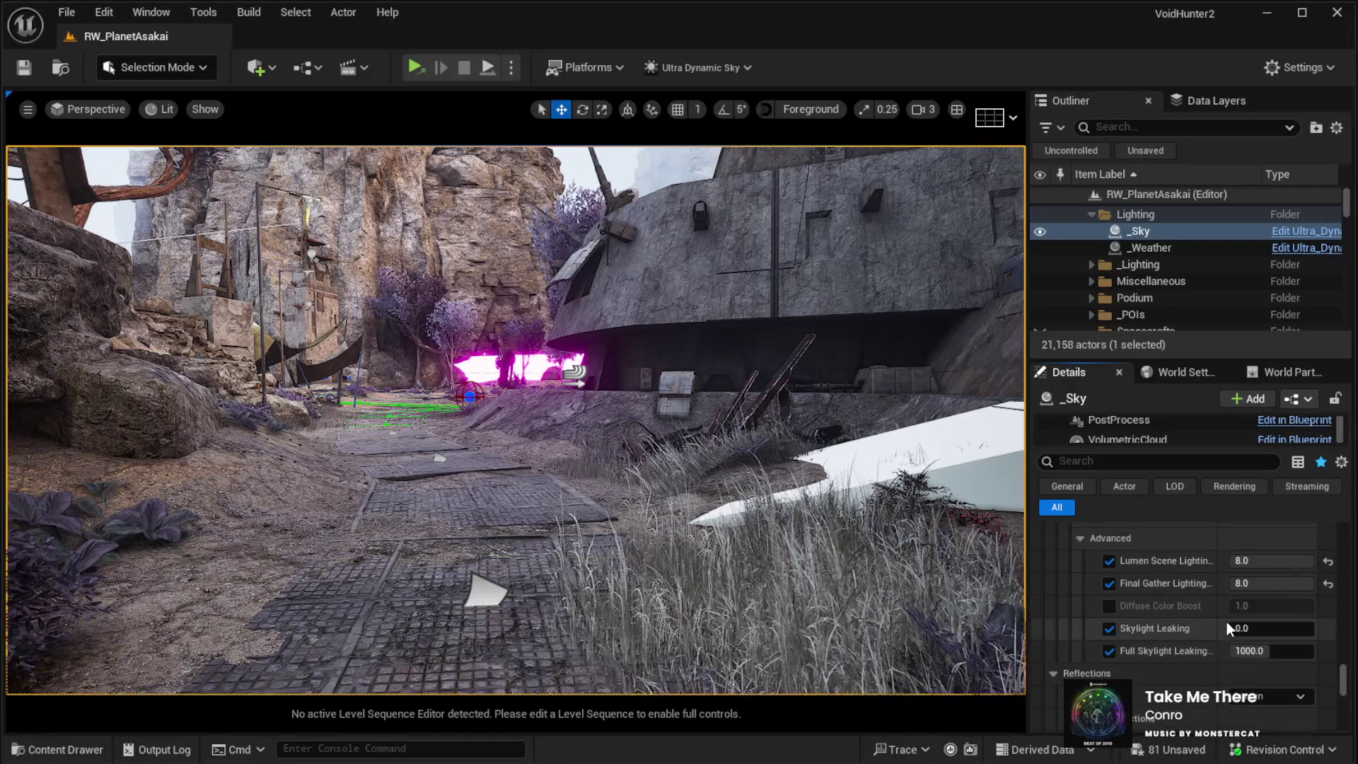
{"action": "scroll", "coordinate": [1226, 622], "scroll_direction": "down", "scroll_amount": 2}
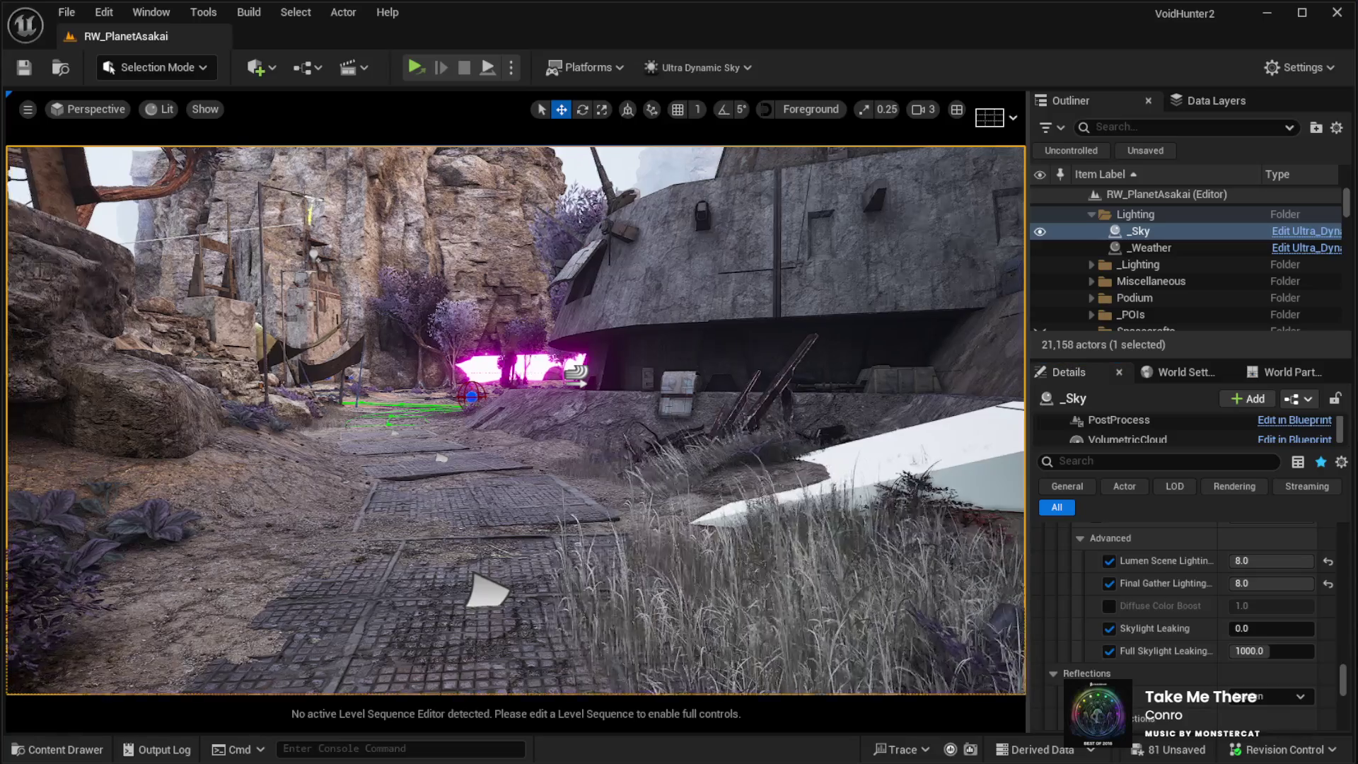
Step: Select a landscape streaming proxy and drag the splitter left to widen the side panels
{"action": "left_click", "coordinate": [1023, 564]}
{"action": "left_click_drag", "start_coordinate": [1025, 565], "coordinate": [874, 564]}
{"action": "scroll", "coordinate": [1063, 286], "scroll_direction": "up", "scroll_amount": 15}
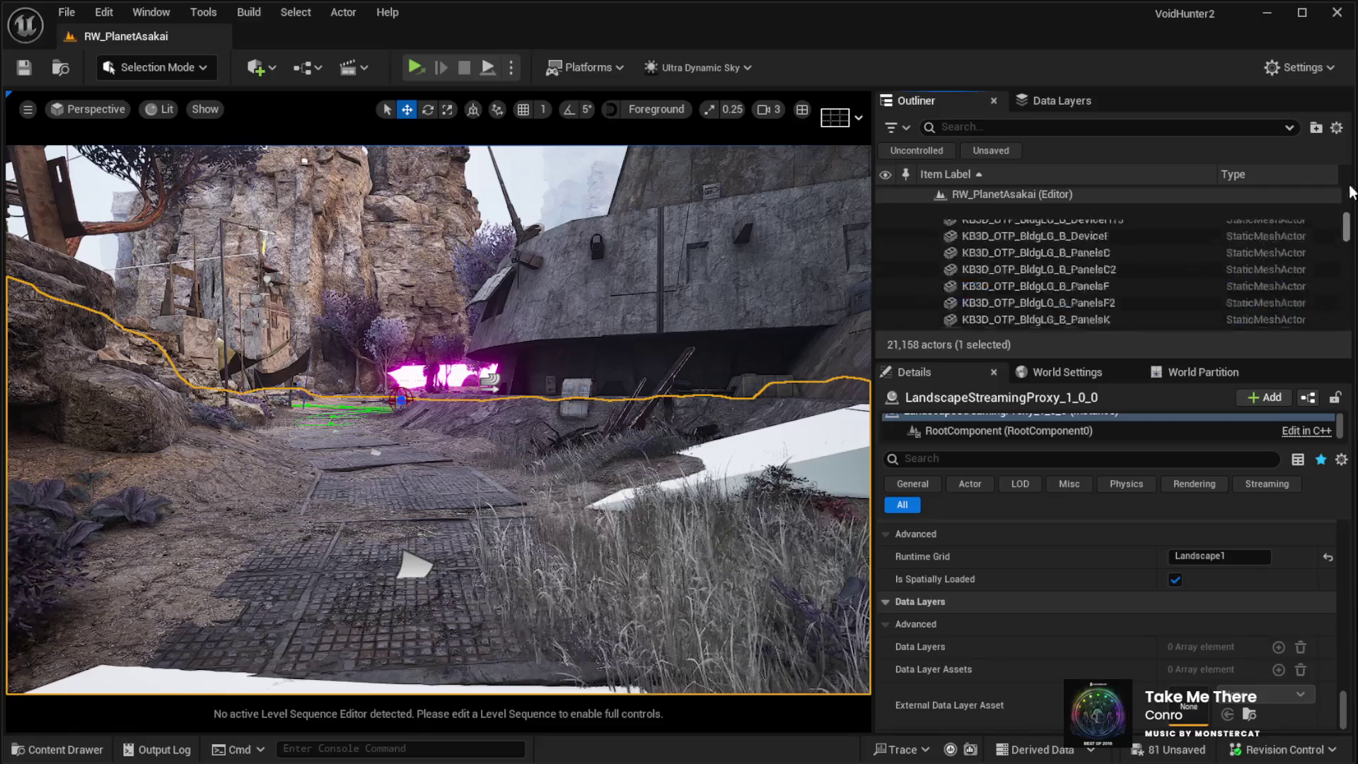
Step: Reselect _Sky and scroll its Details from the Lumen settings to Animate Time Of Day's 2.0 min day length
{"action": "left_click", "coordinate": [997, 262]}
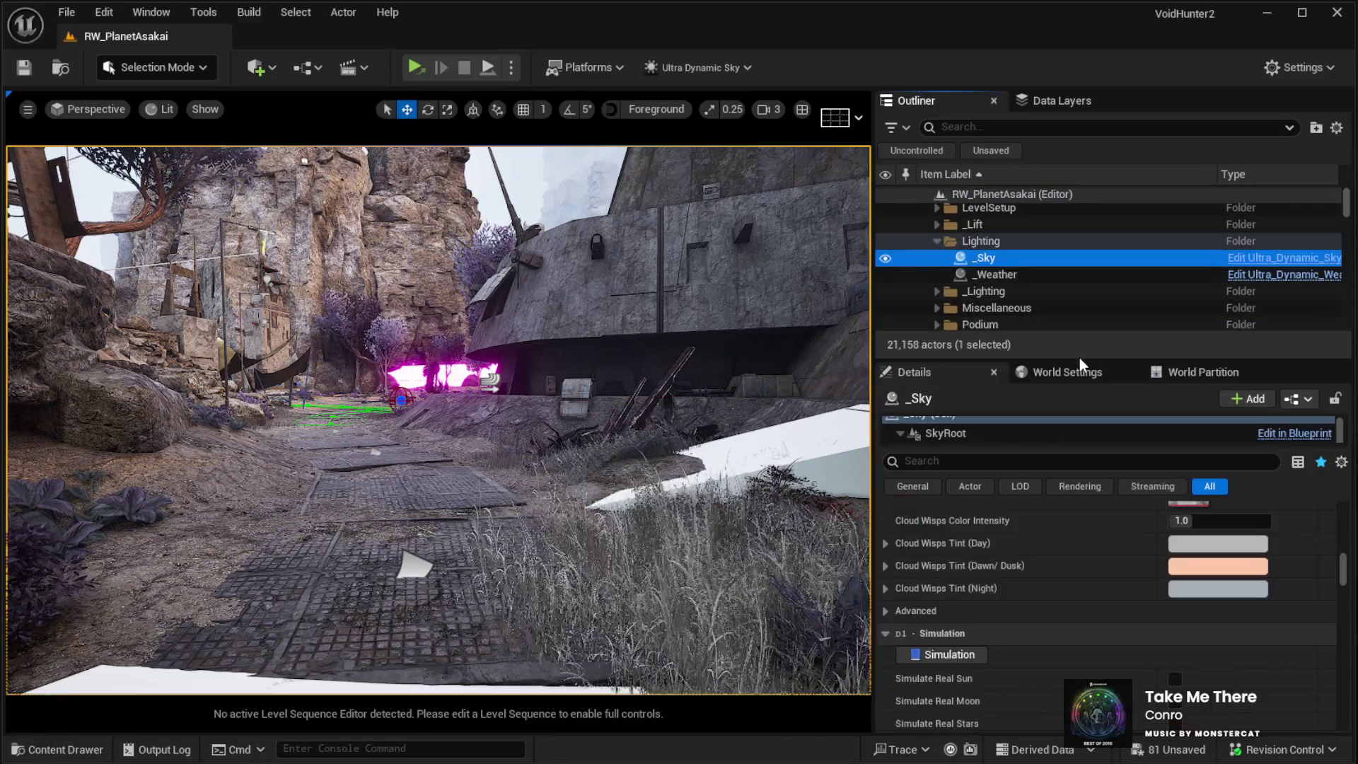
{"action": "scroll", "coordinate": [1347, 573], "scroll_direction": "down", "scroll_amount": 5}
{"action": "scroll", "coordinate": [1347, 572], "scroll_direction": "down", "scroll_amount": 15}
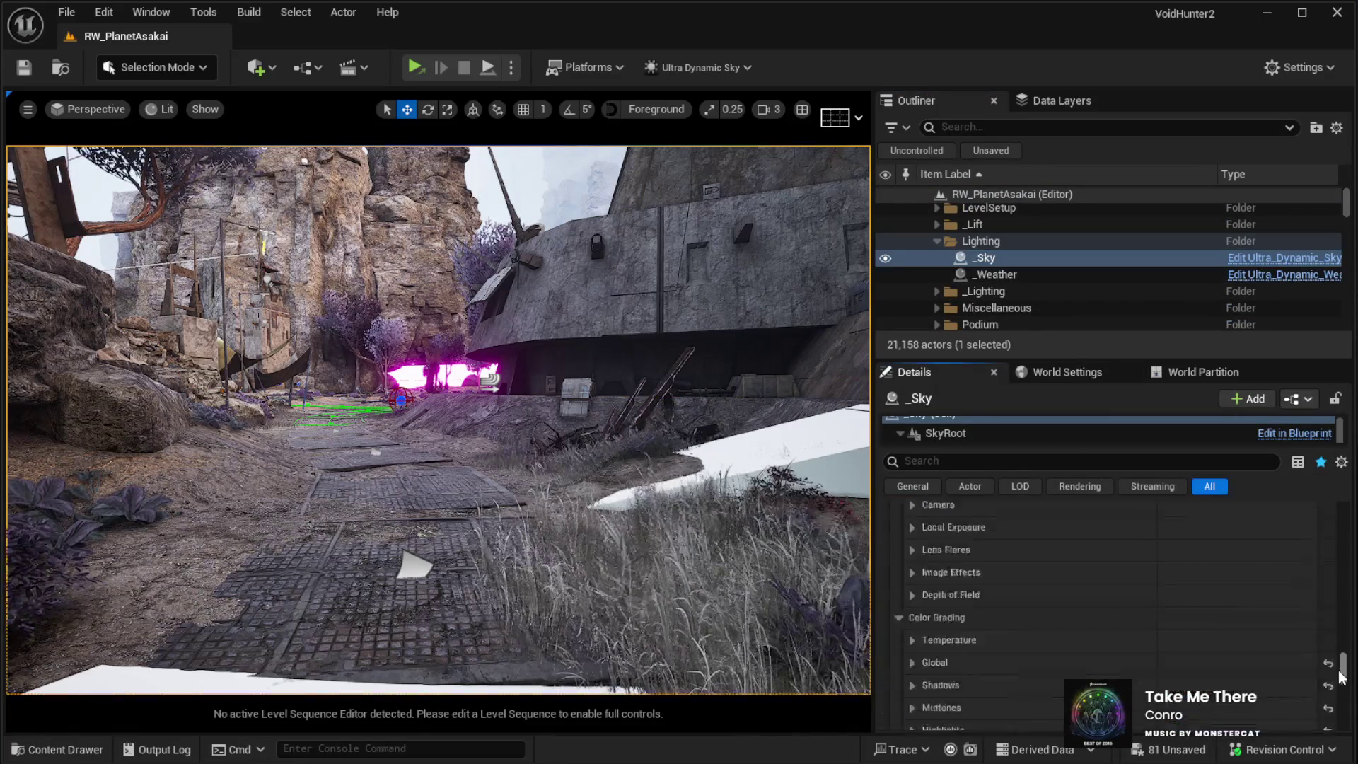
{"action": "scroll", "coordinate": [1231, 643], "scroll_direction": "down", "scroll_amount": 20}
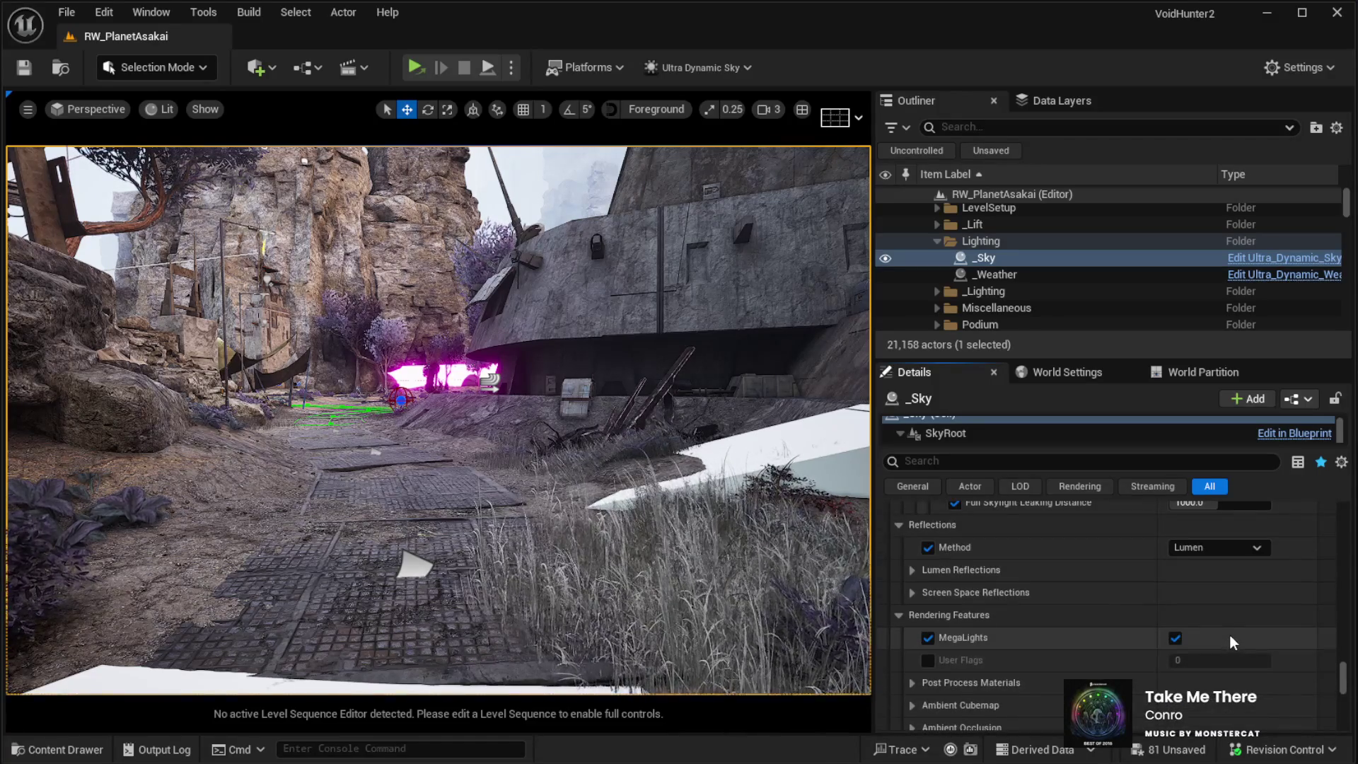
{"action": "scroll", "coordinate": [1229, 634], "scroll_direction": "up", "scroll_amount": 3}
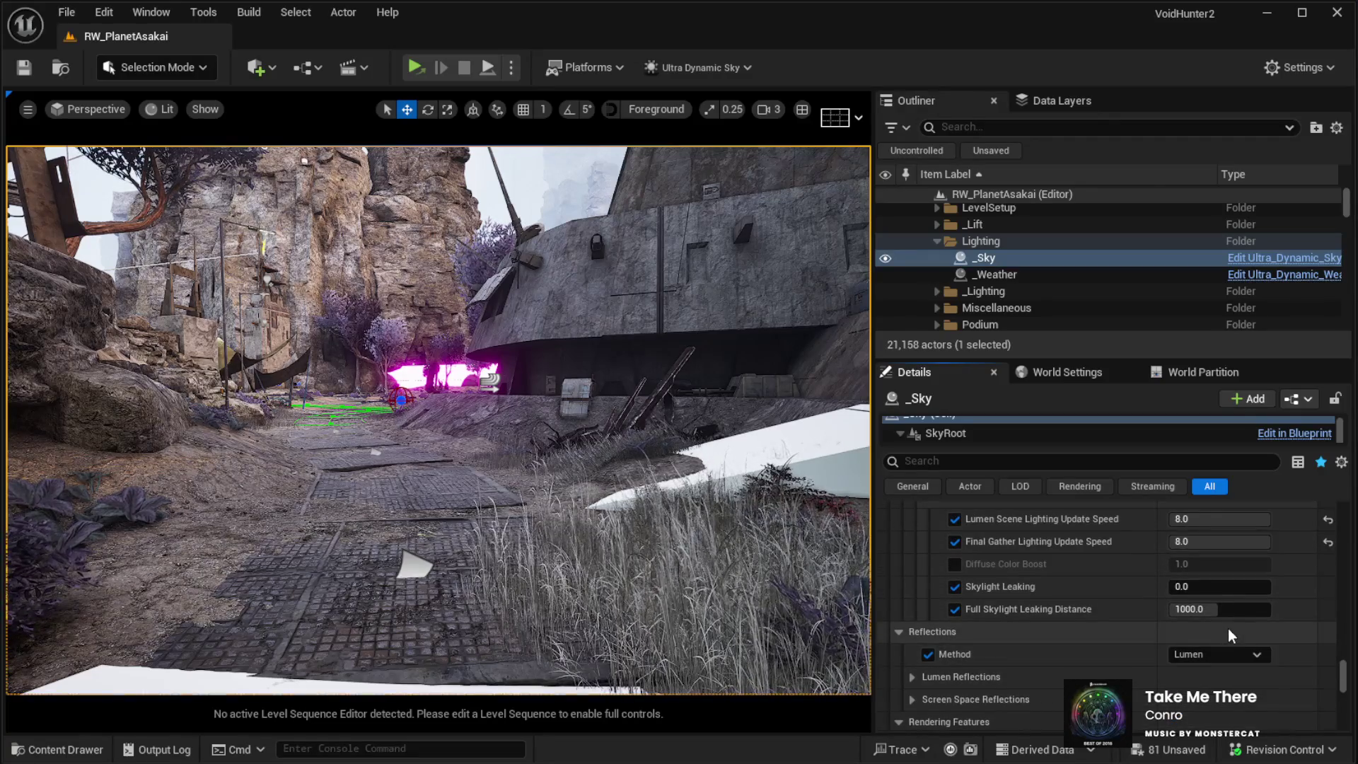
{"action": "scroll", "coordinate": [1227, 628], "scroll_direction": "up", "scroll_amount": 1}
{"action": "scroll", "coordinate": [1228, 628], "scroll_direction": "up", "scroll_amount": 1}
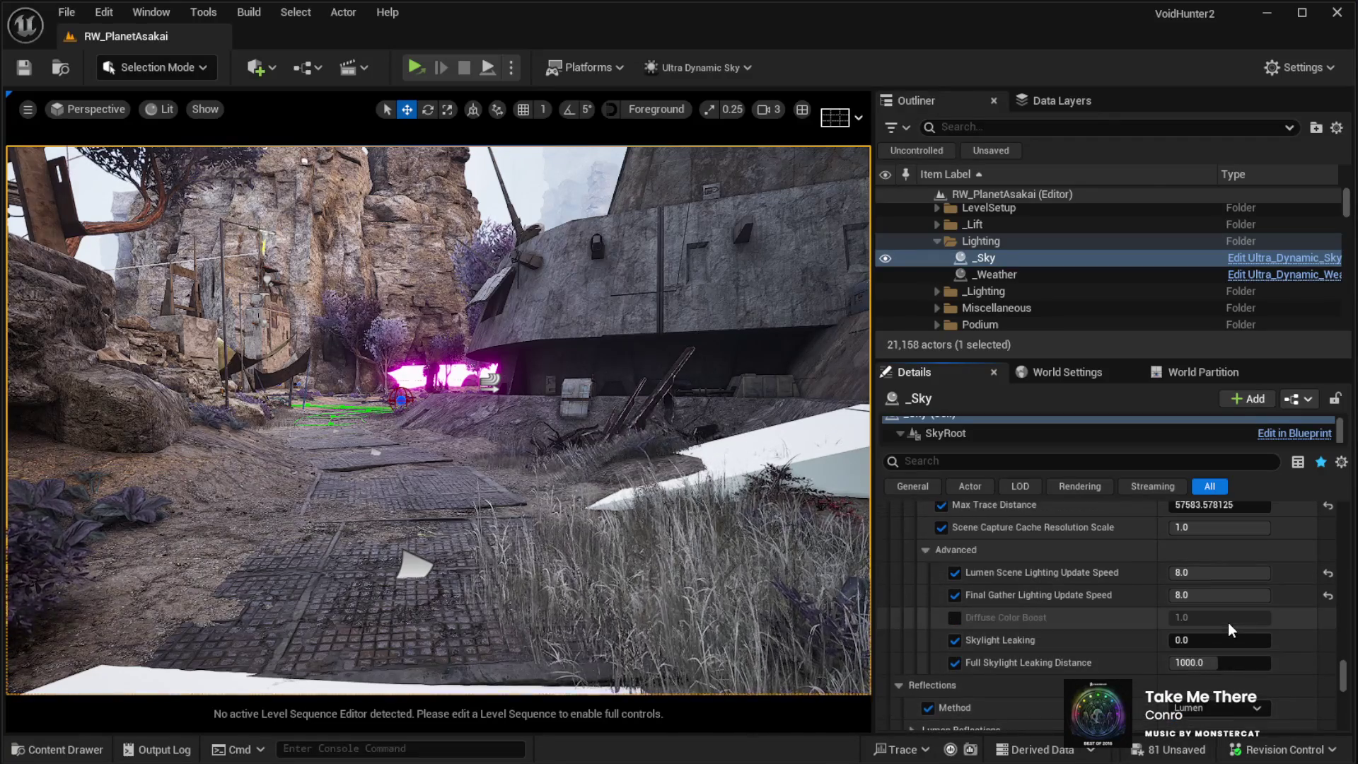
{"action": "scroll", "coordinate": [1227, 622], "scroll_direction": "down", "scroll_amount": 1}
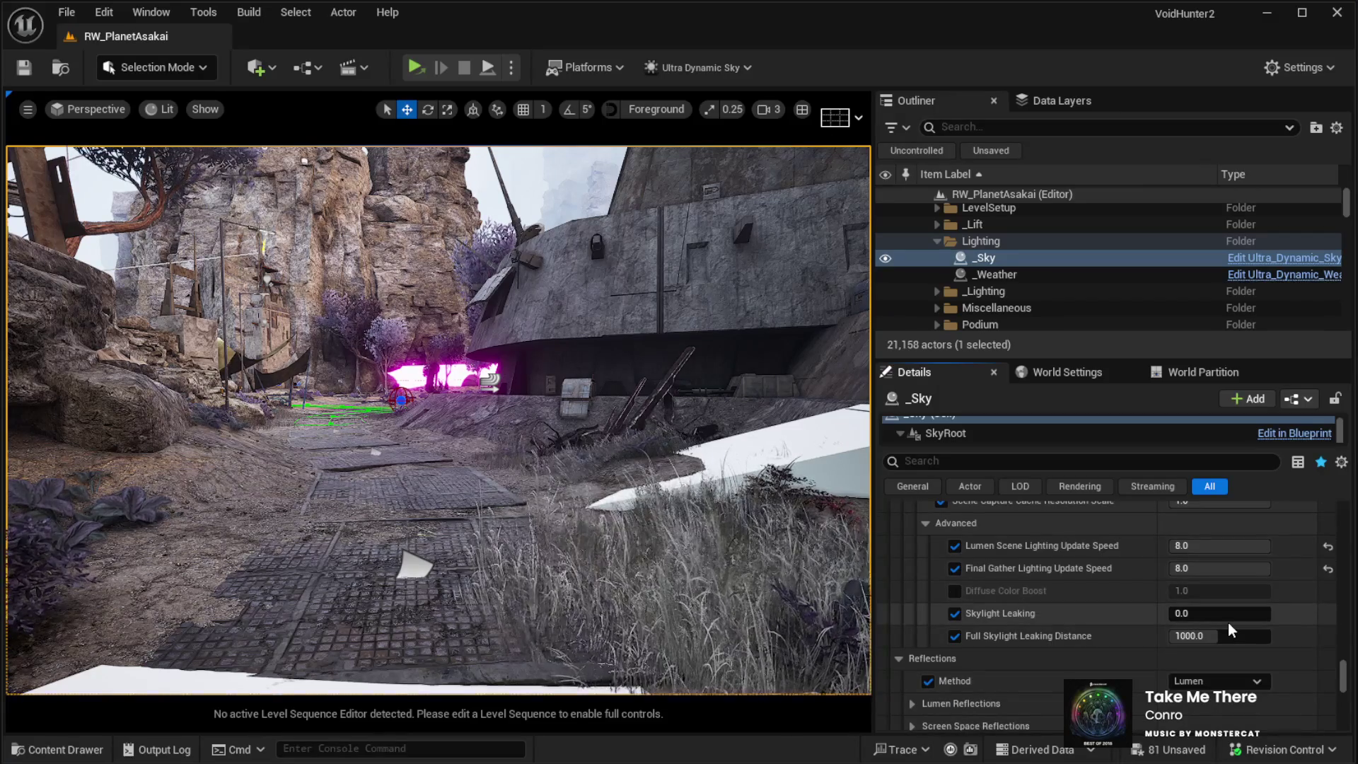
{"action": "scroll", "coordinate": [1233, 621], "scroll_direction": "up", "scroll_amount": 2}
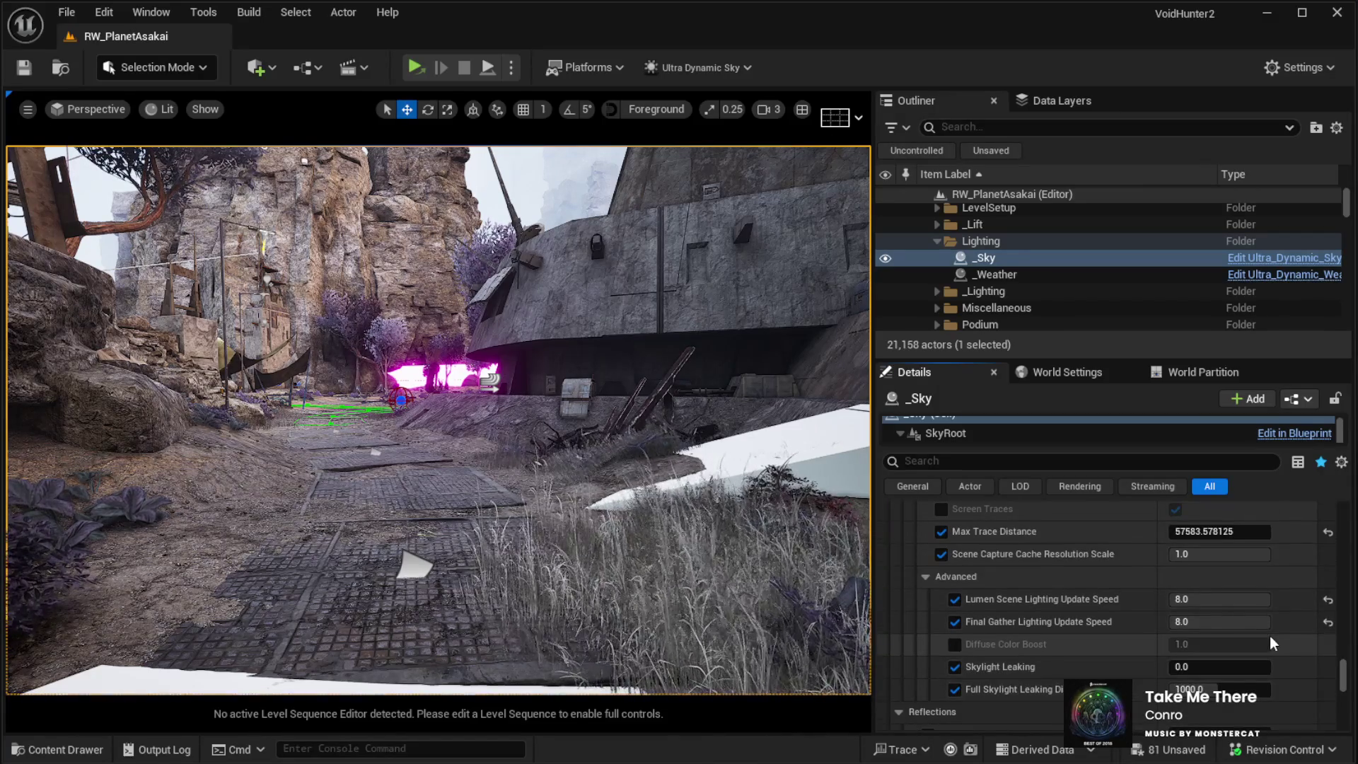
{"action": "scroll", "coordinate": [1270, 637], "scroll_direction": "up", "scroll_amount": 5}
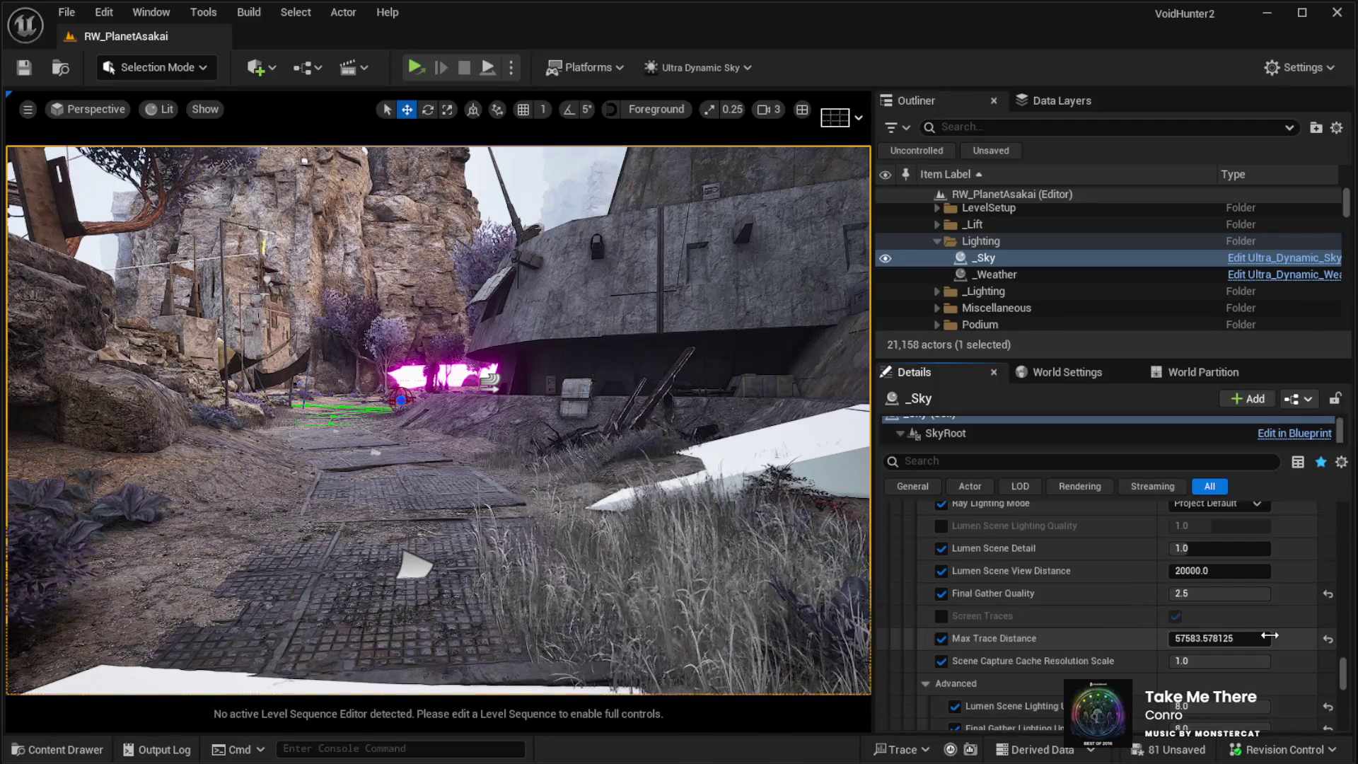
{"action": "scroll", "coordinate": [1270, 634], "scroll_direction": "up", "scroll_amount": 10}
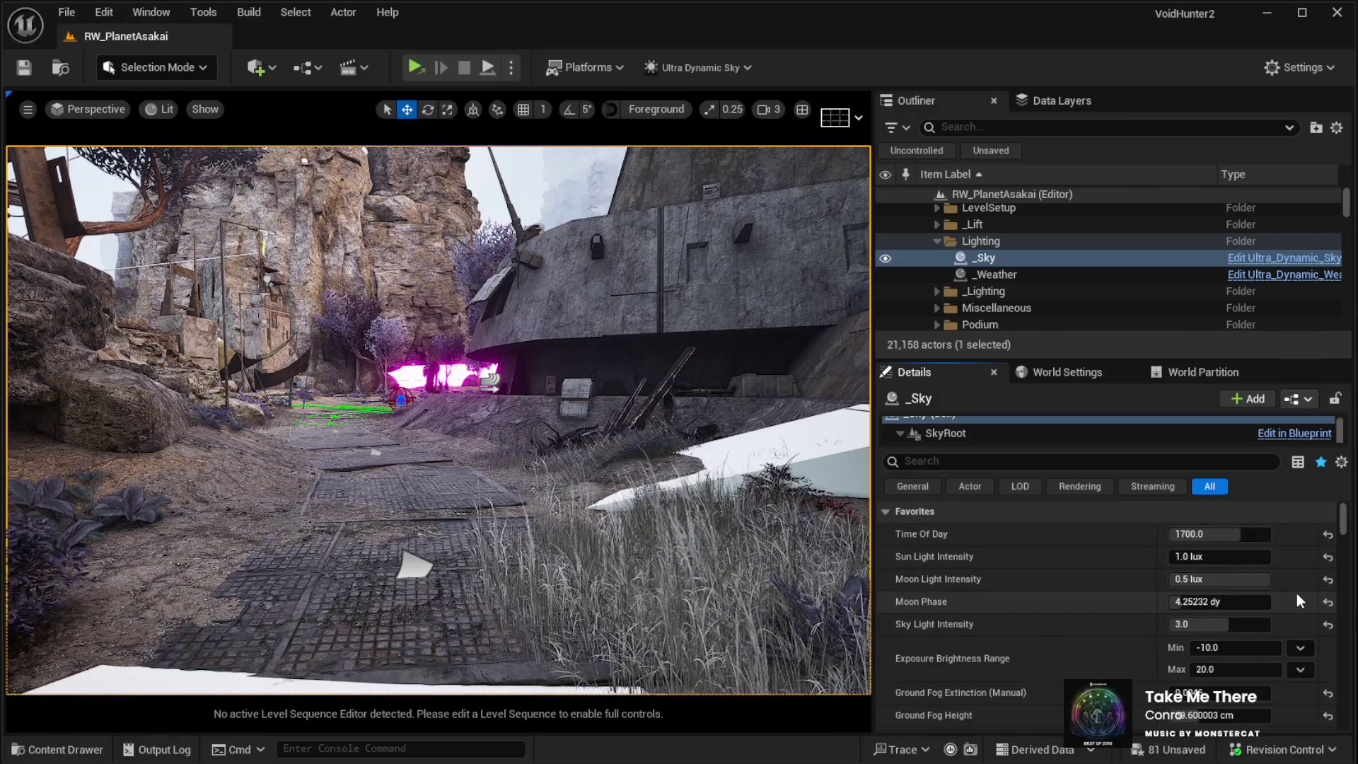
{"action": "scroll", "coordinate": [1297, 594], "scroll_direction": "down", "scroll_amount": 1}
{"action": "scroll", "coordinate": [1297, 592], "scroll_direction": "down", "scroll_amount": 2}
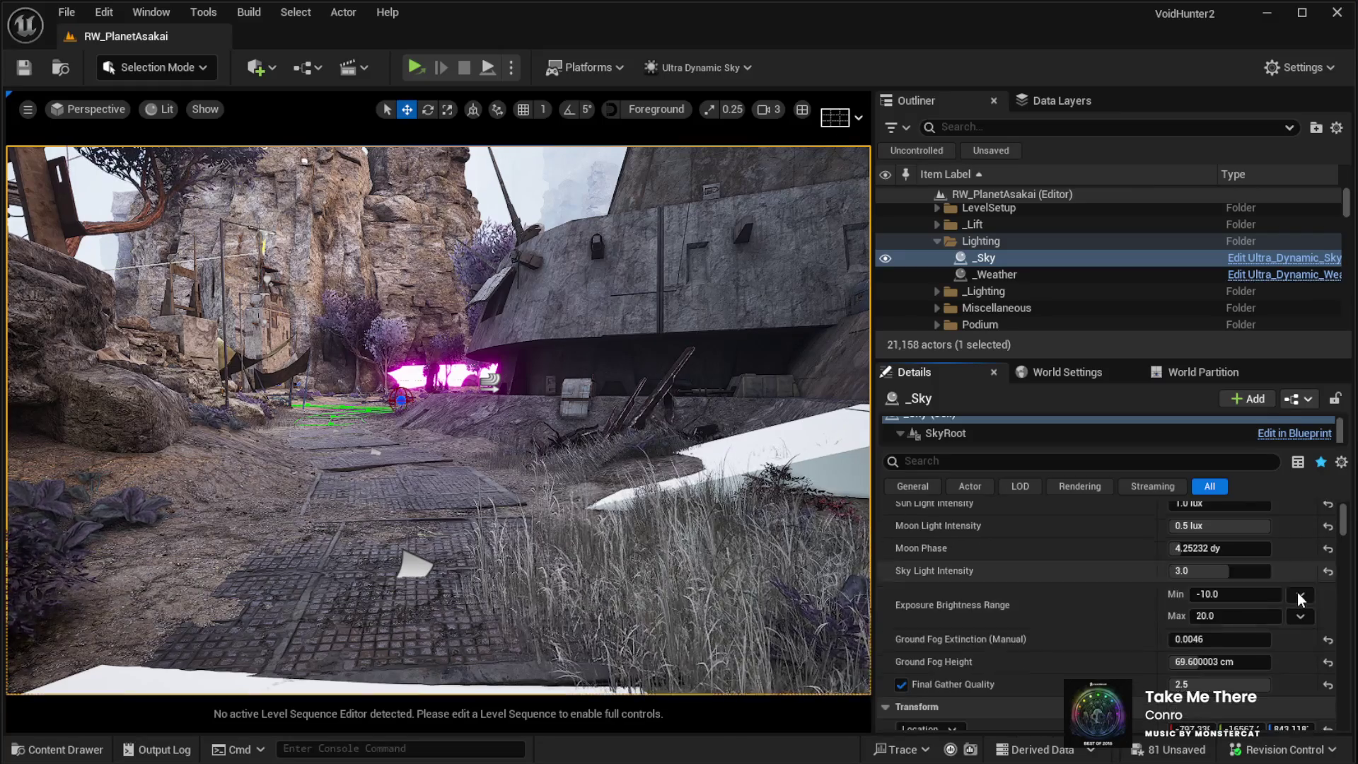
{"action": "scroll", "coordinate": [1297, 591], "scroll_direction": "down", "scroll_amount": 2}
{"action": "scroll", "coordinate": [1297, 590], "scroll_direction": "up", "scroll_amount": 10}
{"action": "scroll", "coordinate": [1298, 594], "scroll_direction": "down", "scroll_amount": 3}
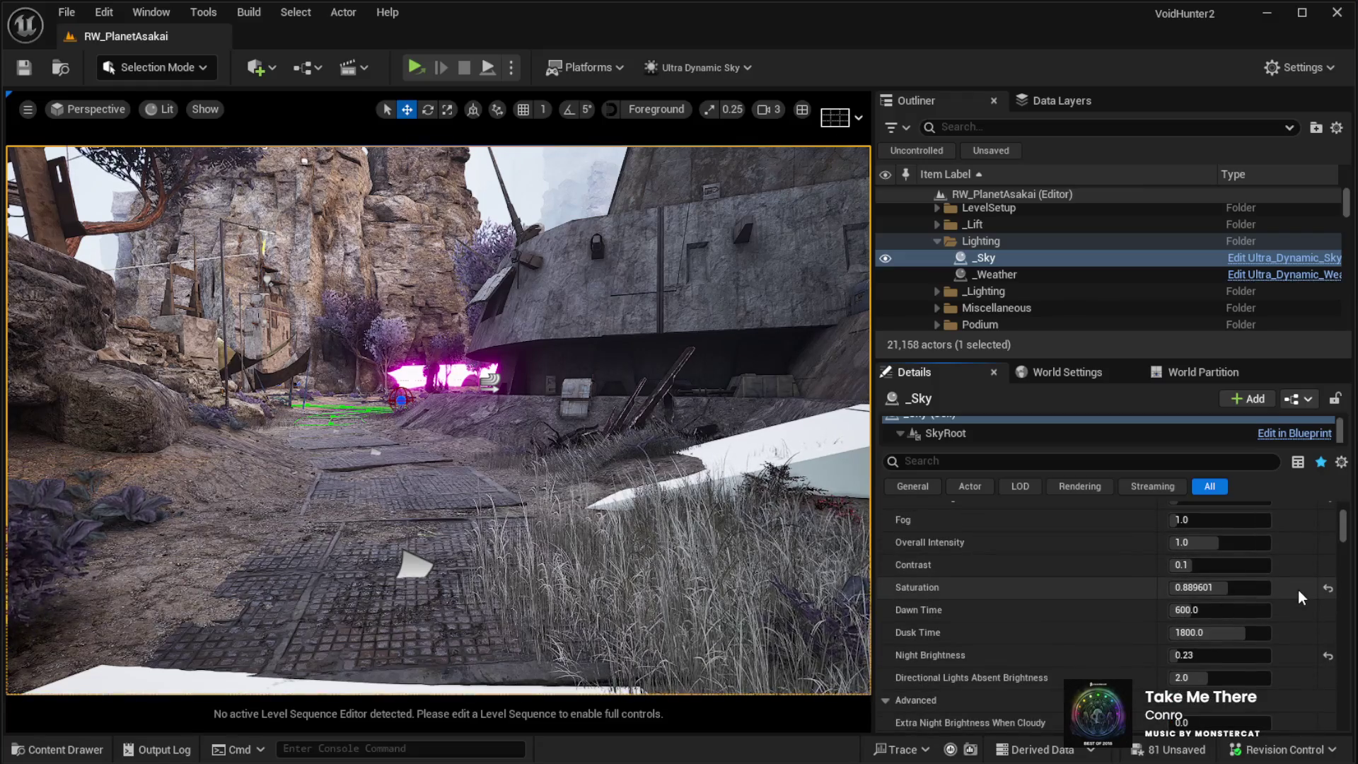
{"action": "scroll", "coordinate": [1297, 590], "scroll_direction": "down", "scroll_amount": 8}
{"action": "scroll", "coordinate": [1298, 589], "scroll_direction": "down", "scroll_amount": 3}
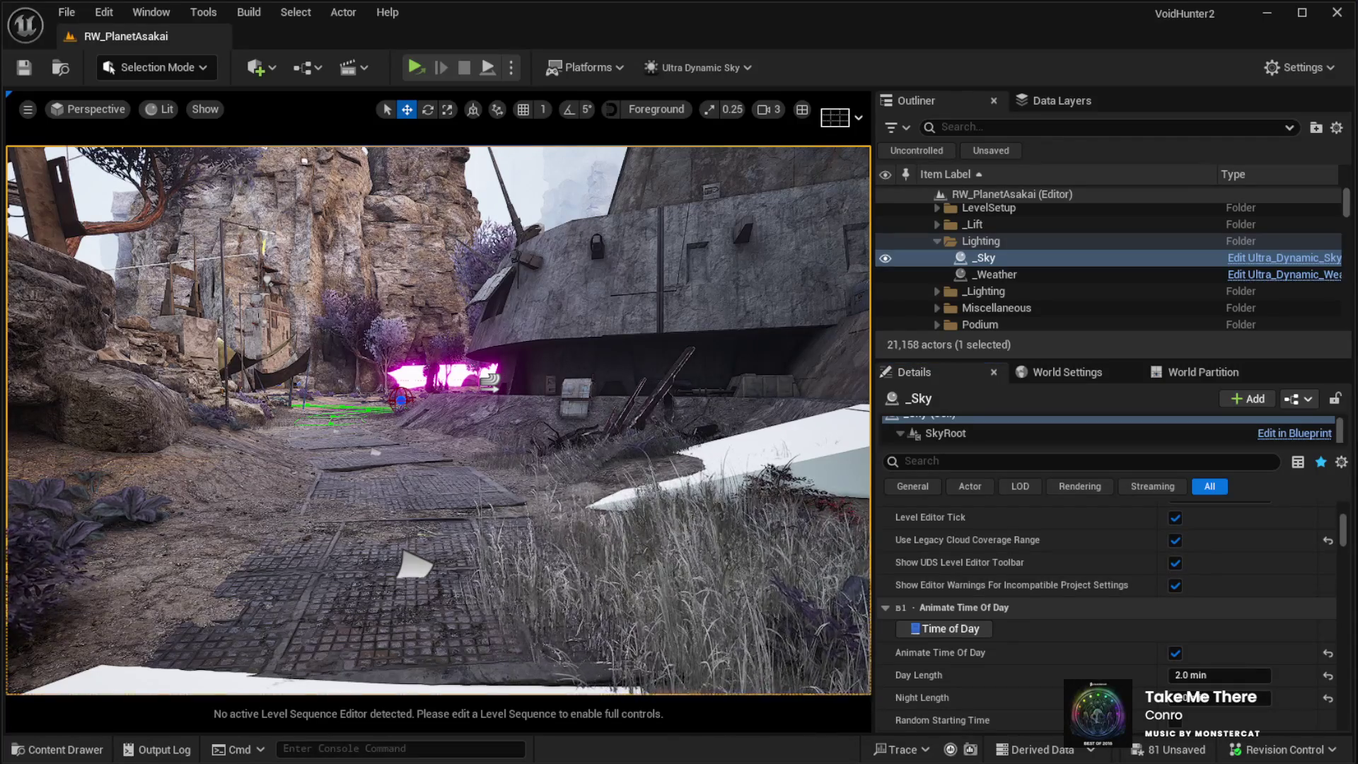
Step: Pull the camera back and set the _Sky actor's Time Of Day to 0.0
{"action": "mouse_move", "coordinate": [693, 407]}
{"action": "left_mouse_down"}
{"action": "mouse_move", "coordinate": [693, 396]}
{"action": "mouse_move", "coordinate": [694, 439]}
{"action": "left_mouse_up"}
{"action": "scroll", "coordinate": [1285, 592], "scroll_direction": "up", "scroll_amount": 5}
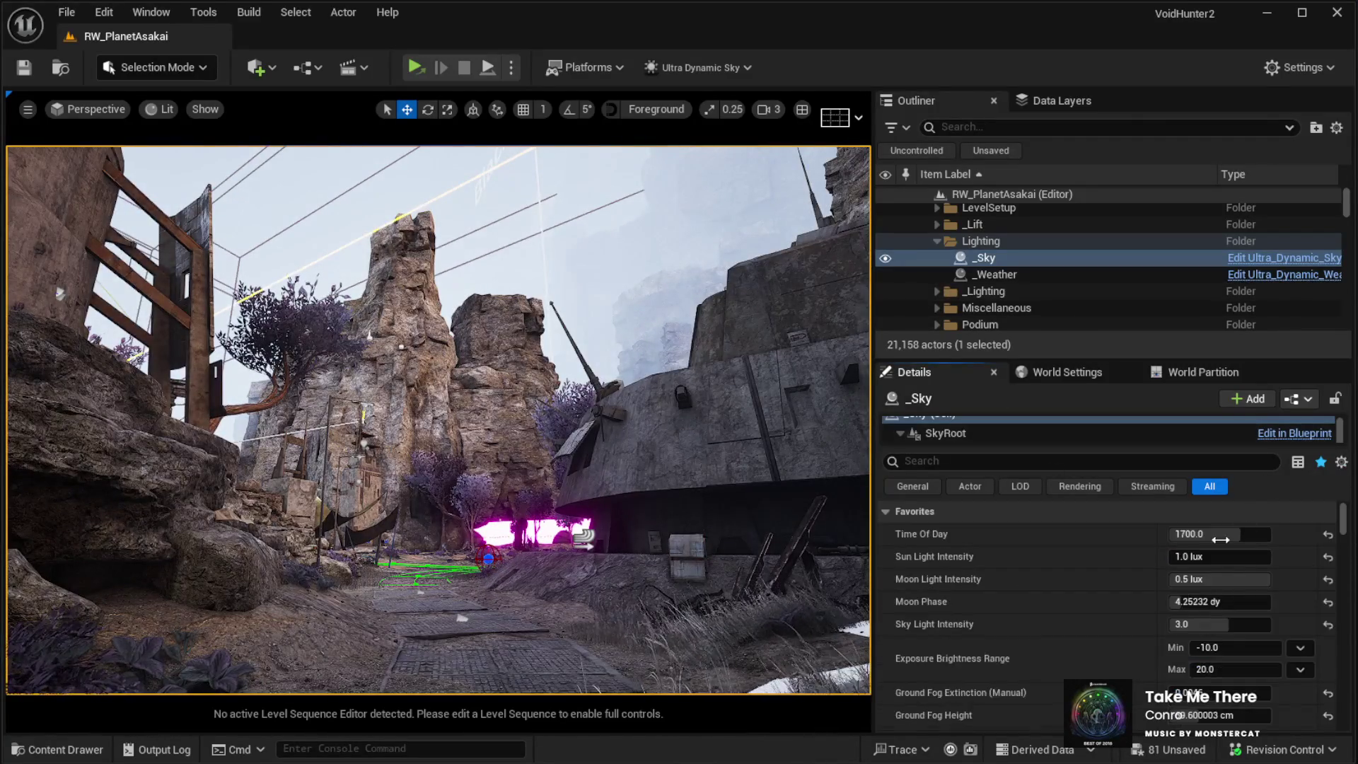
{"action": "left_click", "coordinate": [1218, 534]}
{"action": "type", "text": "0"}
{"action": "key", "text": "Return"}
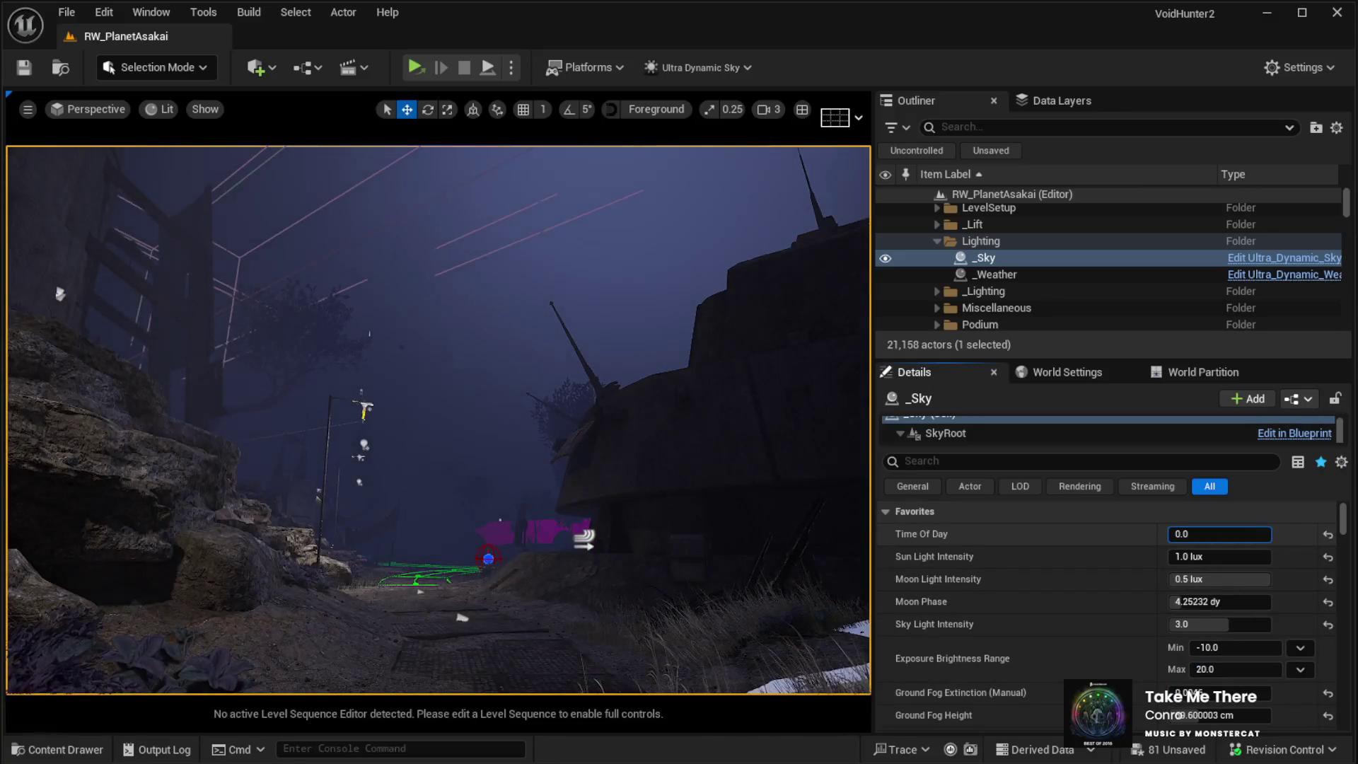
Step: Look up at the moonlit night sky and scroll down through the _Sky Details
{"action": "mouse_move", "coordinate": [577, 465]}
{"action": "left_mouse_down"}
{"action": "mouse_move", "coordinate": [577, 431]}
{"action": "mouse_move", "coordinate": [601, 470]}
{"action": "mouse_move", "coordinate": [538, 463]}
{"action": "left_mouse_up"}
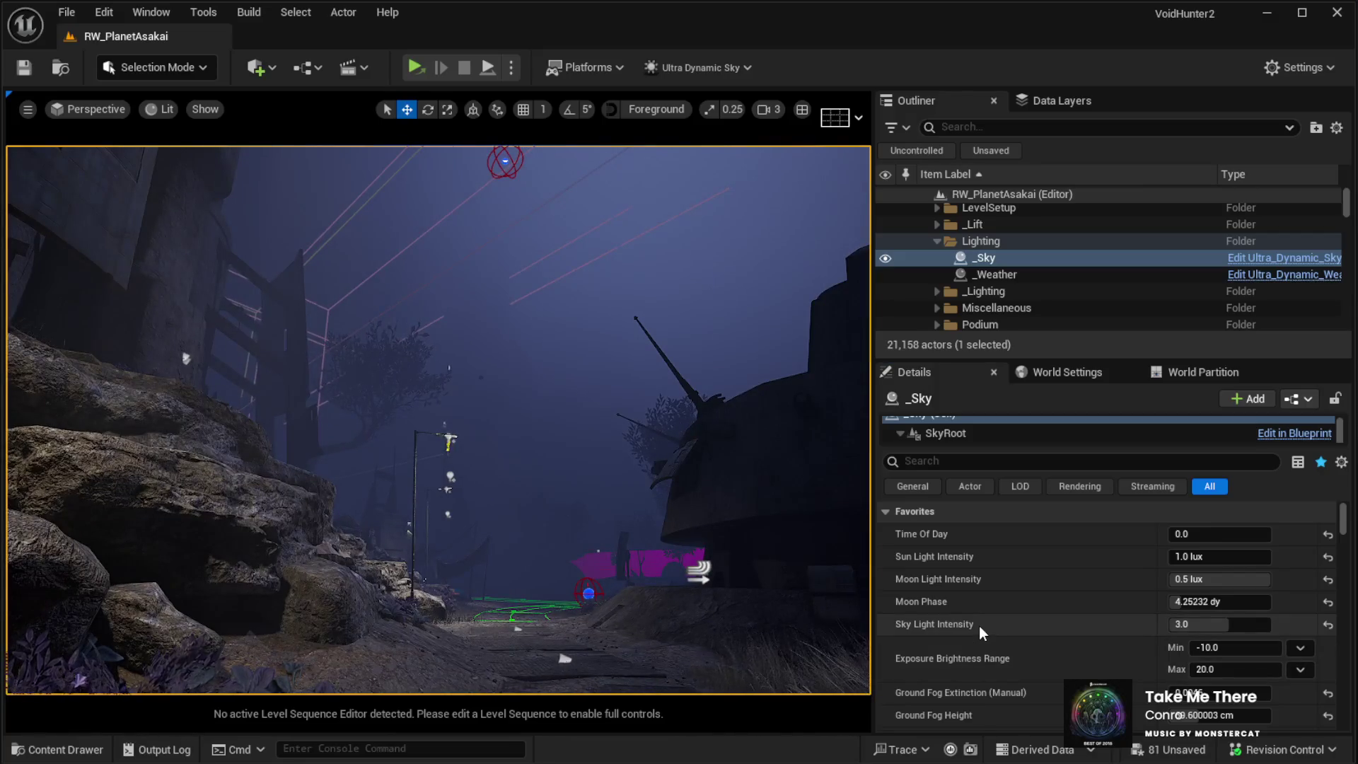
{"action": "scroll", "coordinate": [979, 625], "scroll_direction": "down", "scroll_amount": 5}
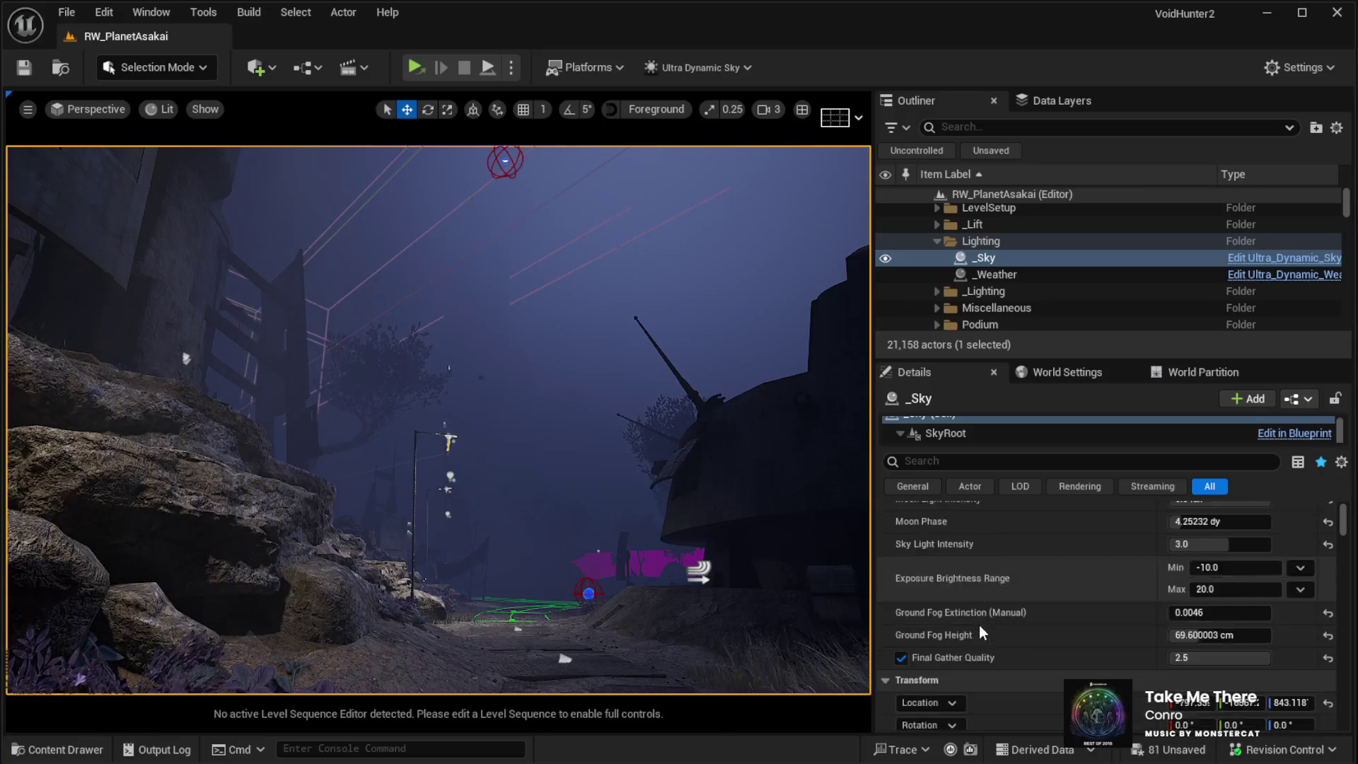
{"action": "scroll", "coordinate": [983, 628], "scroll_direction": "down", "scroll_amount": 10}
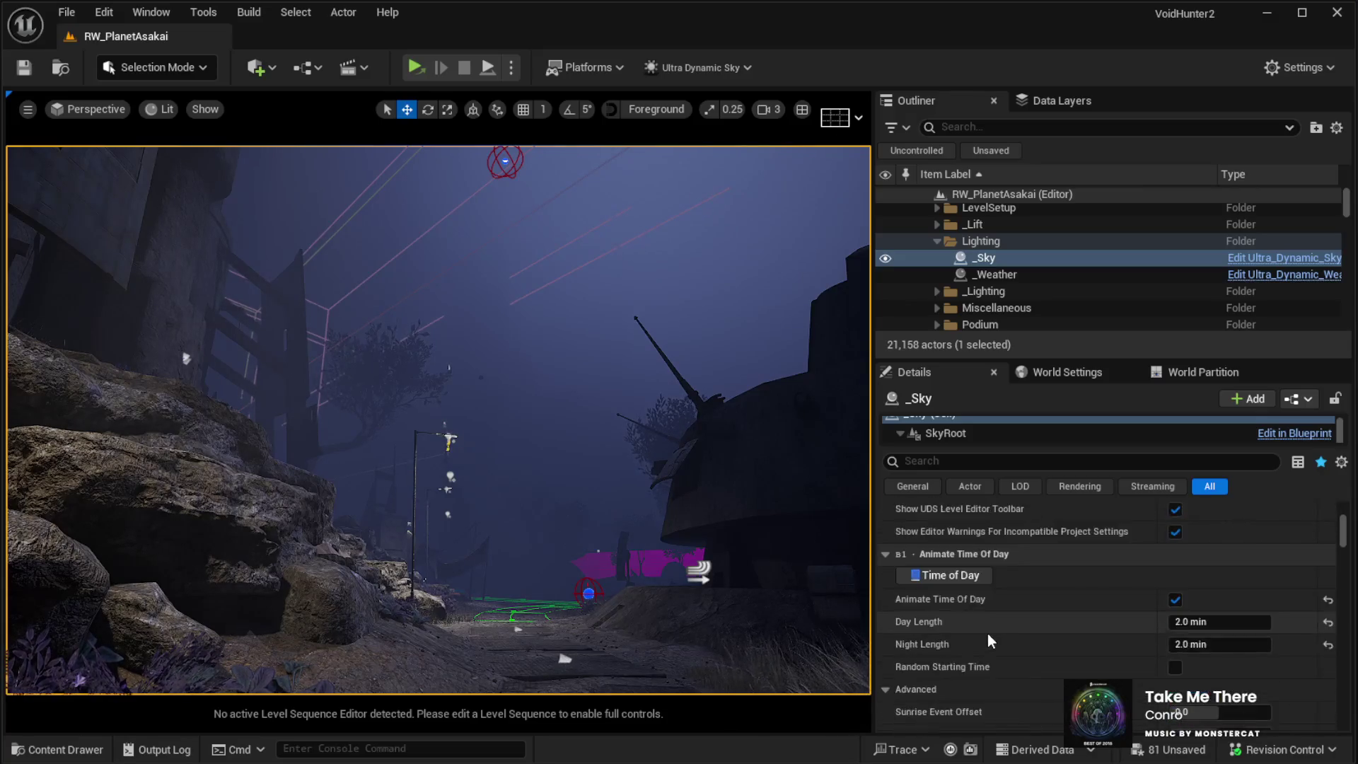
{"action": "scroll", "coordinate": [1026, 615], "scroll_direction": "down", "scroll_amount": 15}
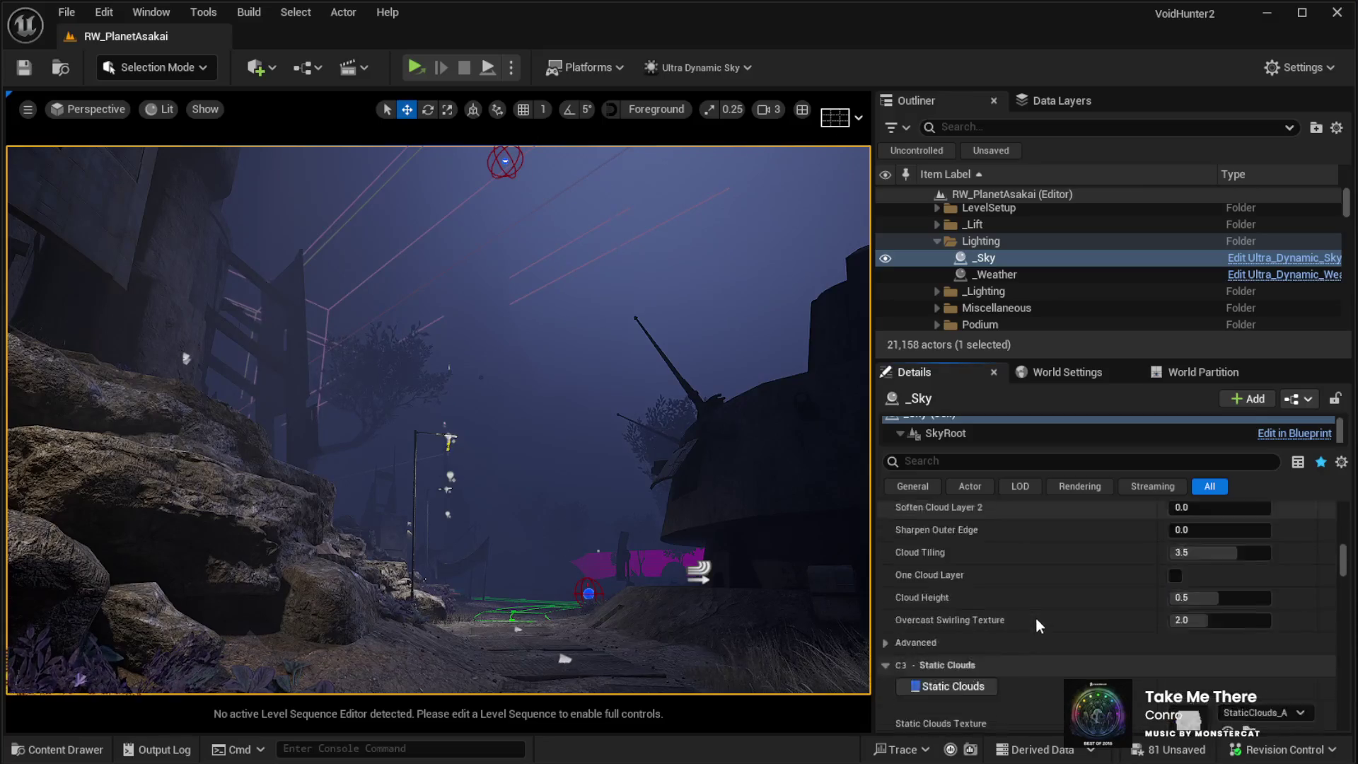
{"action": "scroll", "coordinate": [1028, 653], "scroll_direction": "down", "scroll_amount": 15}
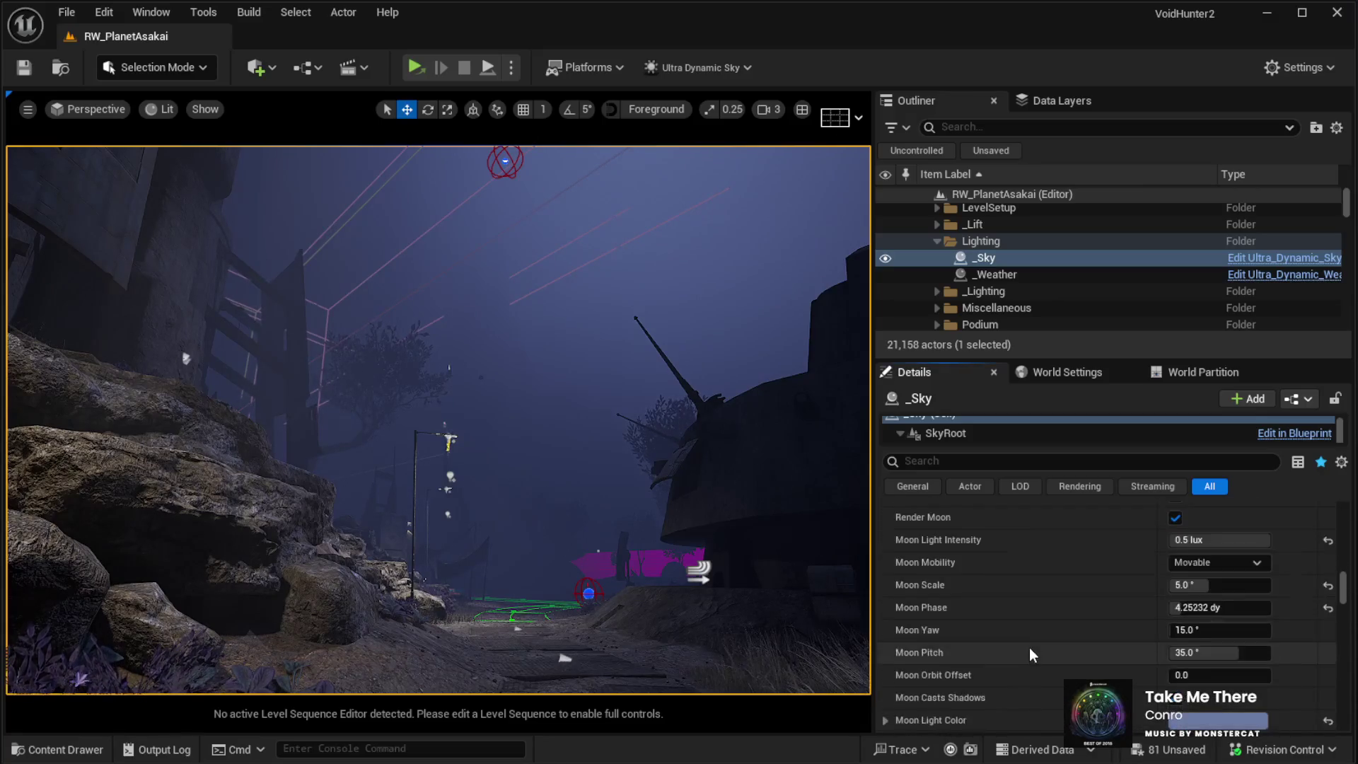
Step: Scroll to Fog Density and drag Base Fog Density from 0.02452 down to 0.00708
{"action": "scroll", "coordinate": [1029, 657], "scroll_direction": "down", "scroll_amount": 15}
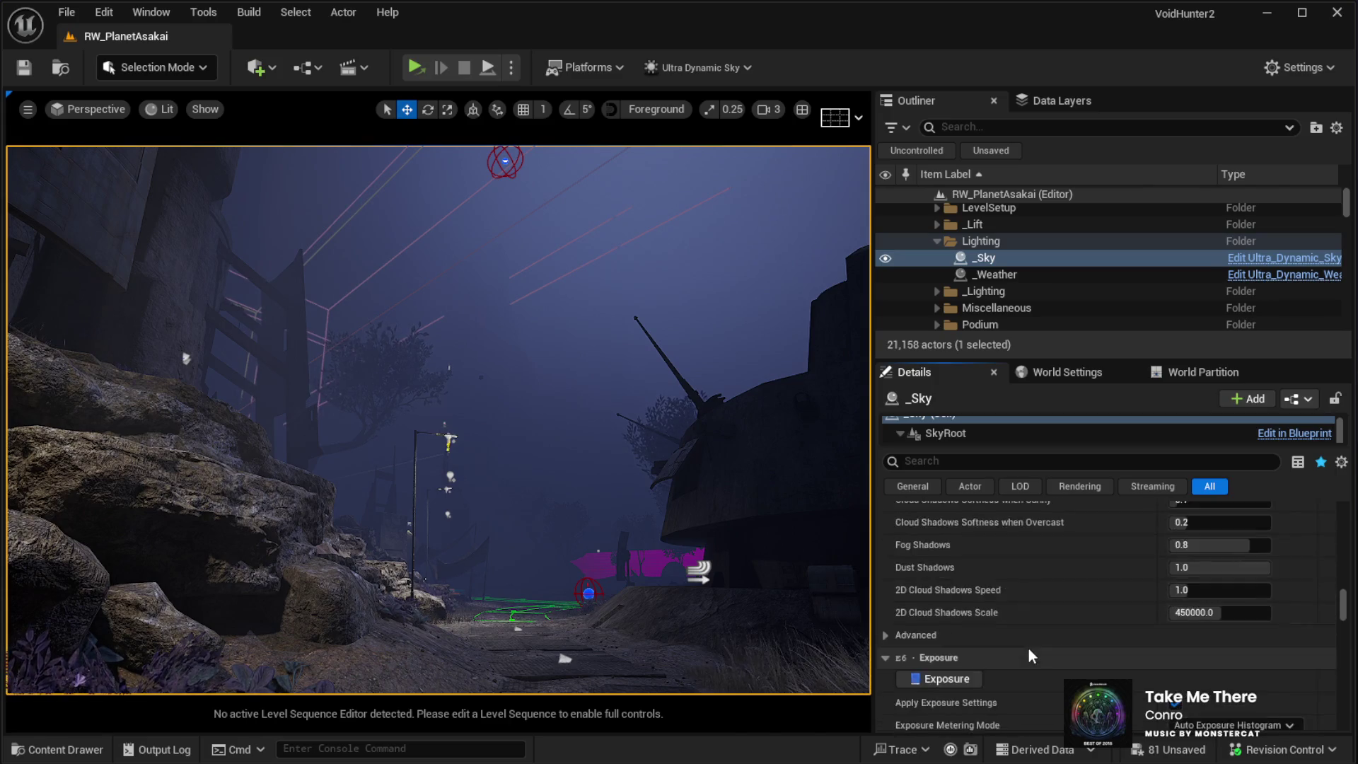
{"action": "scroll", "coordinate": [1028, 648], "scroll_direction": "down", "scroll_amount": 15}
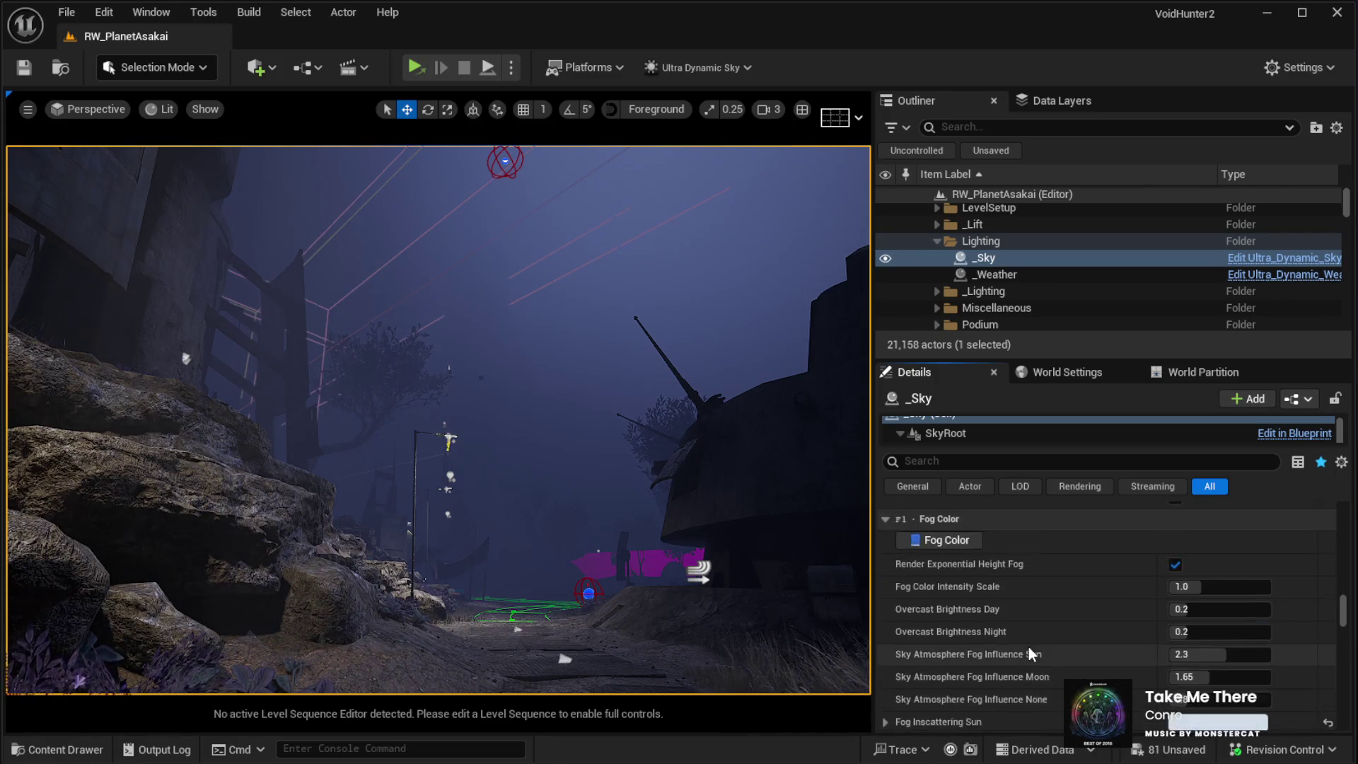
{"action": "scroll", "coordinate": [1028, 646], "scroll_direction": "down", "scroll_amount": 5}
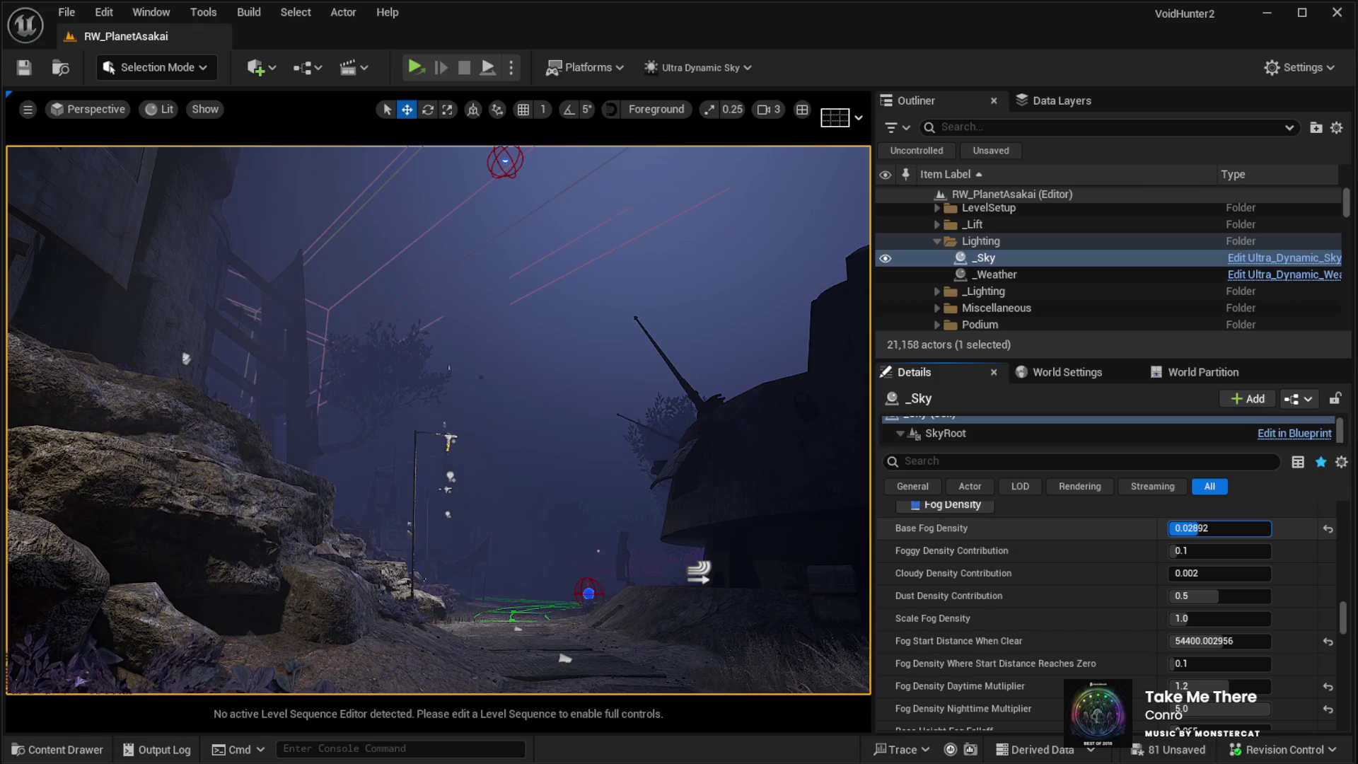
{"action": "left_click_drag", "start_coordinate": [1202, 528], "coordinate": [1174, 528]}
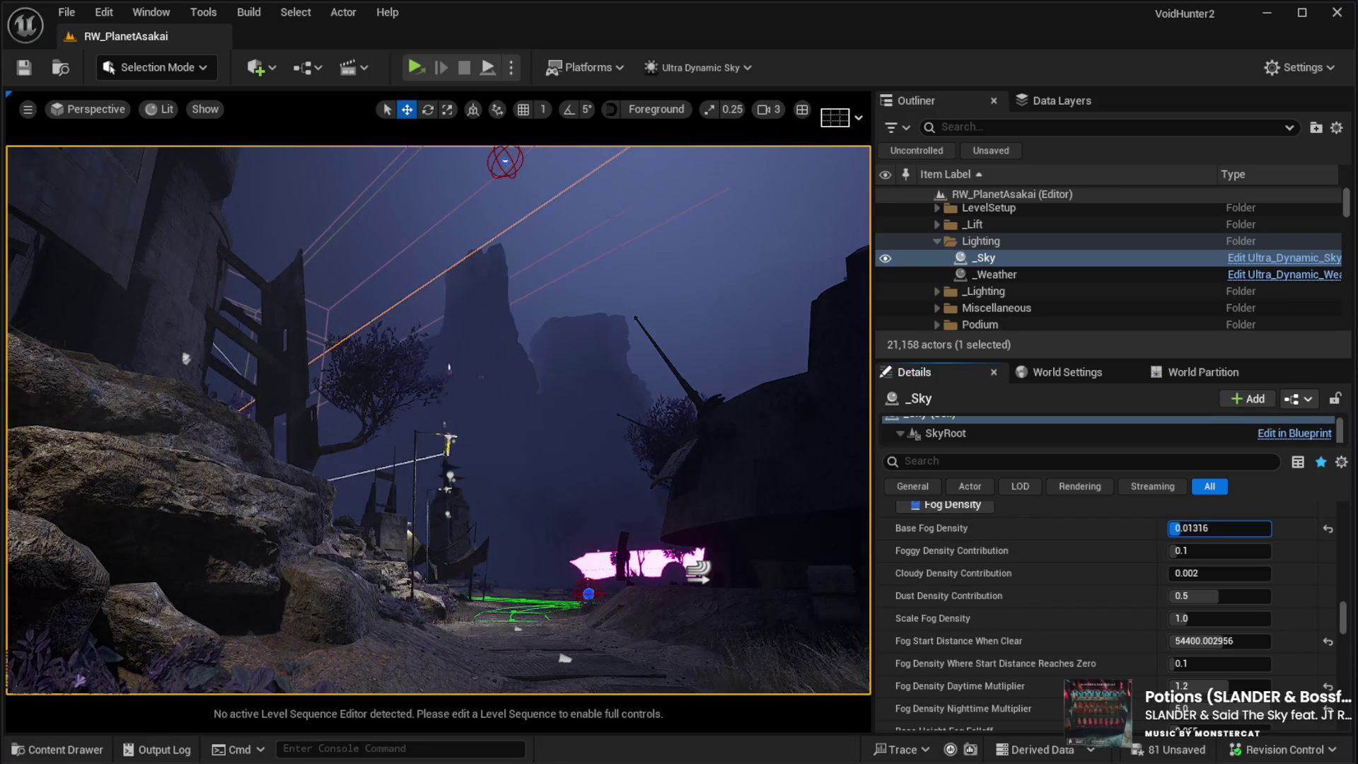
{"action": "left_click_drag", "start_coordinate": [1174, 527], "coordinate": [1157, 528]}
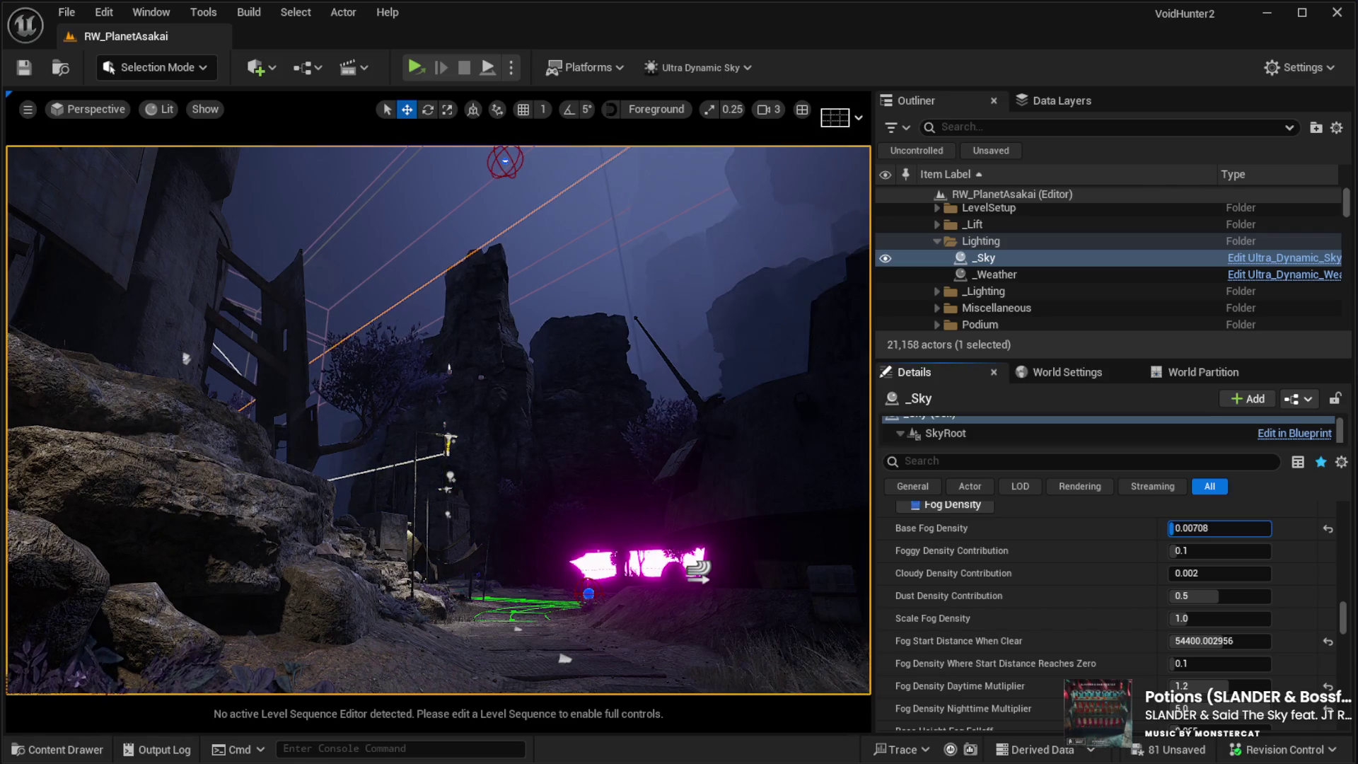
Step: Fly down through the canyon past the rock towers toward the Wayline Depot
{"action": "key", "text": "w"}
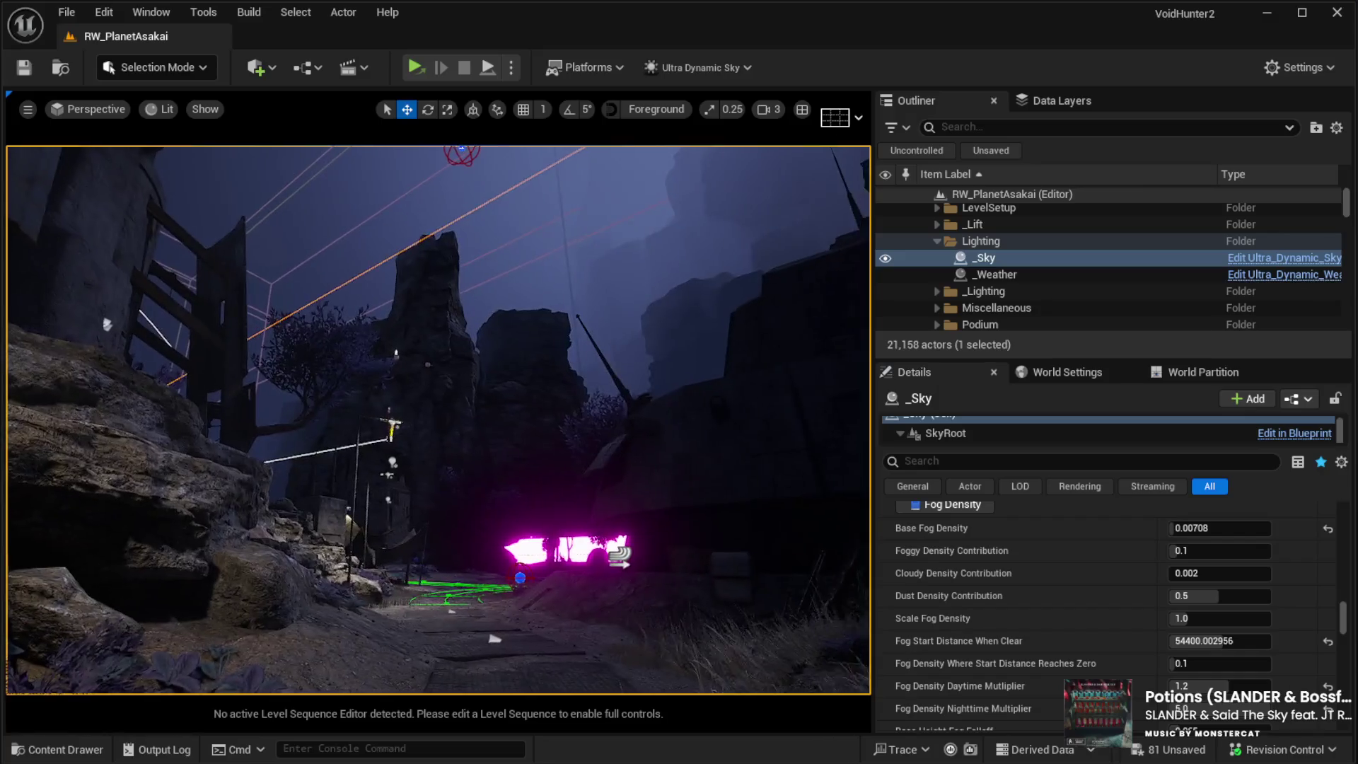
{"action": "key", "text": "w"}
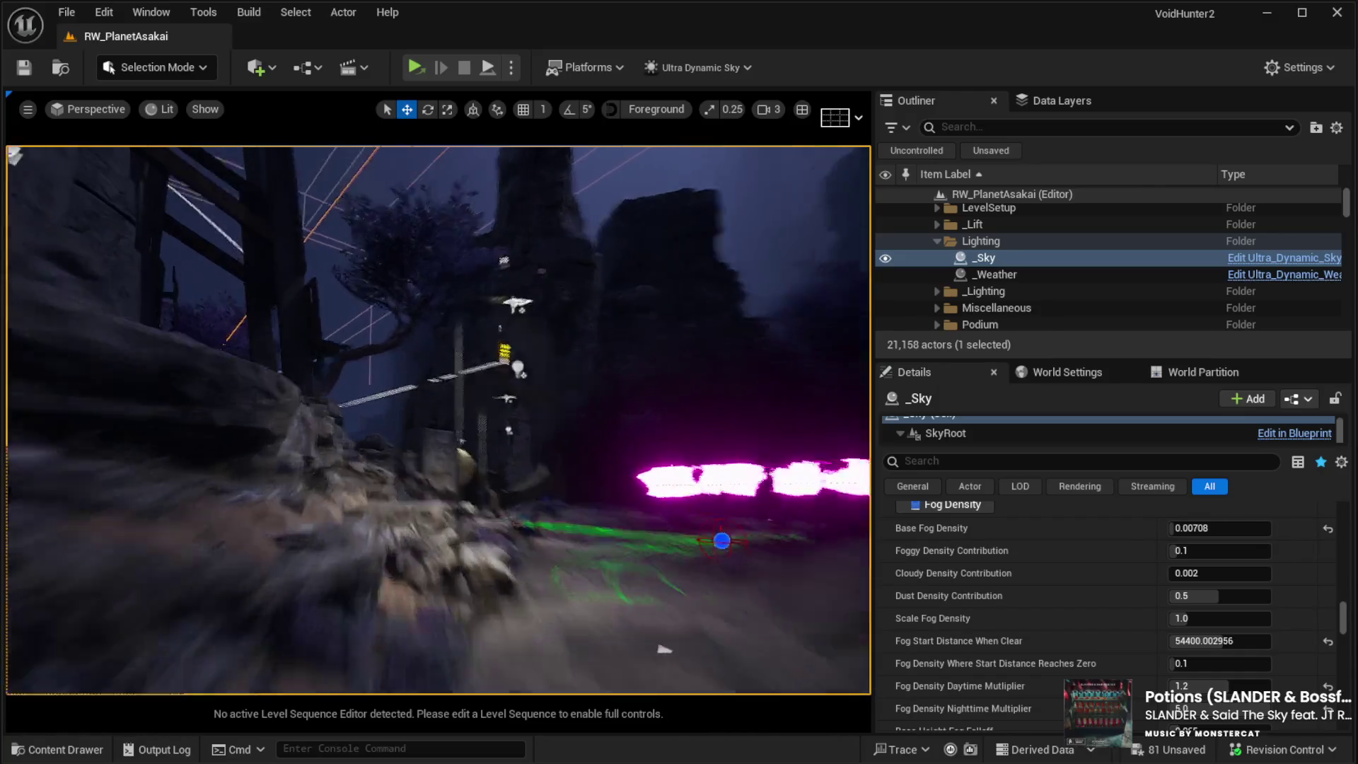
{"action": "key", "text": "w"}
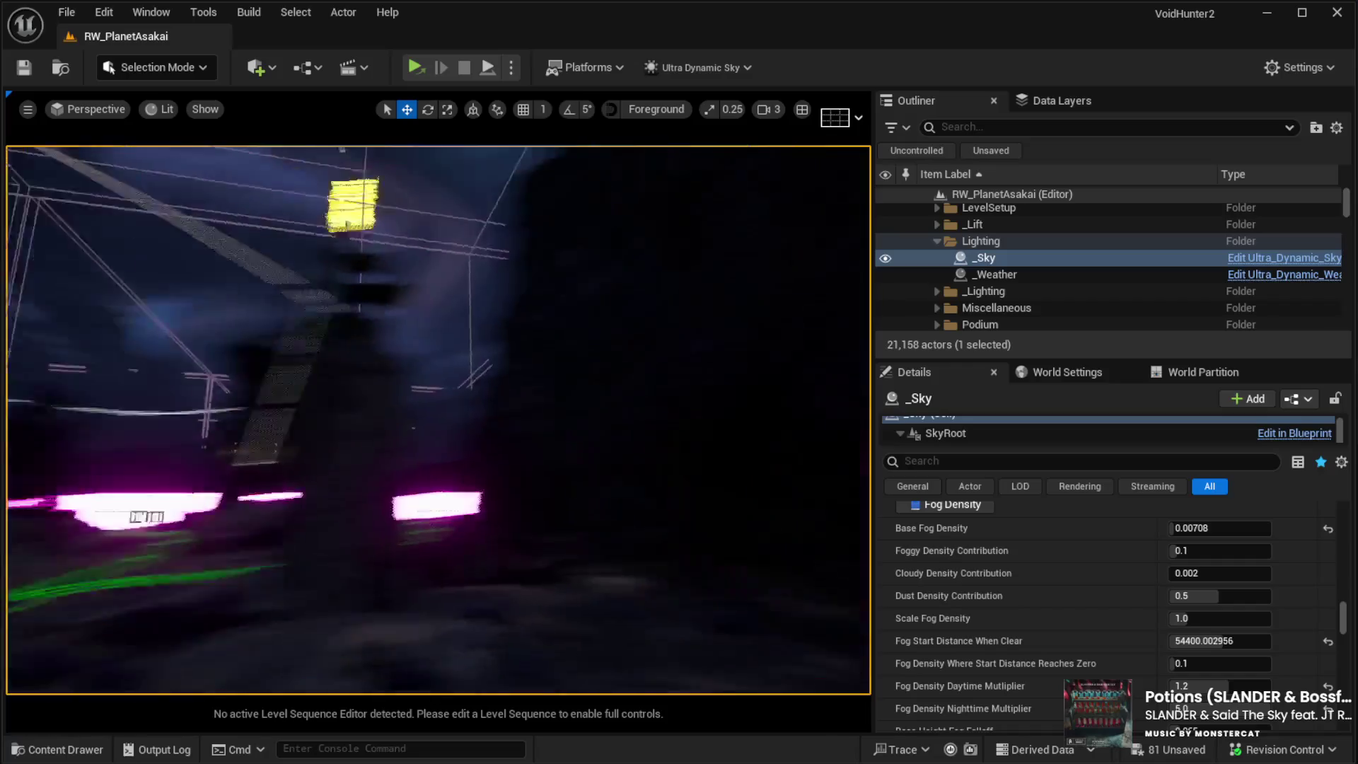
{"action": "key", "text": "w"}
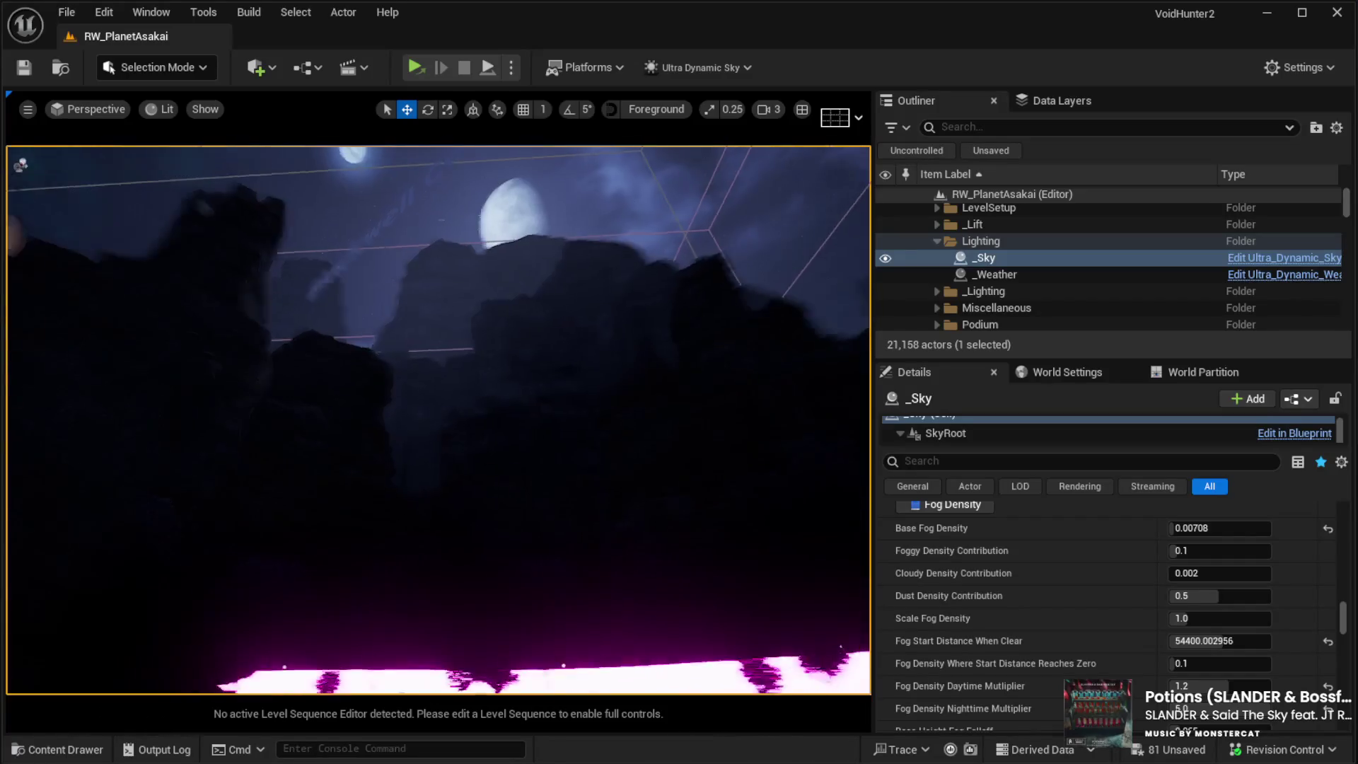
{"action": "key", "text": "w"}
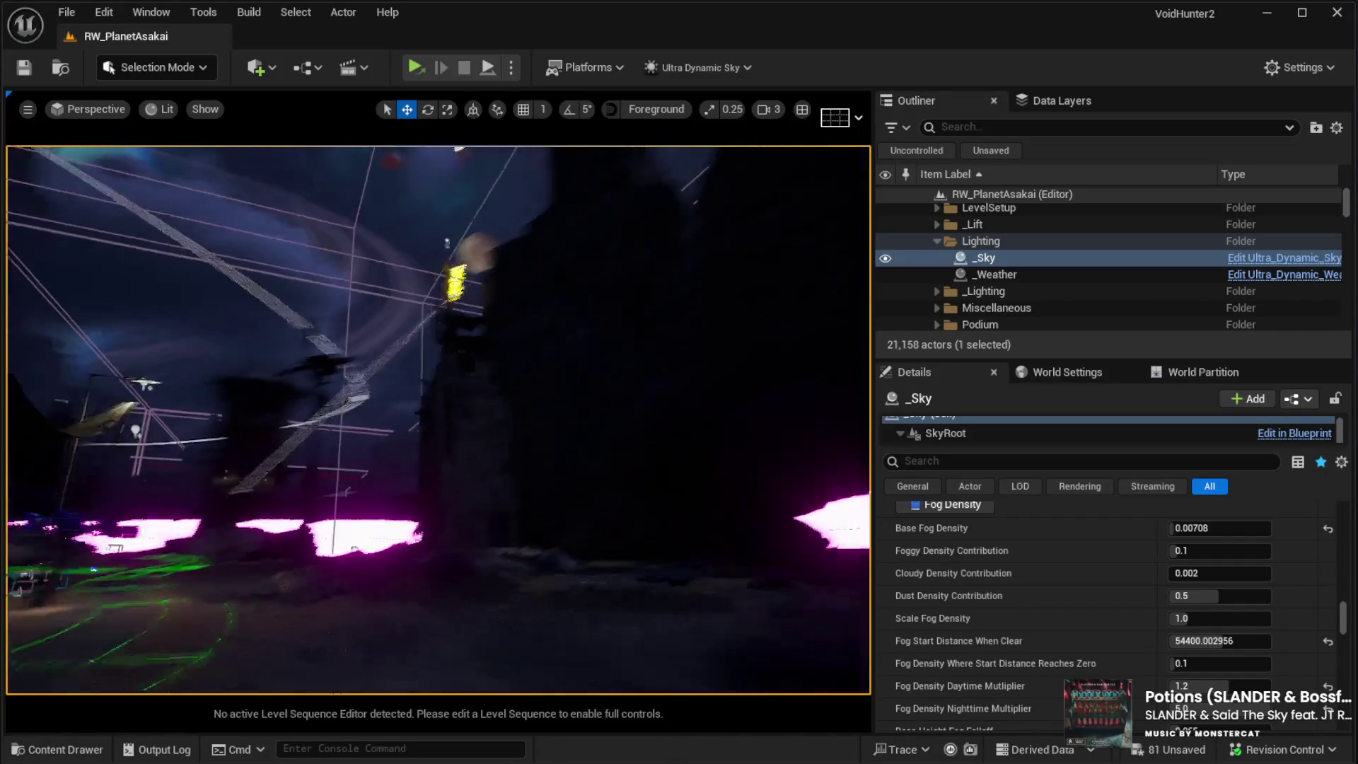
{"action": "key", "text": "w"}
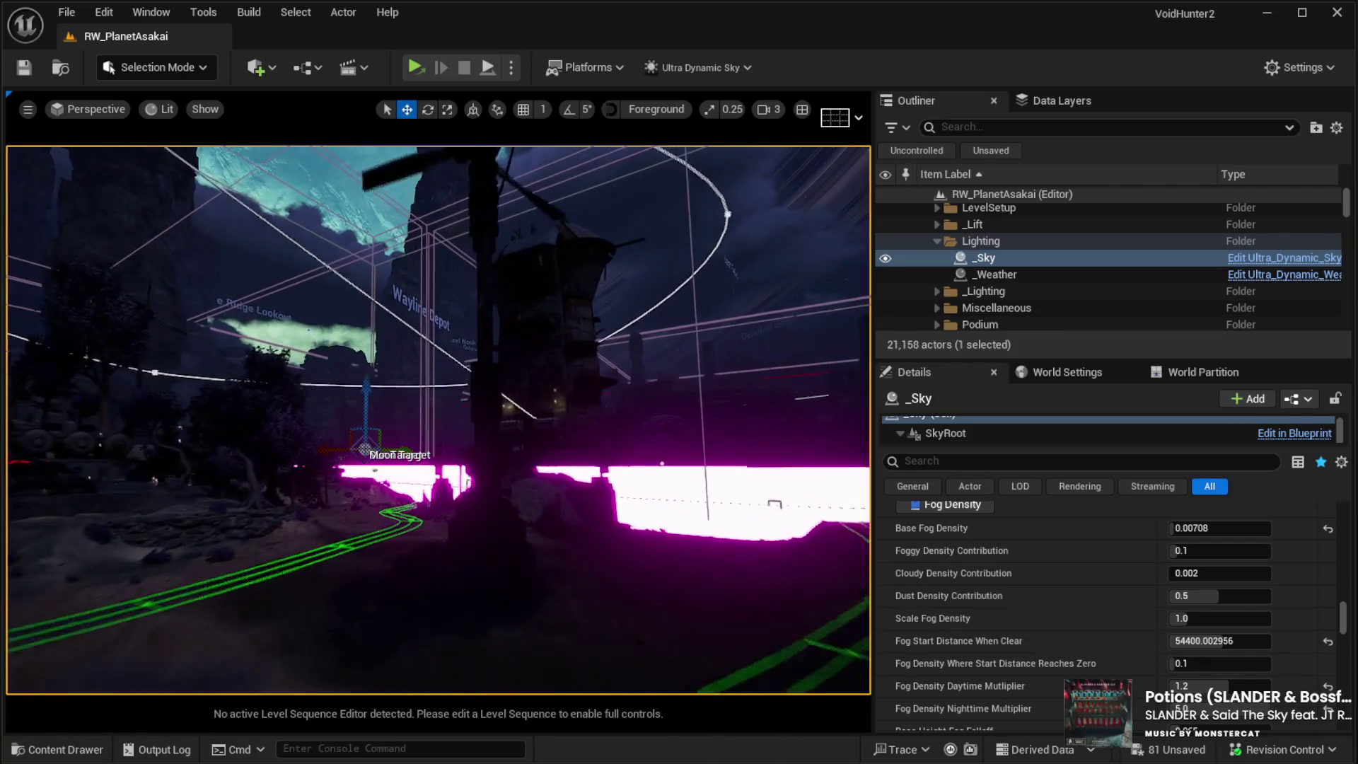
{"action": "key", "text": "w"}
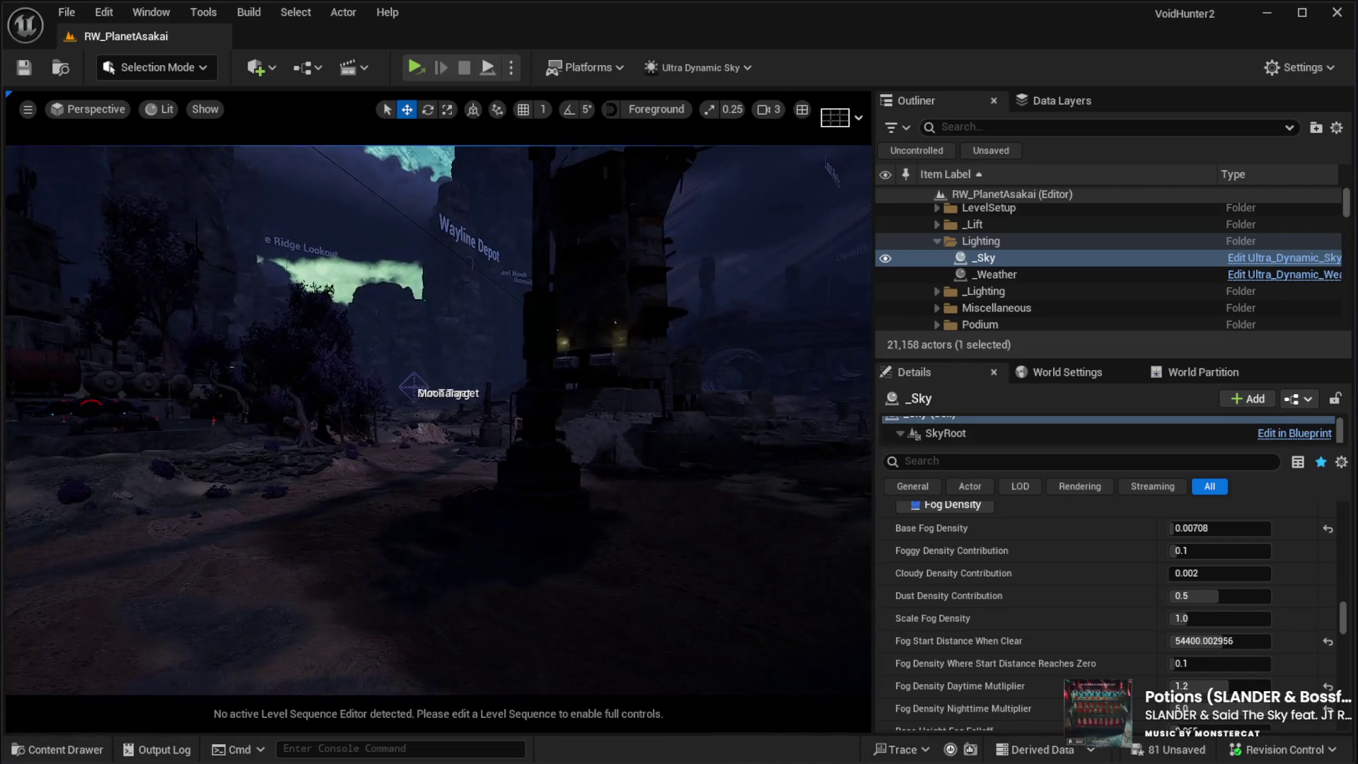
{"action": "key", "text": "w"}
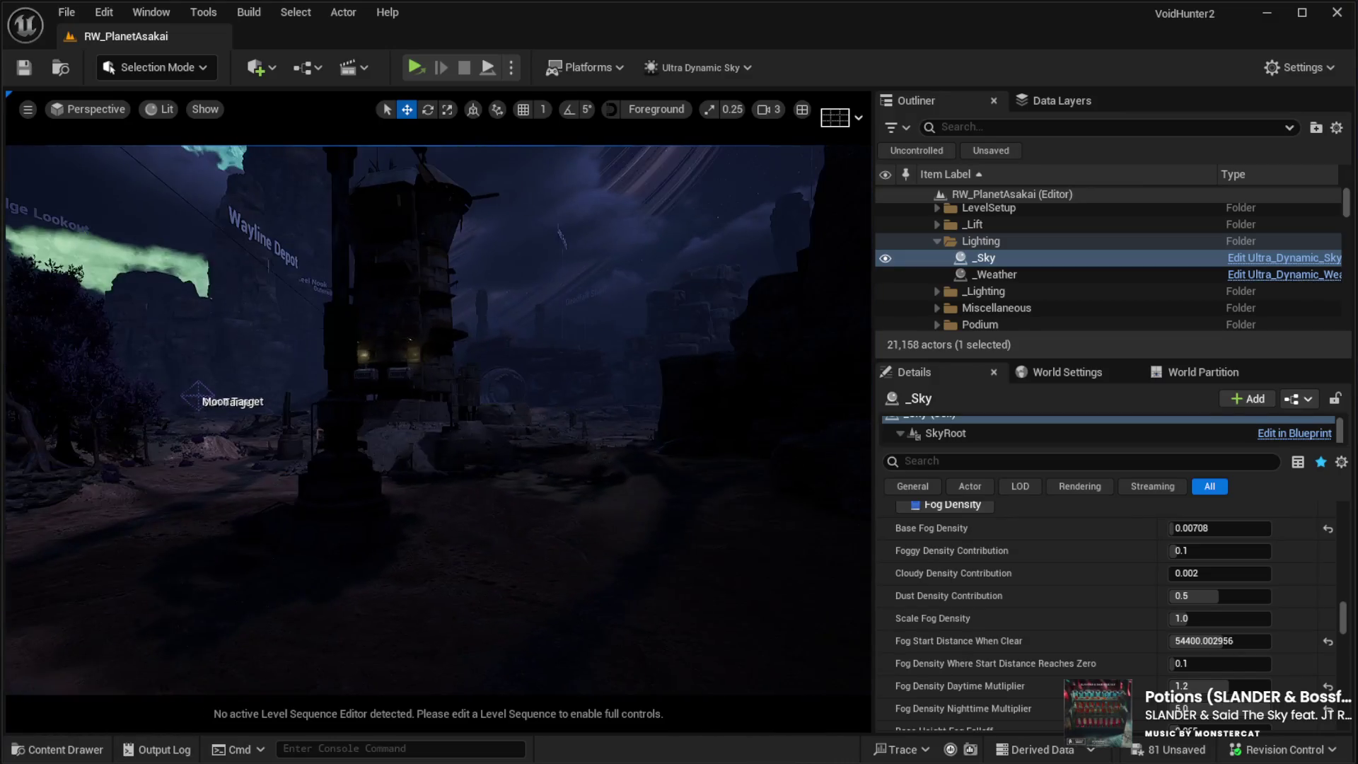
{"action": "key", "text": "w"}
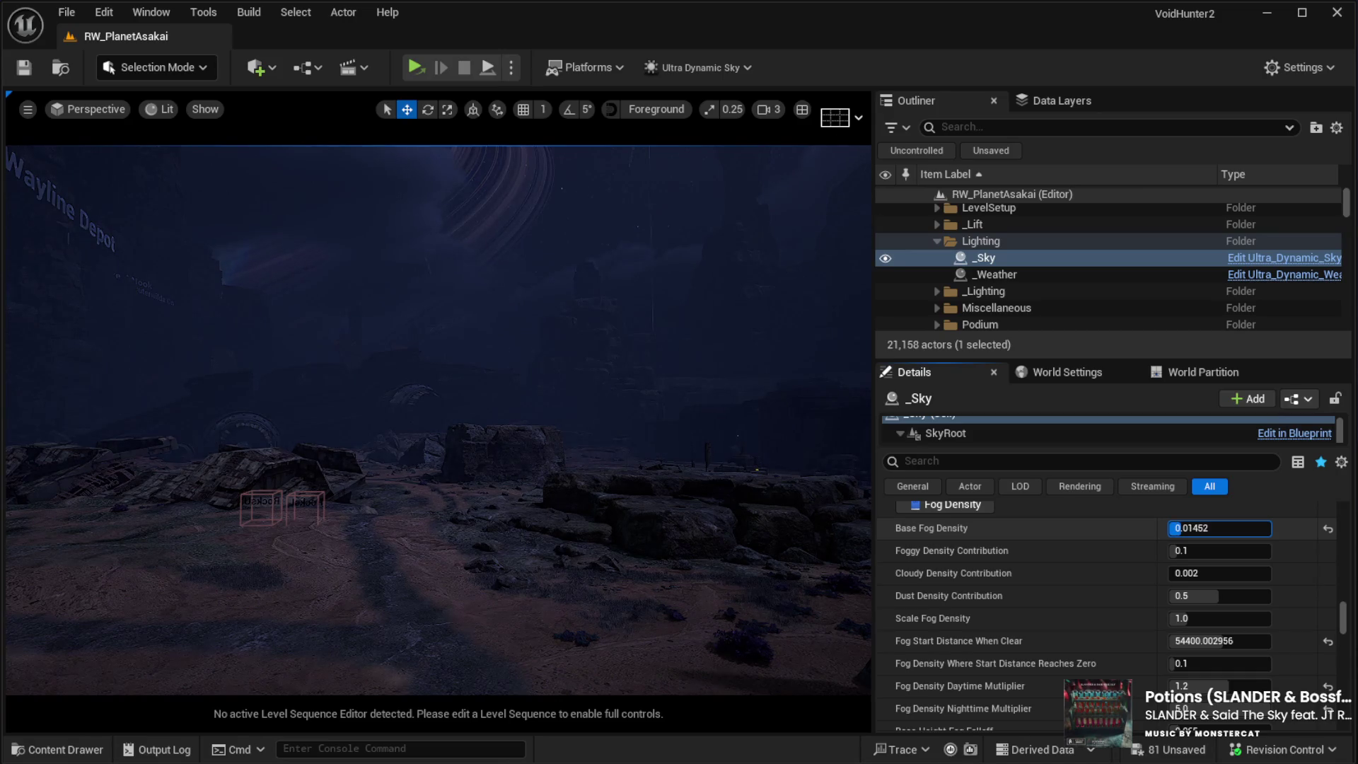
{"action": "type", "text": "0.0138"}
Step: Commit Base Fog Density 0.0138 and fly around the rocks and tent to judge the haze
{"action": "key", "text": "Return"}
{"action": "key", "text": "w"}
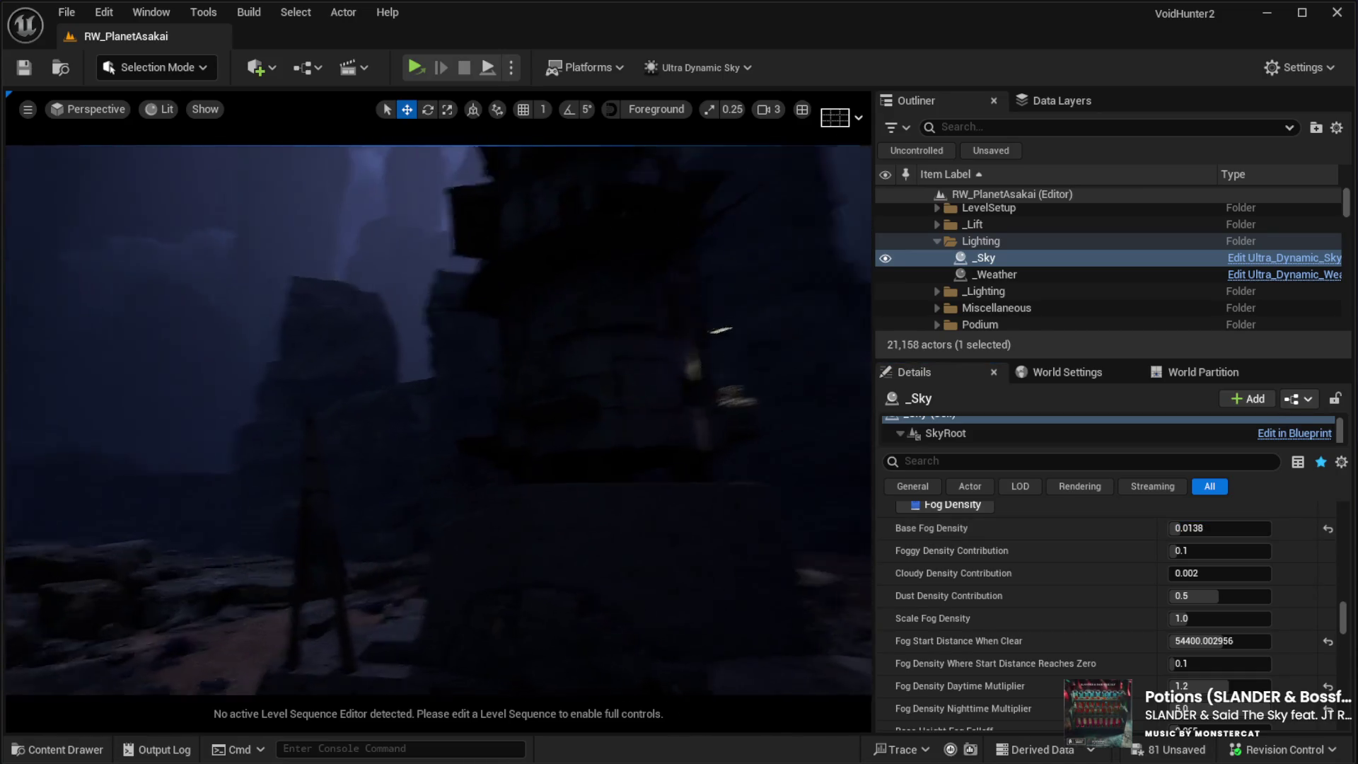
{"action": "key", "text": "w"}
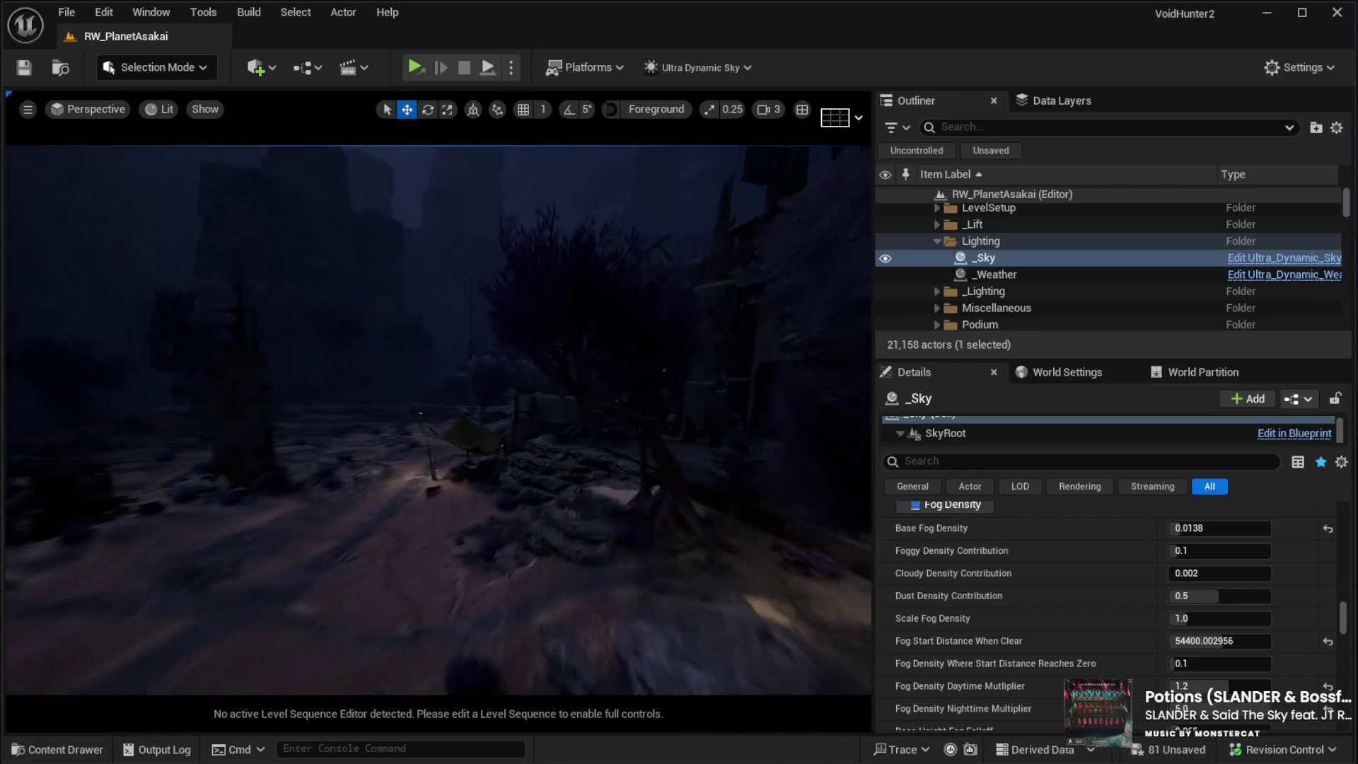
{"action": "key", "text": "s"}
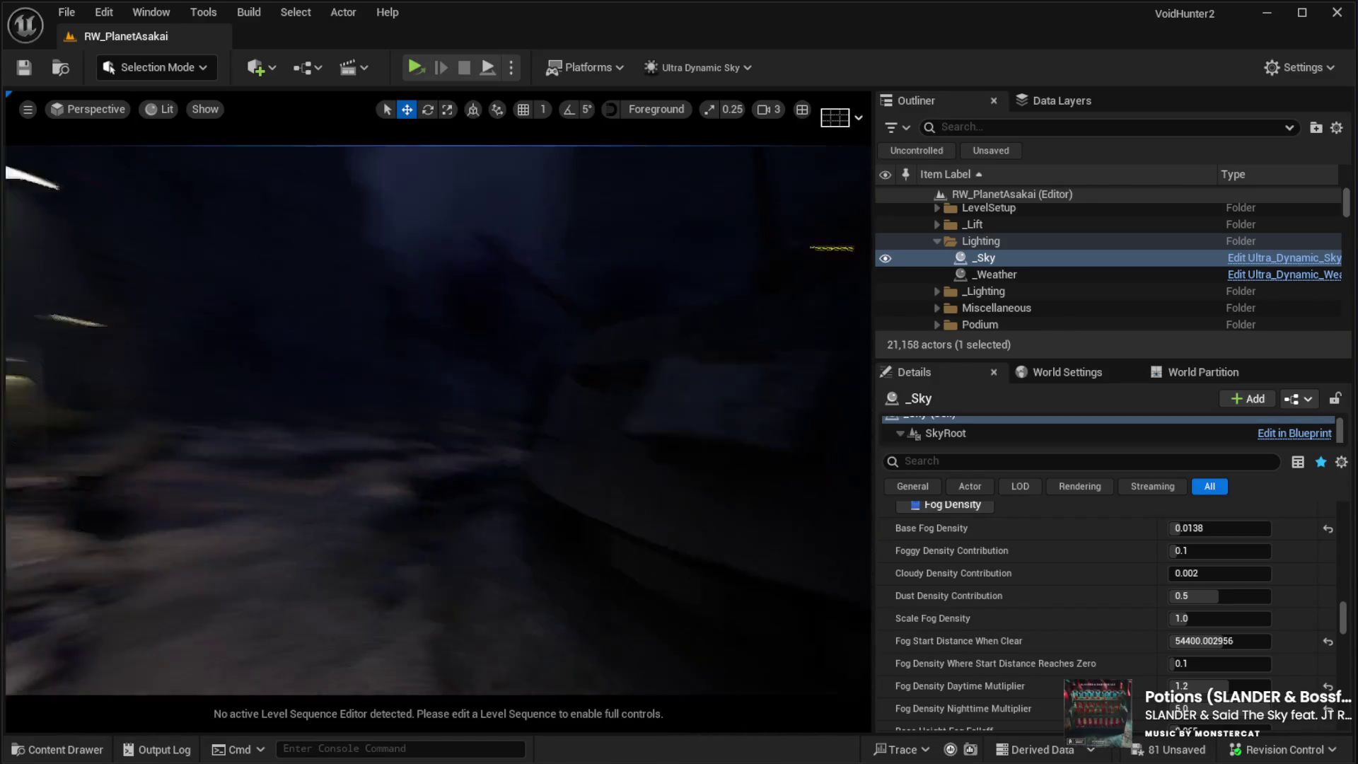
{"action": "key", "text": "w"}
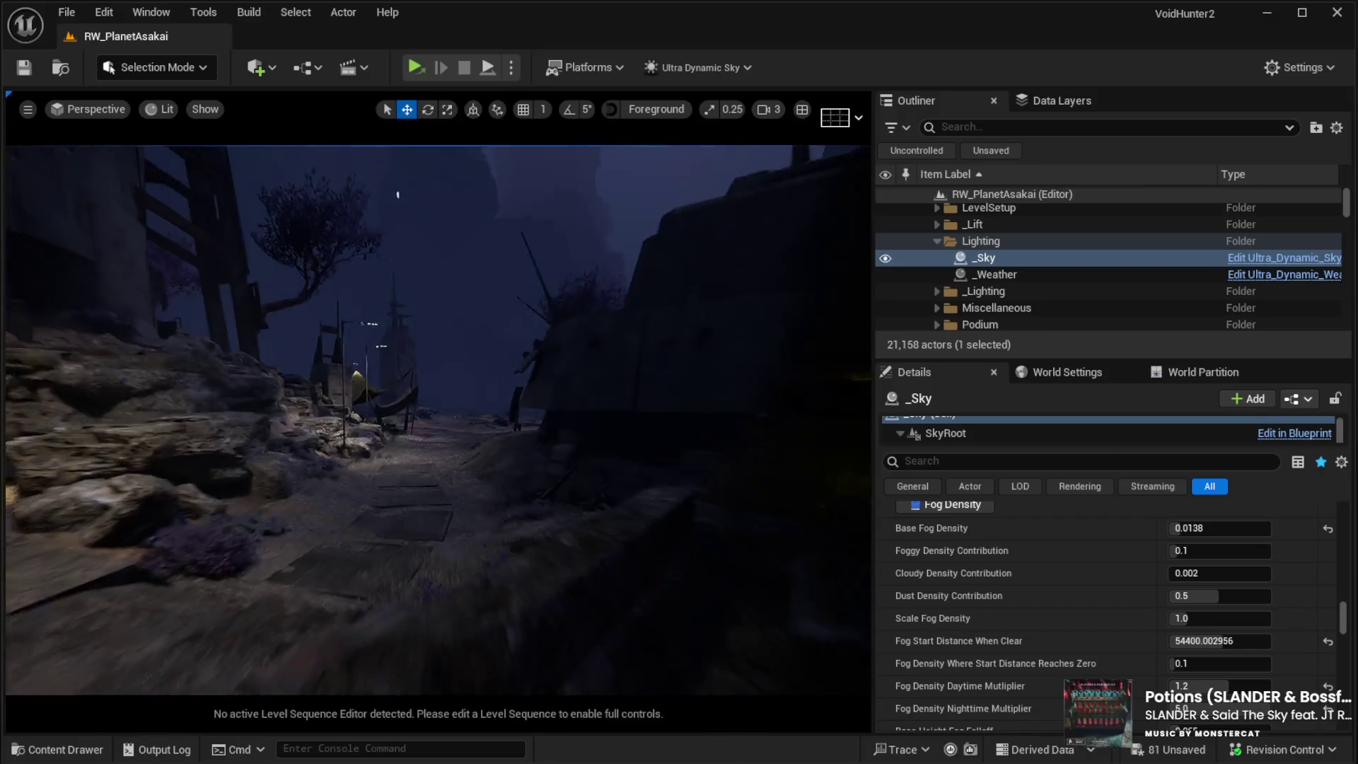
{"action": "key", "text": "s"}
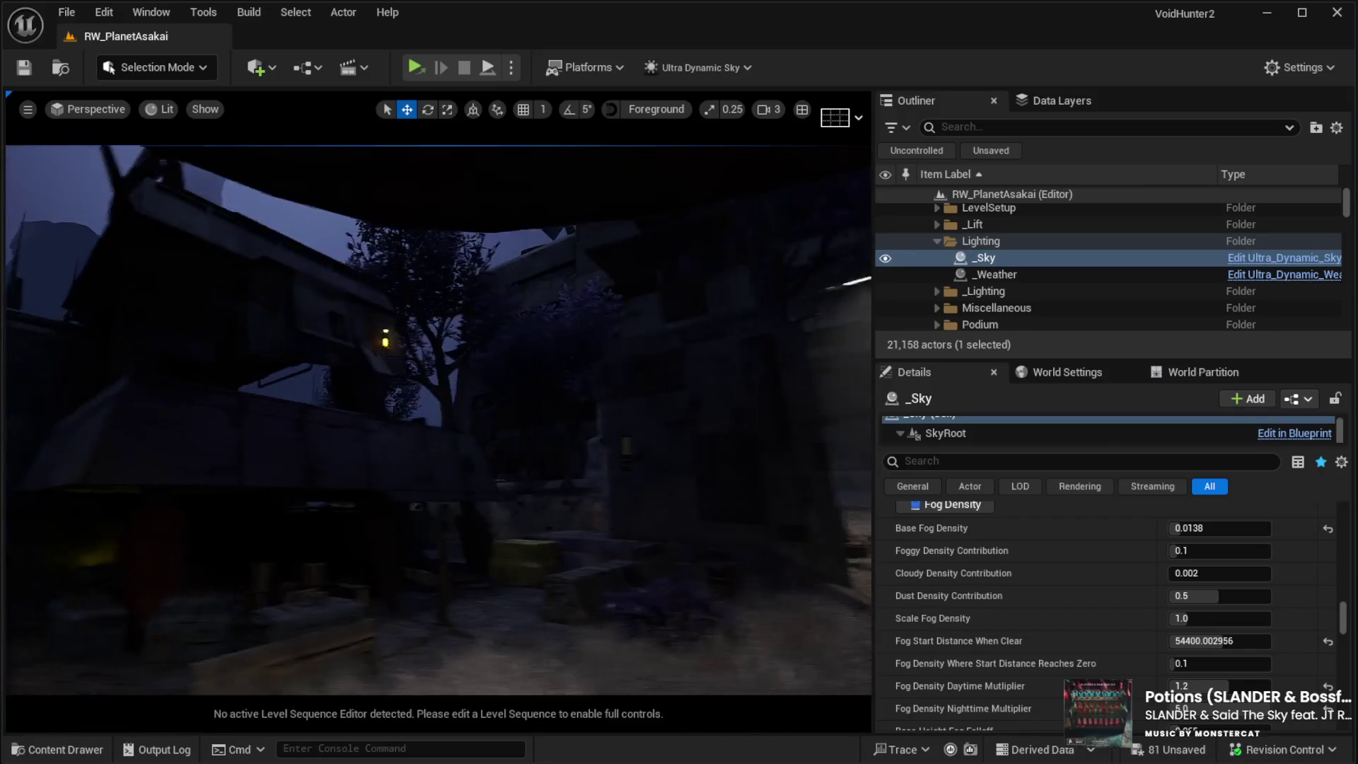
{"action": "key", "text": "w"}
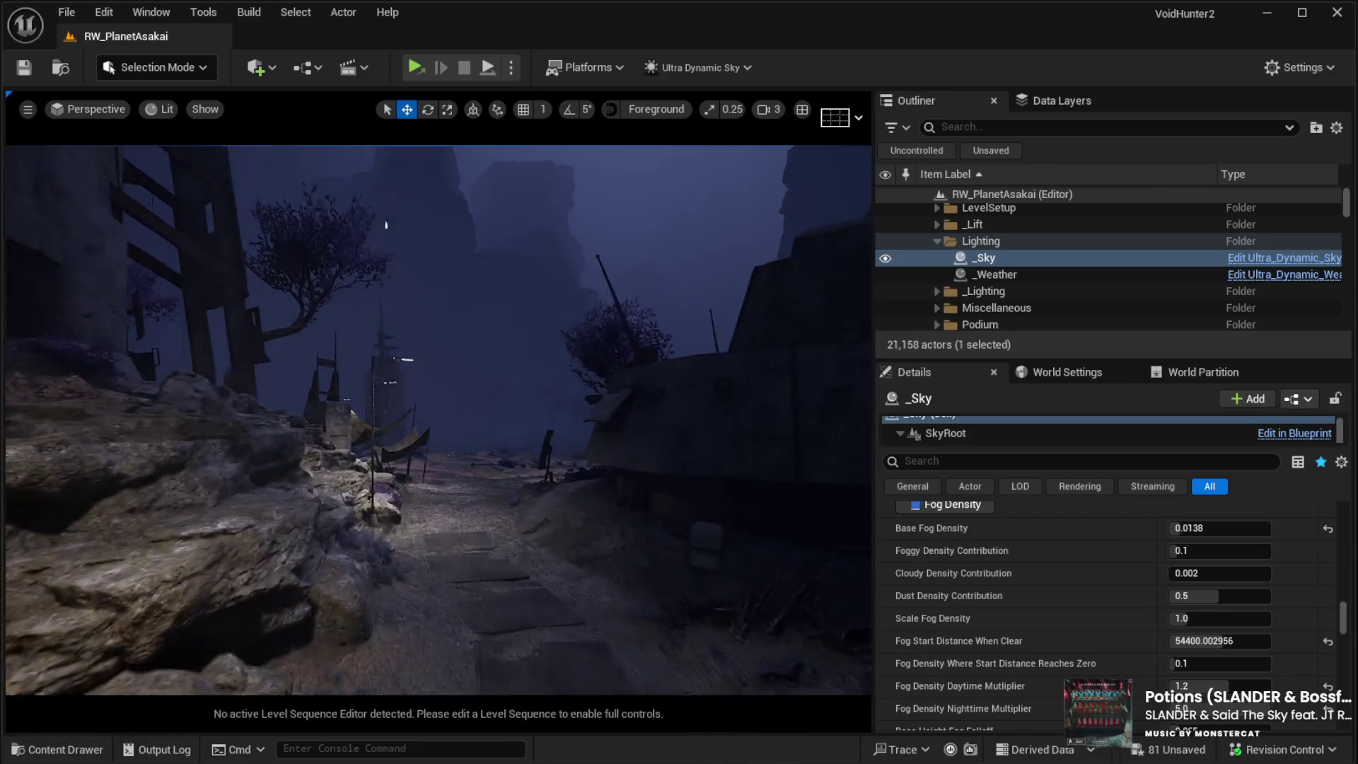
{"action": "key", "text": "s"}
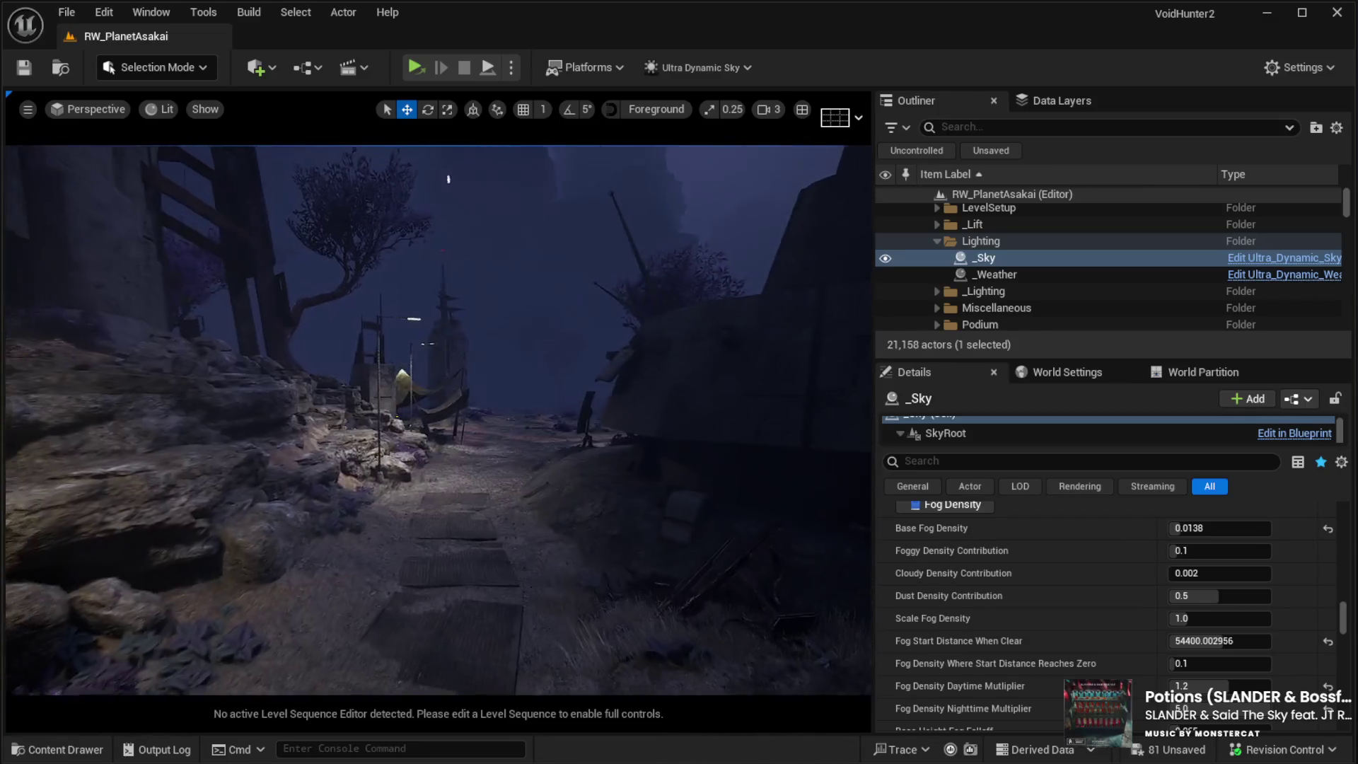
Step: Fly toward the tower and lamp post, then select the LandscapeStreamingProxy_1_0_0 tile
{"action": "key", "text": "w"}
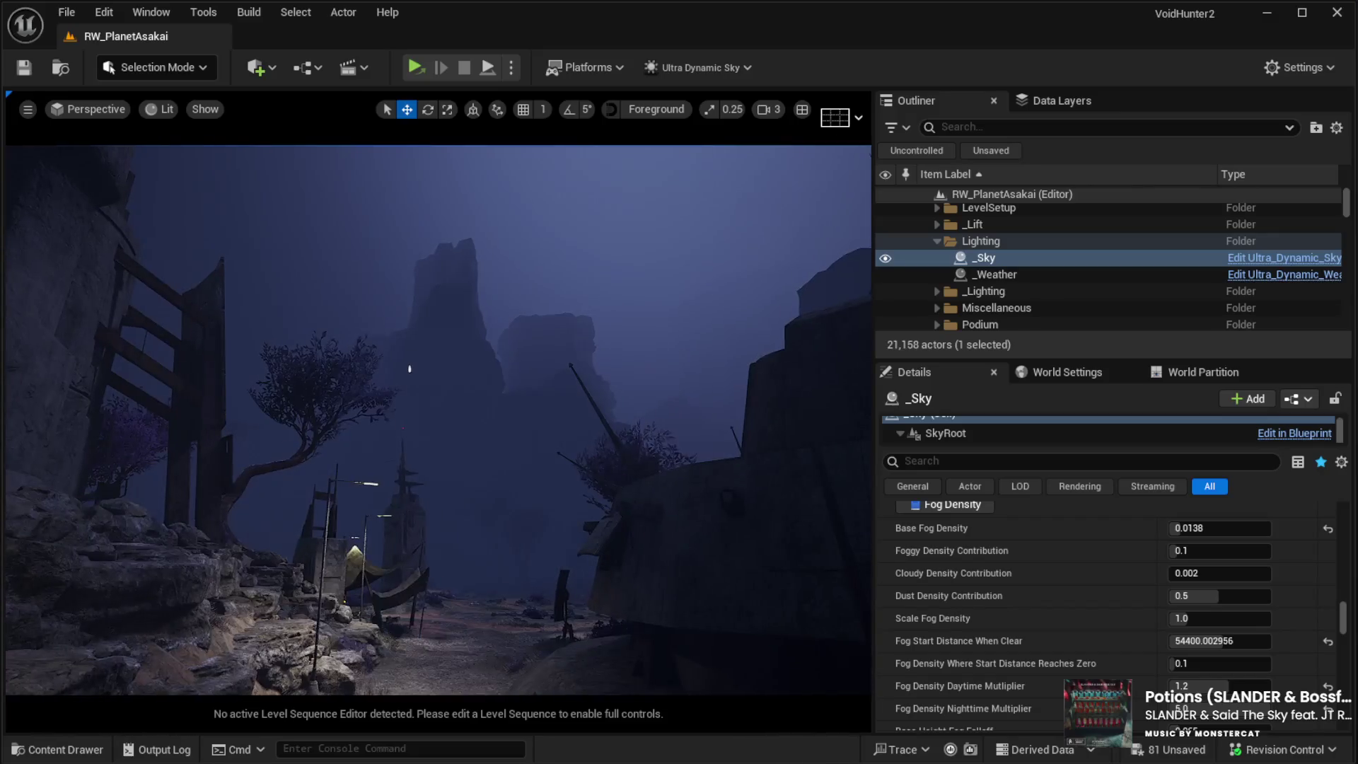
{"action": "key", "text": "s"}
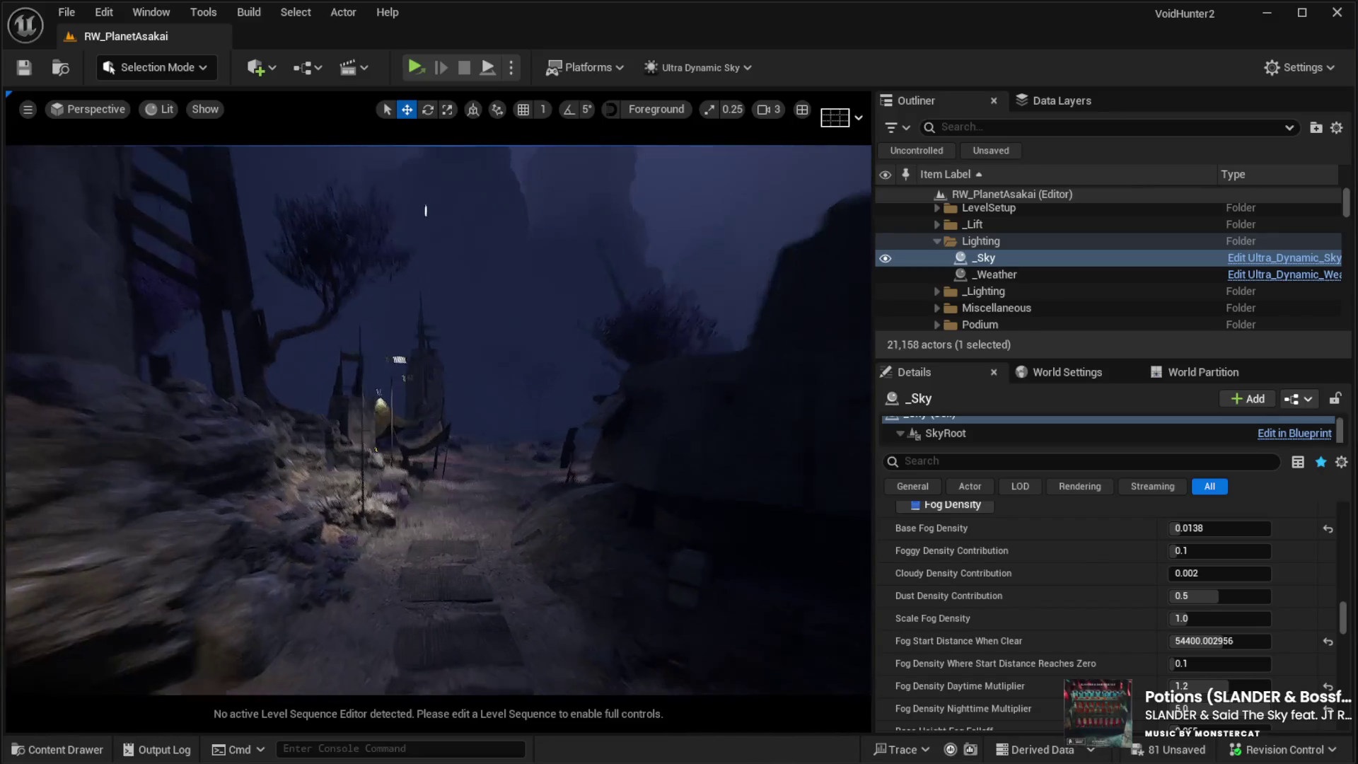
{"action": "key", "text": "w"}
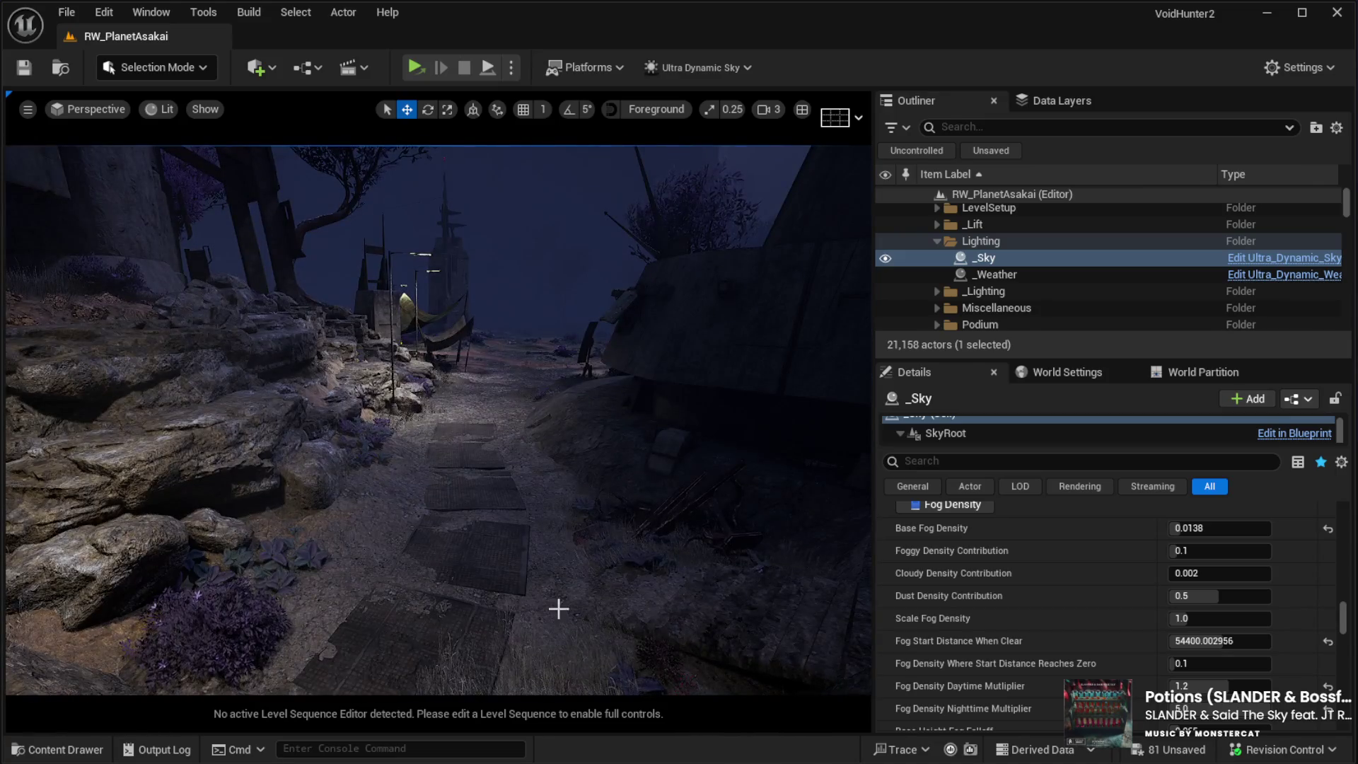
{"action": "left_click", "coordinate": [570, 651]}
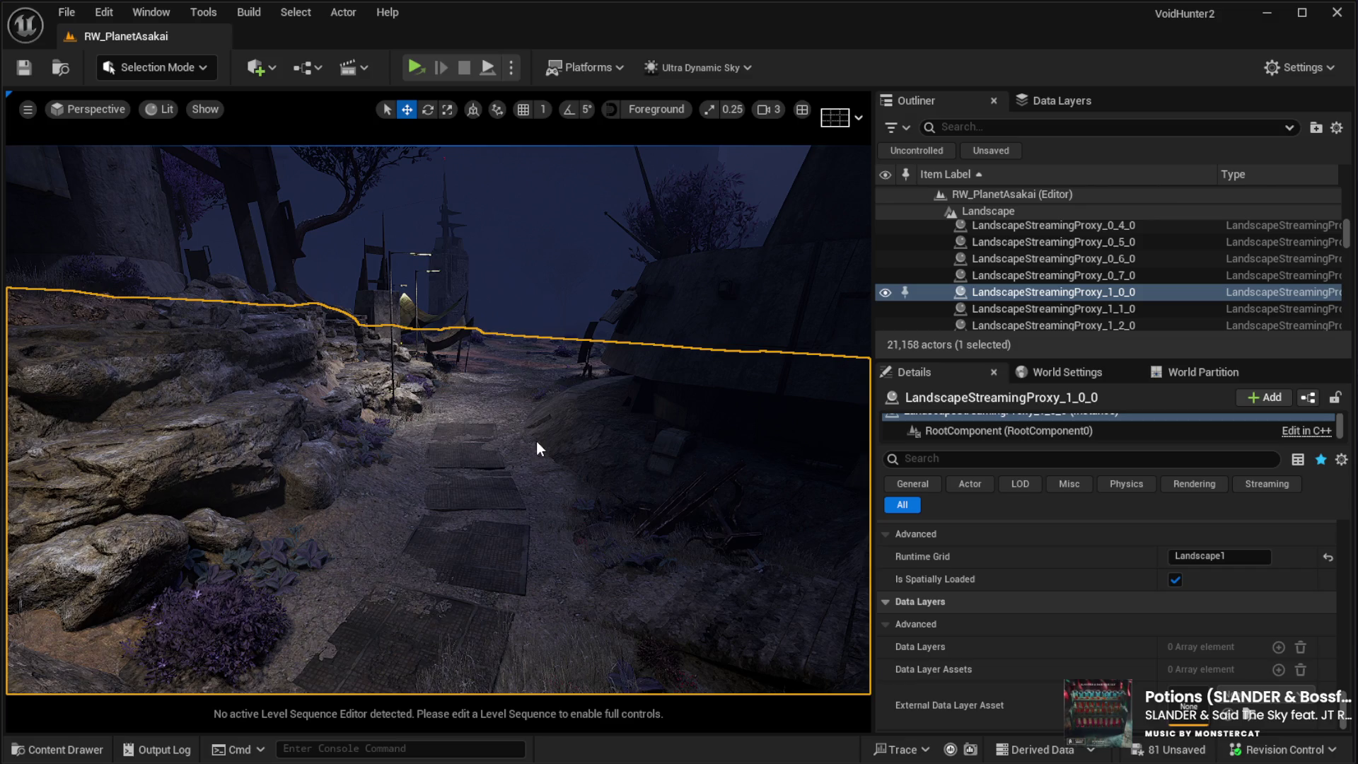
Step: Start Play In Editor with Alt+P and walk the character onto the path toward the buildings
{"action": "key", "text": "alt+p"}
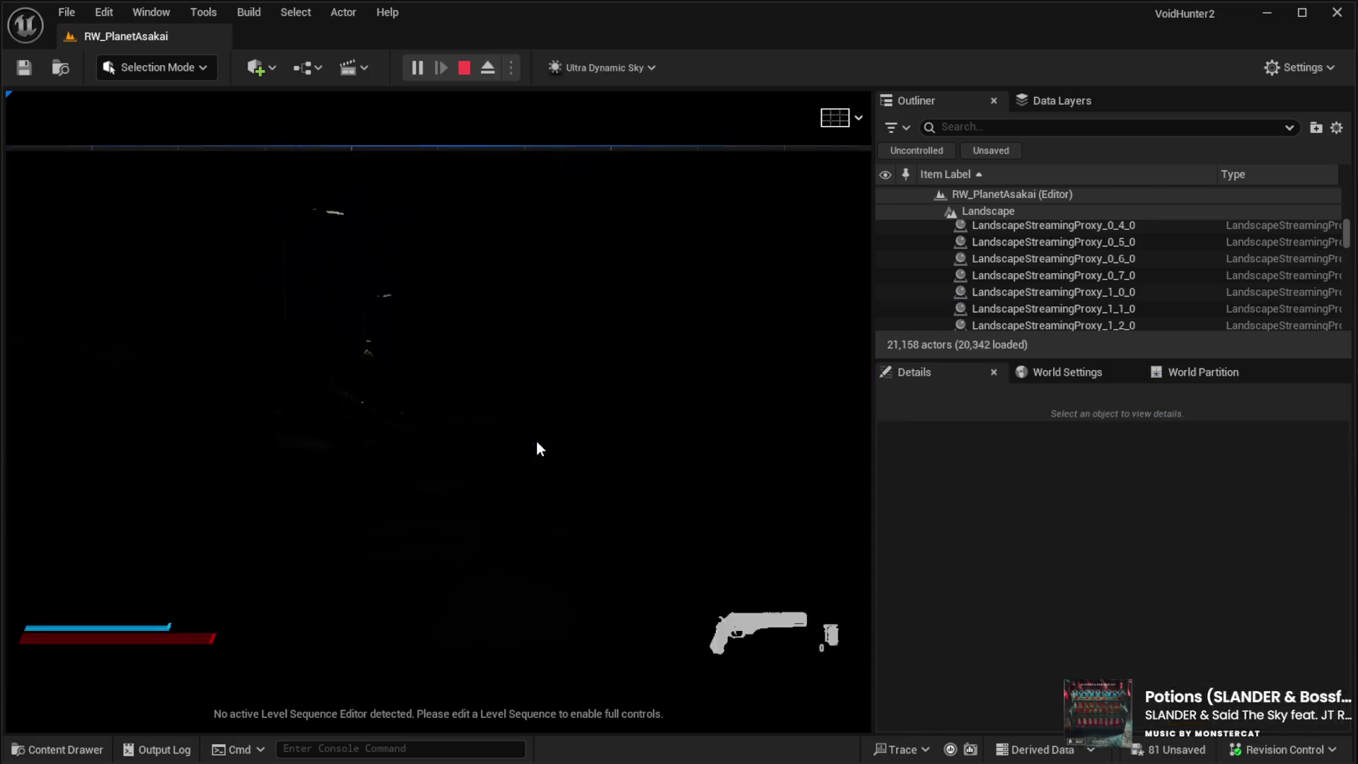
{"action": "left_click", "coordinate": [434, 469]}
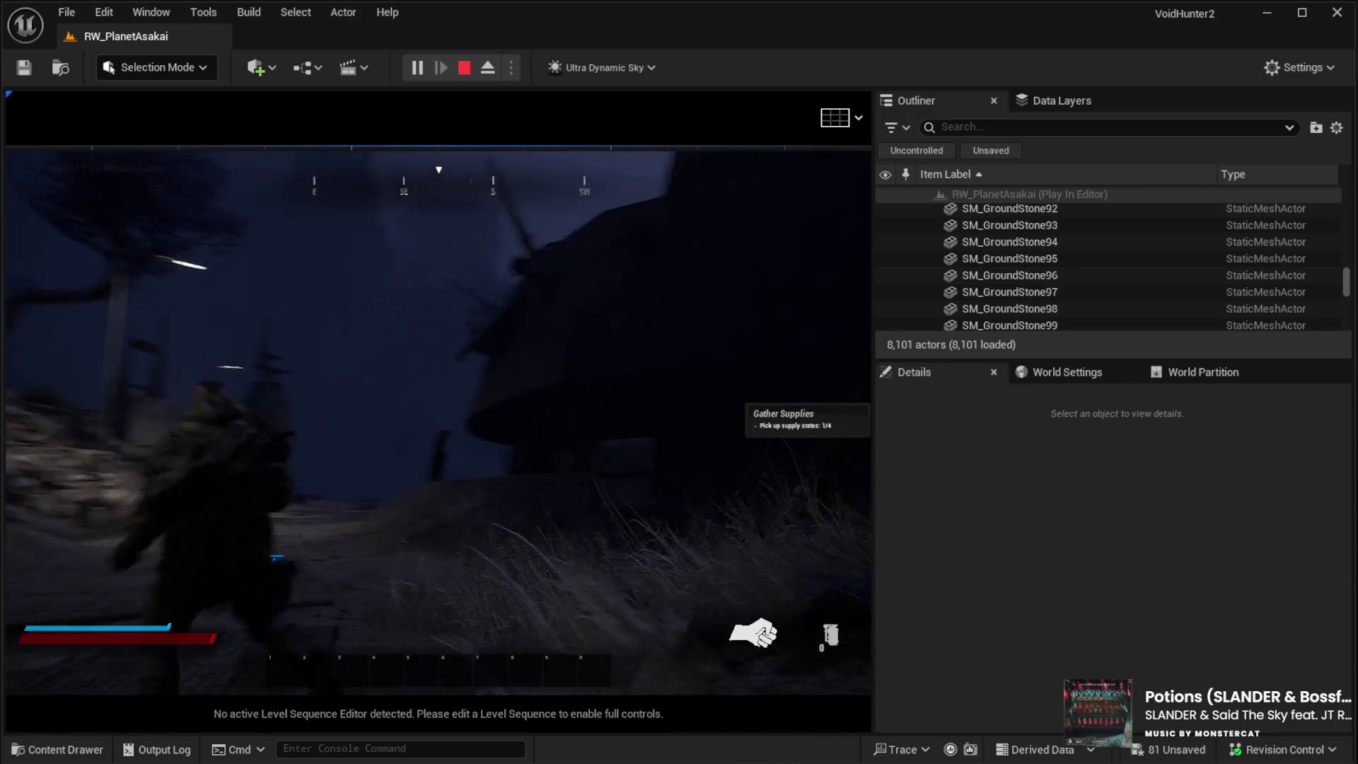
{"action": "key", "text": "w"}
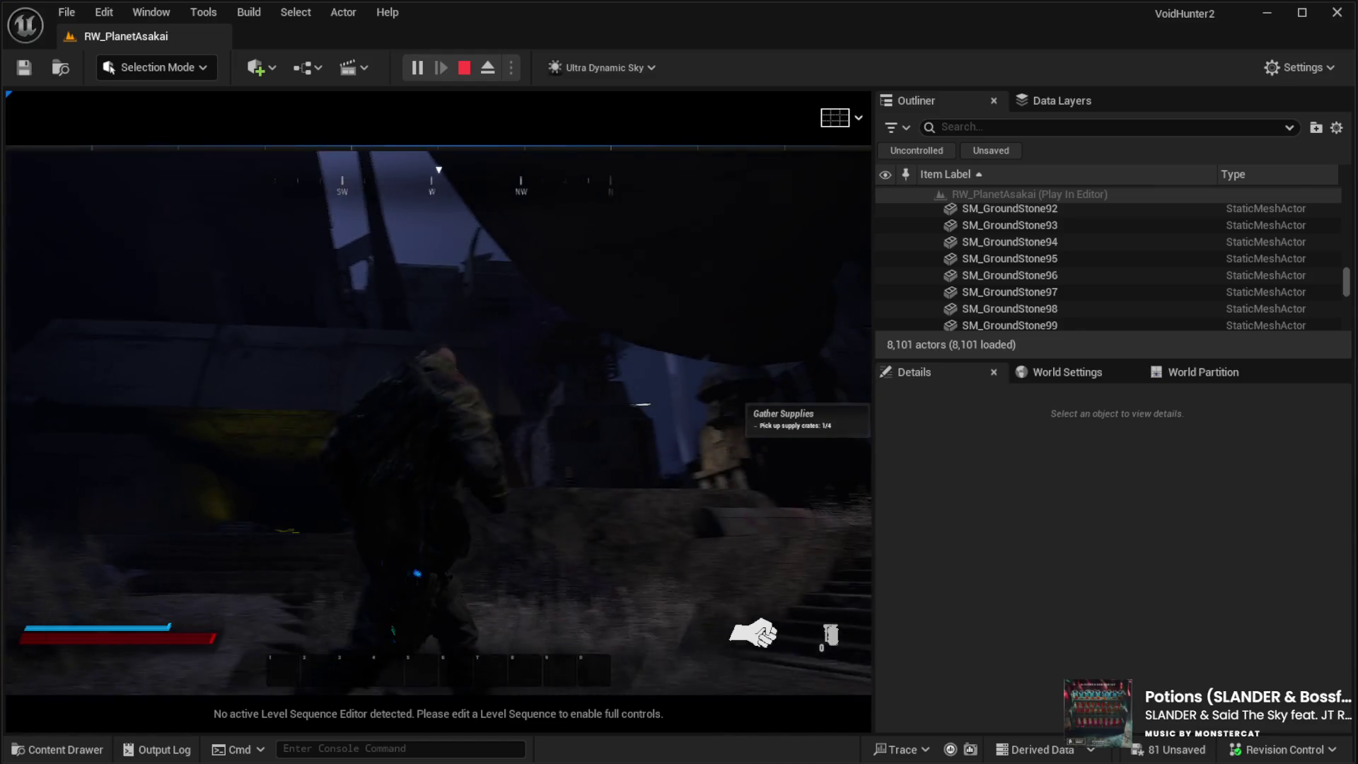
{"action": "key", "text": "w"}
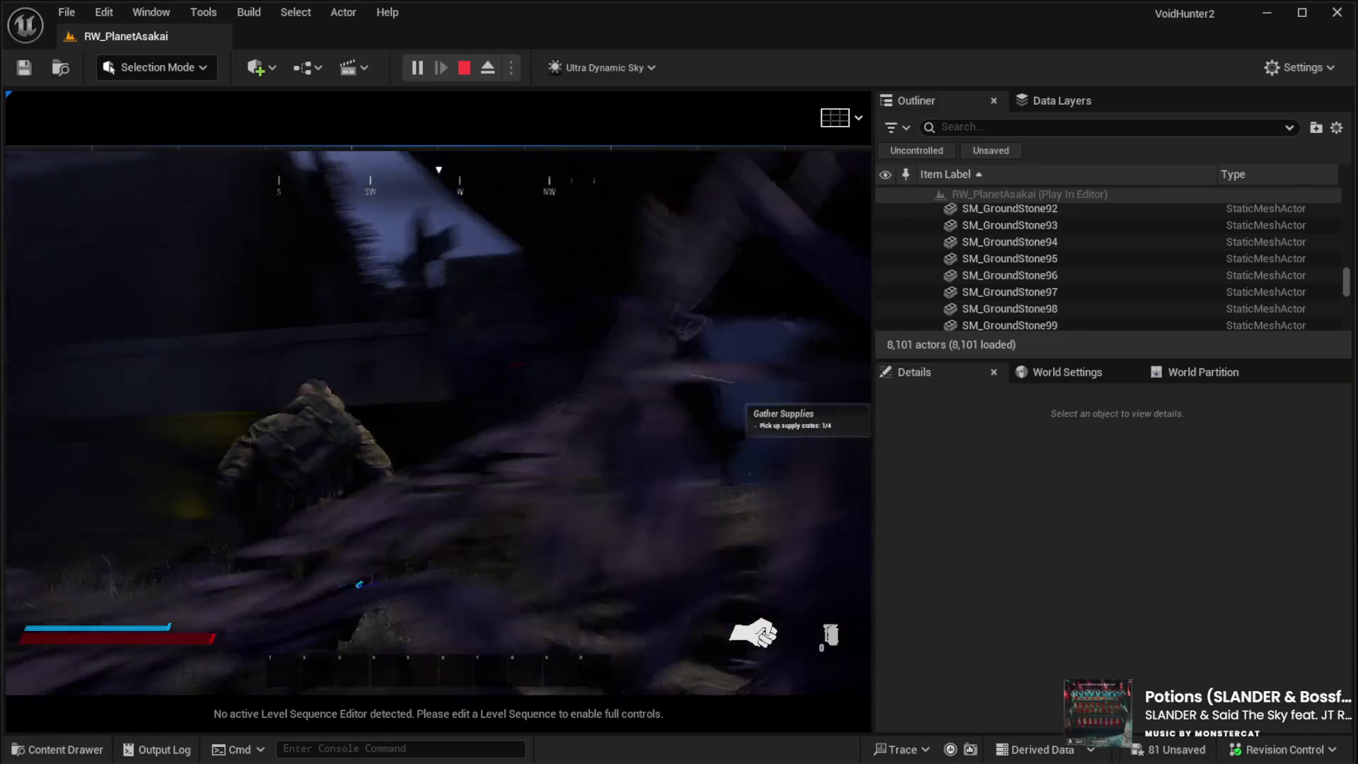
{"action": "key", "text": "w"}
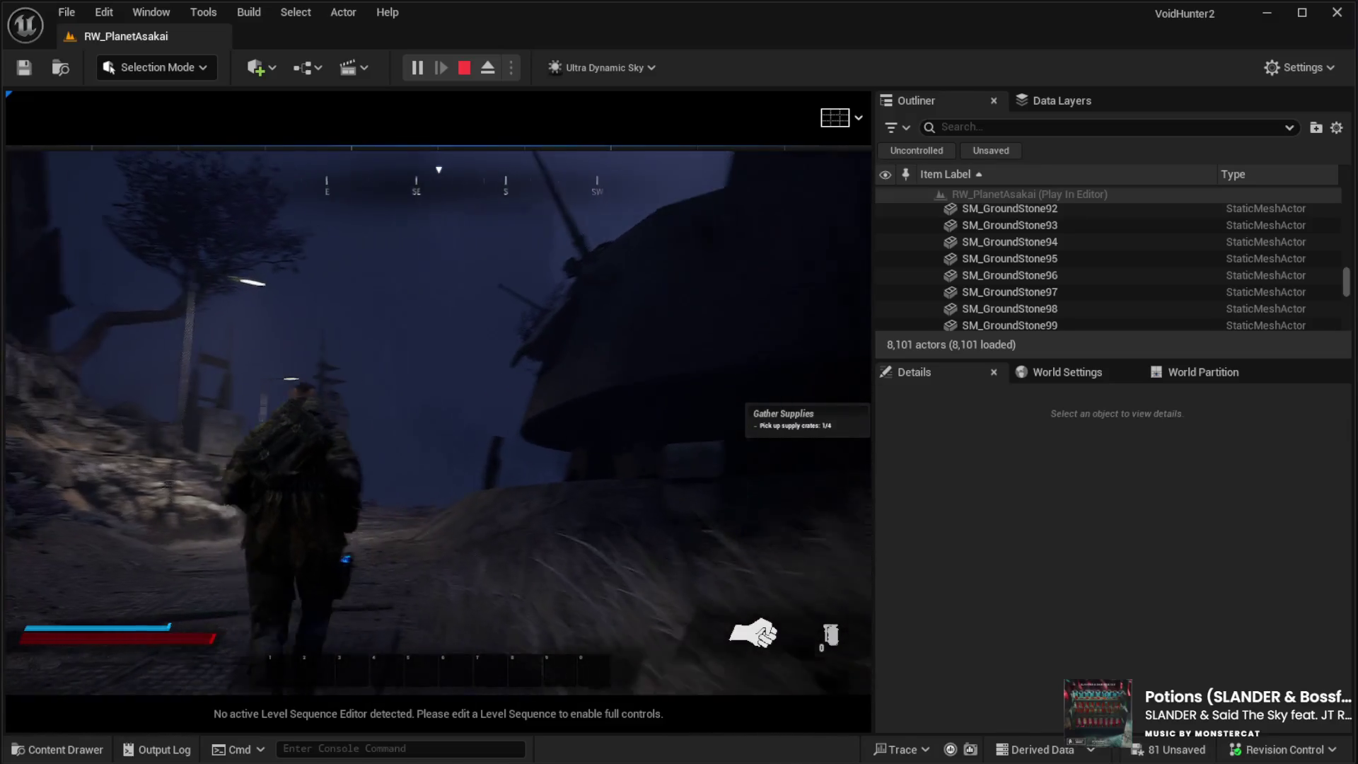
{"action": "key", "text": "w"}
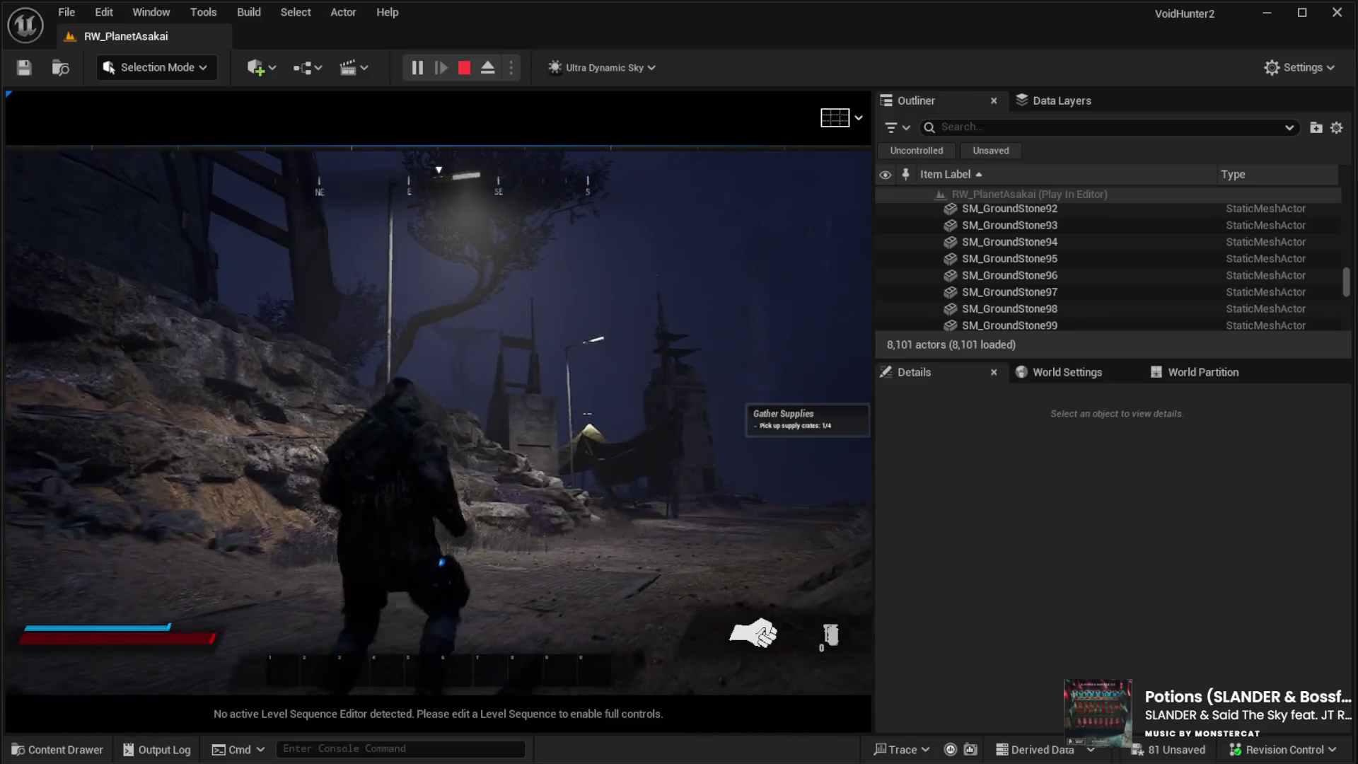
Step: Walk the character past the trees and rock pillars, over the grate toward the cliff
{"action": "key", "text": "w"}
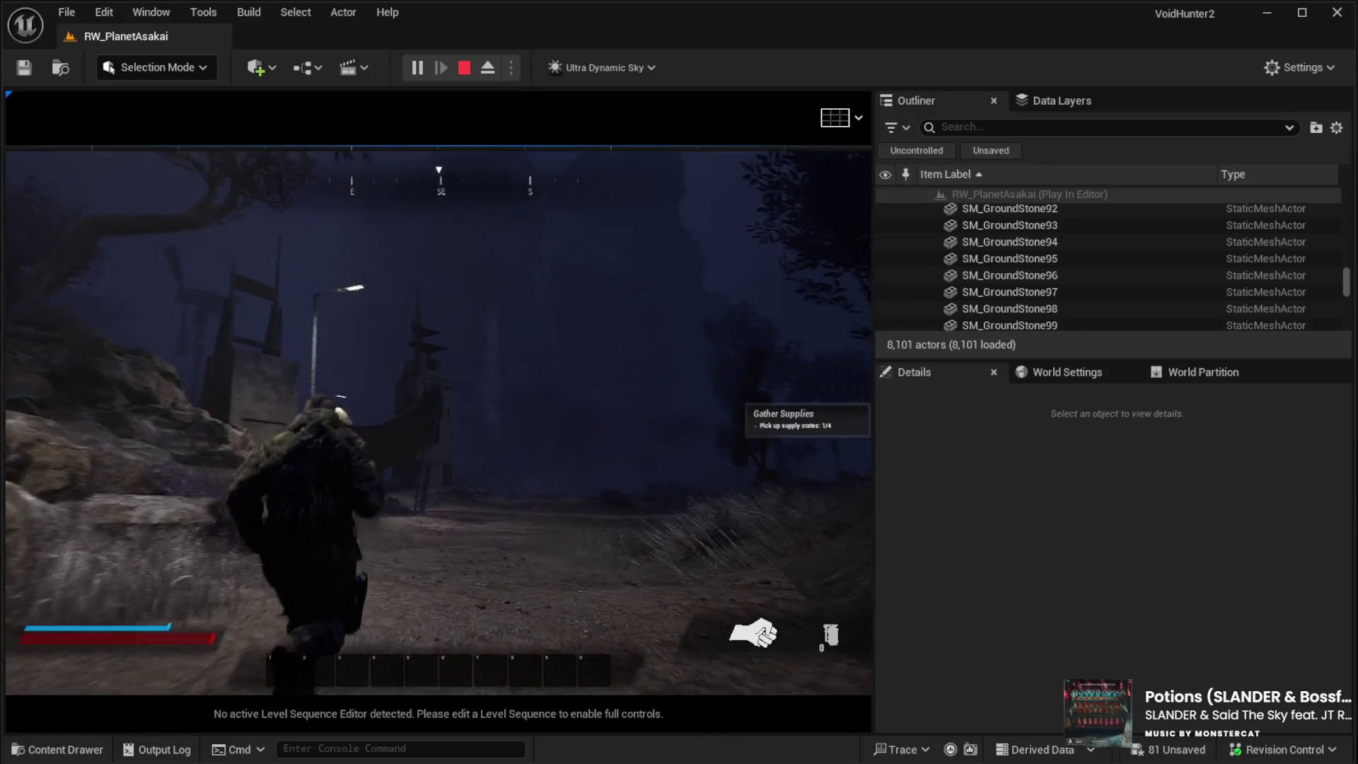
{"action": "key", "text": "w"}
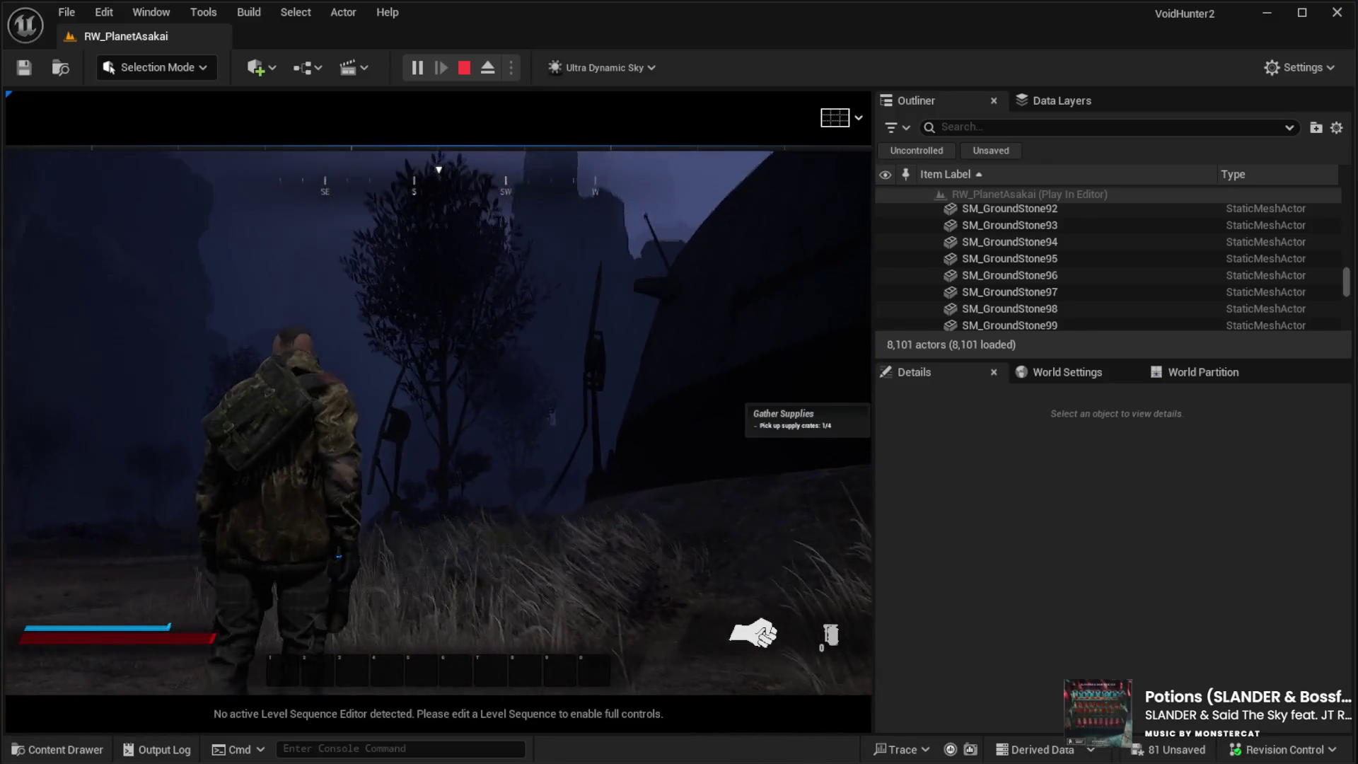
{"action": "key", "text": "w"}
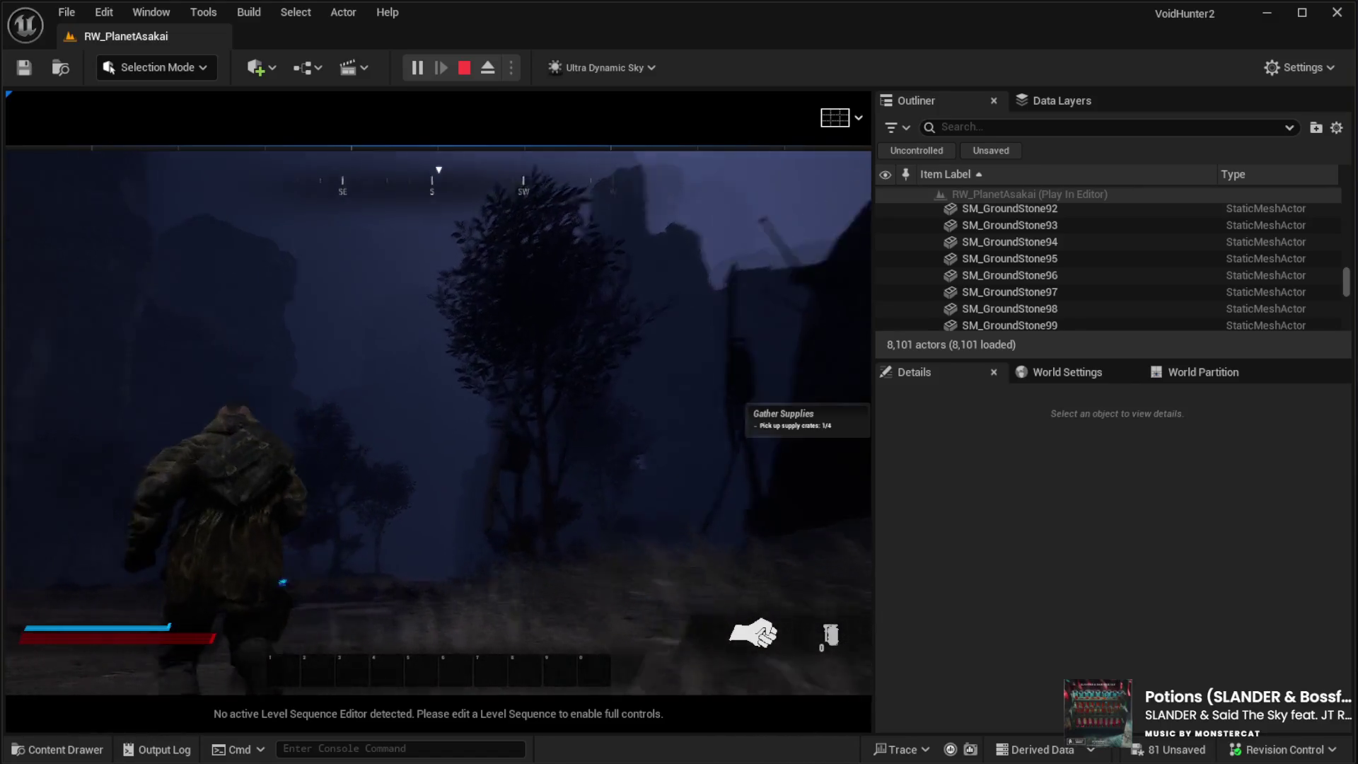
{"action": "key", "text": "w"}
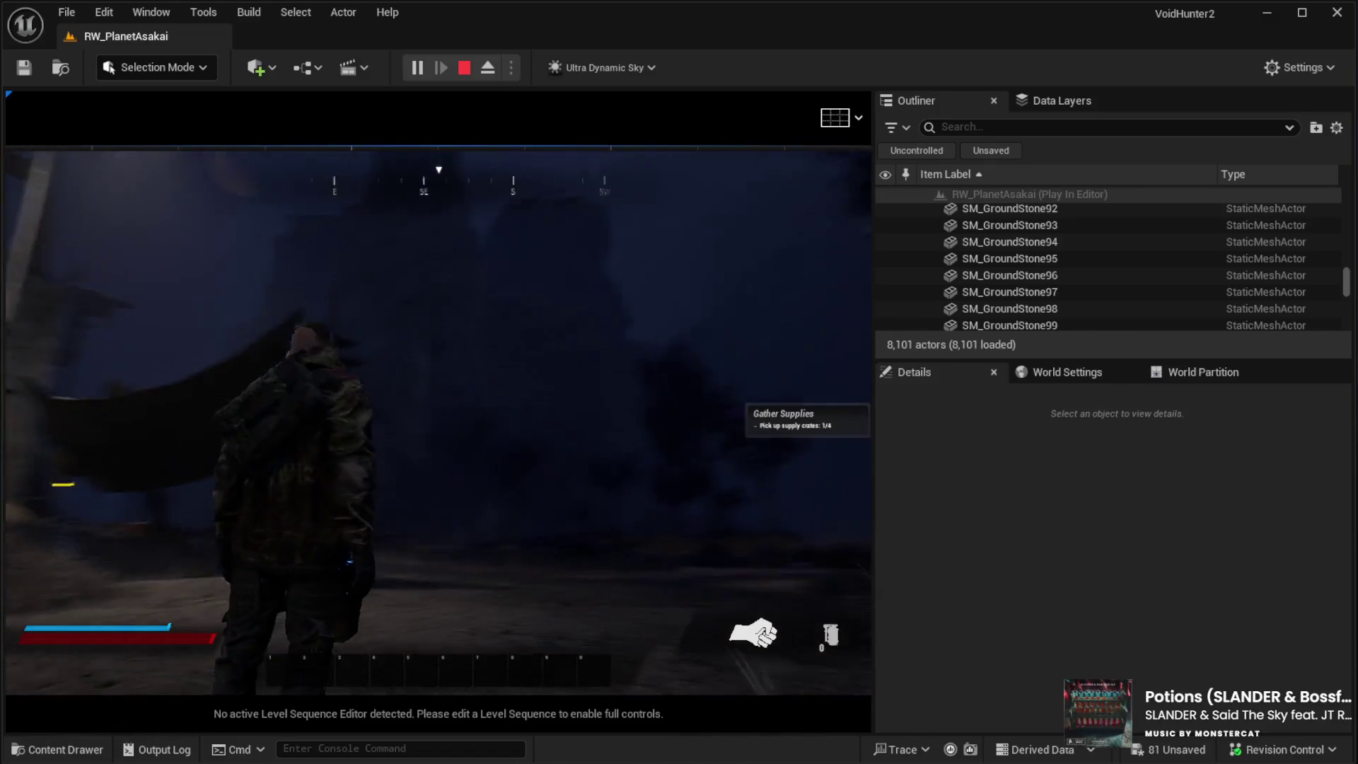
{"action": "key", "text": "w"}
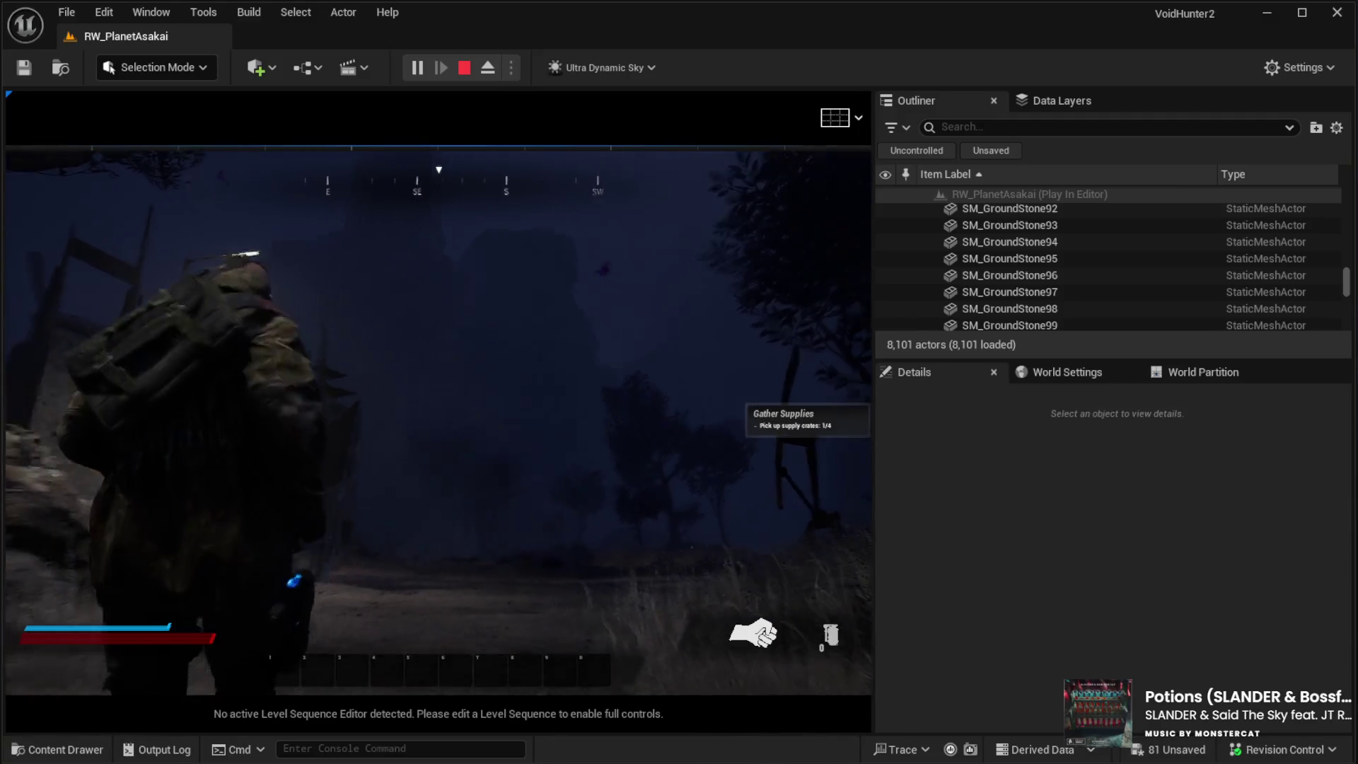
{"action": "key", "text": "w"}
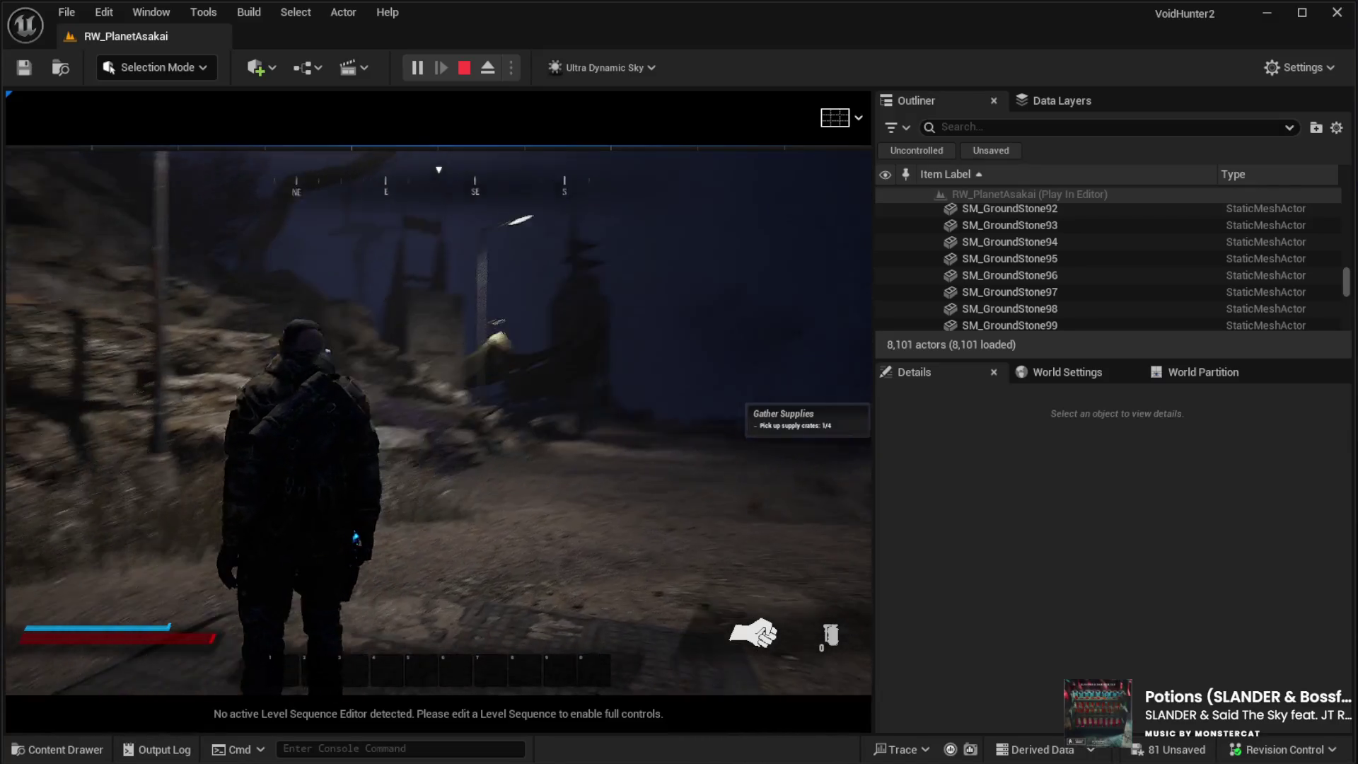
{"action": "mouse_move", "coordinate": [438, 396]}
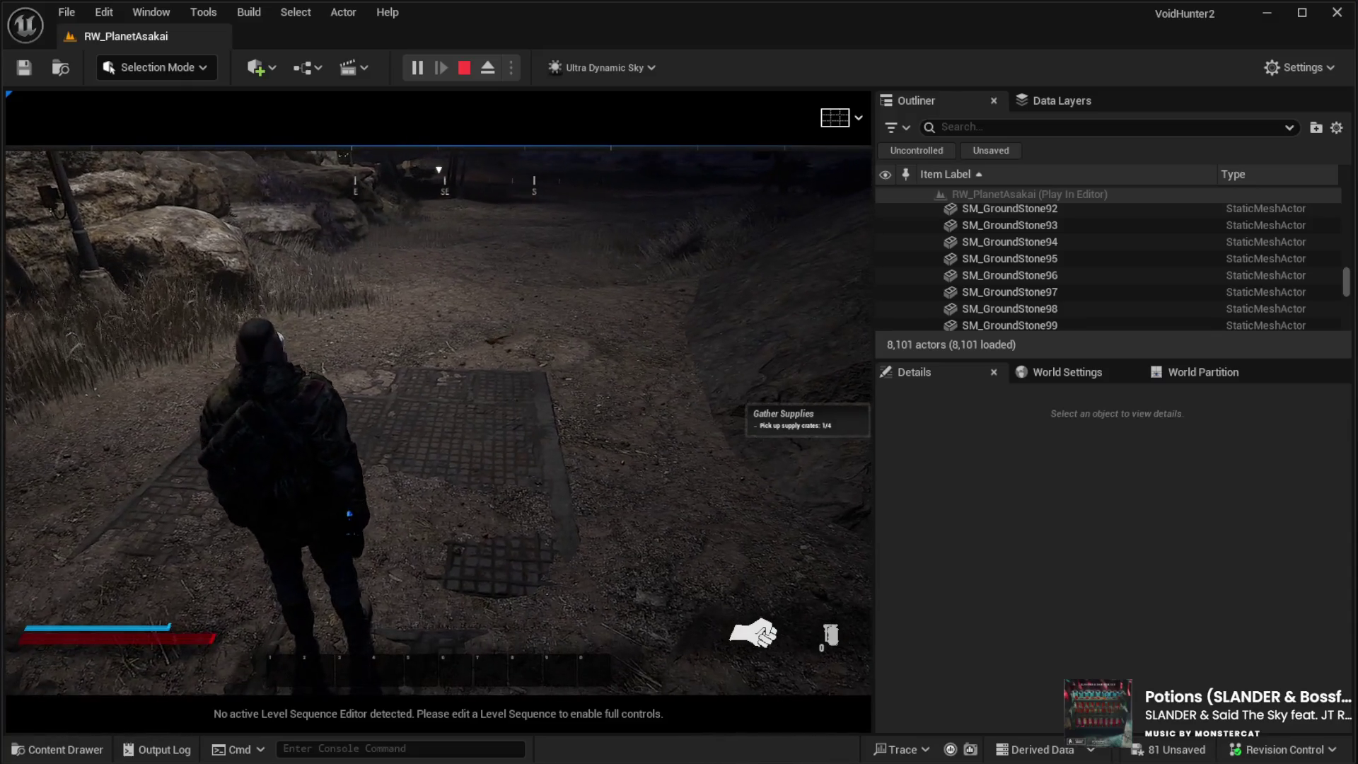
{"action": "key", "text": "w"}
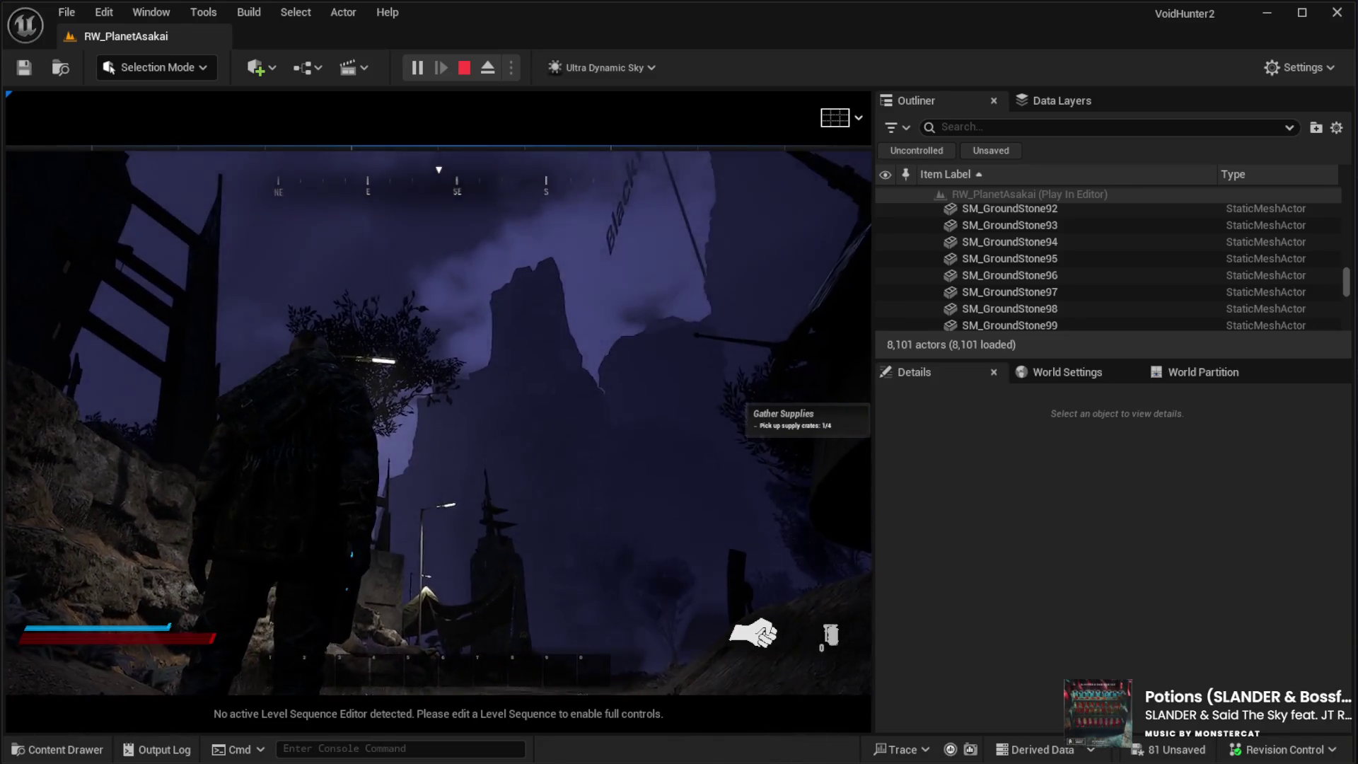
{"action": "key", "text": "w"}
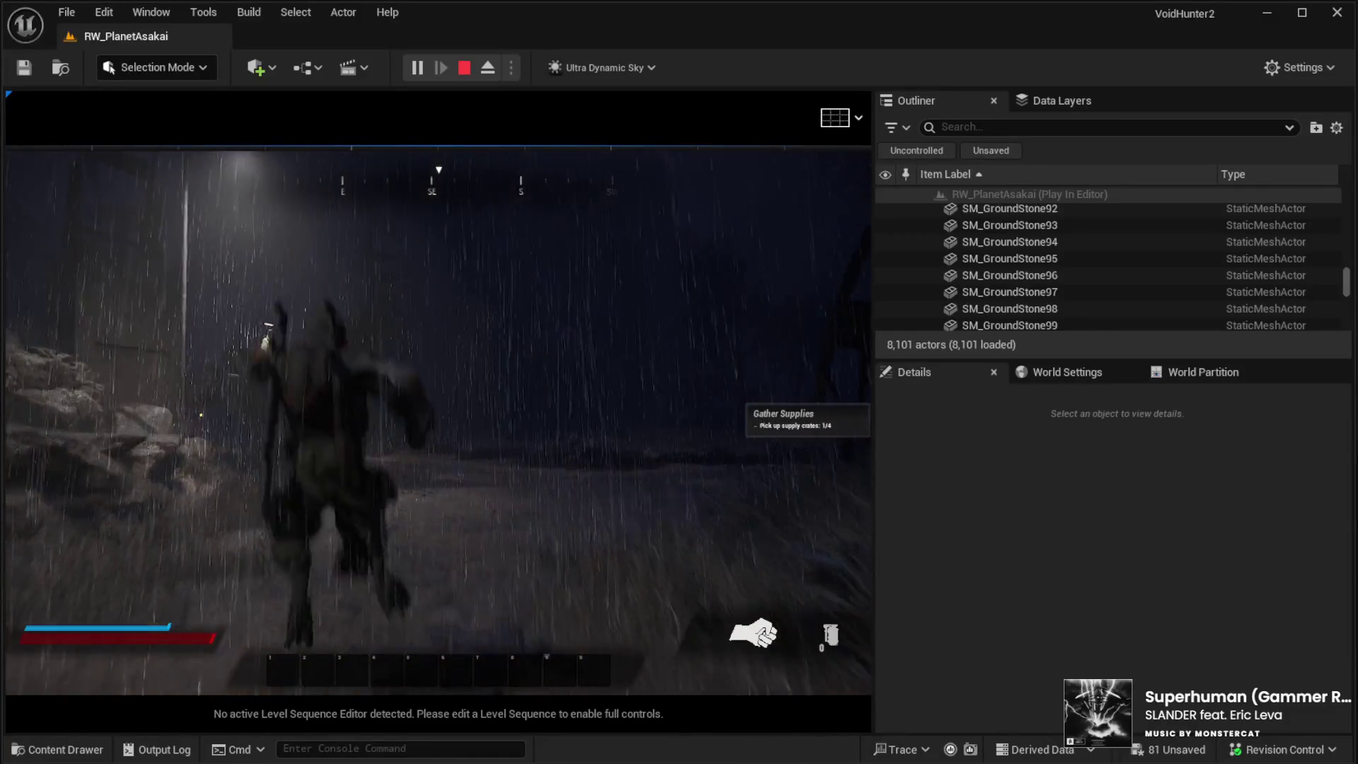
Step: Walk along the rainy lamp-lit path and rocky slope, then stop Play In Editor with Esc
{"action": "key", "text": "a"}
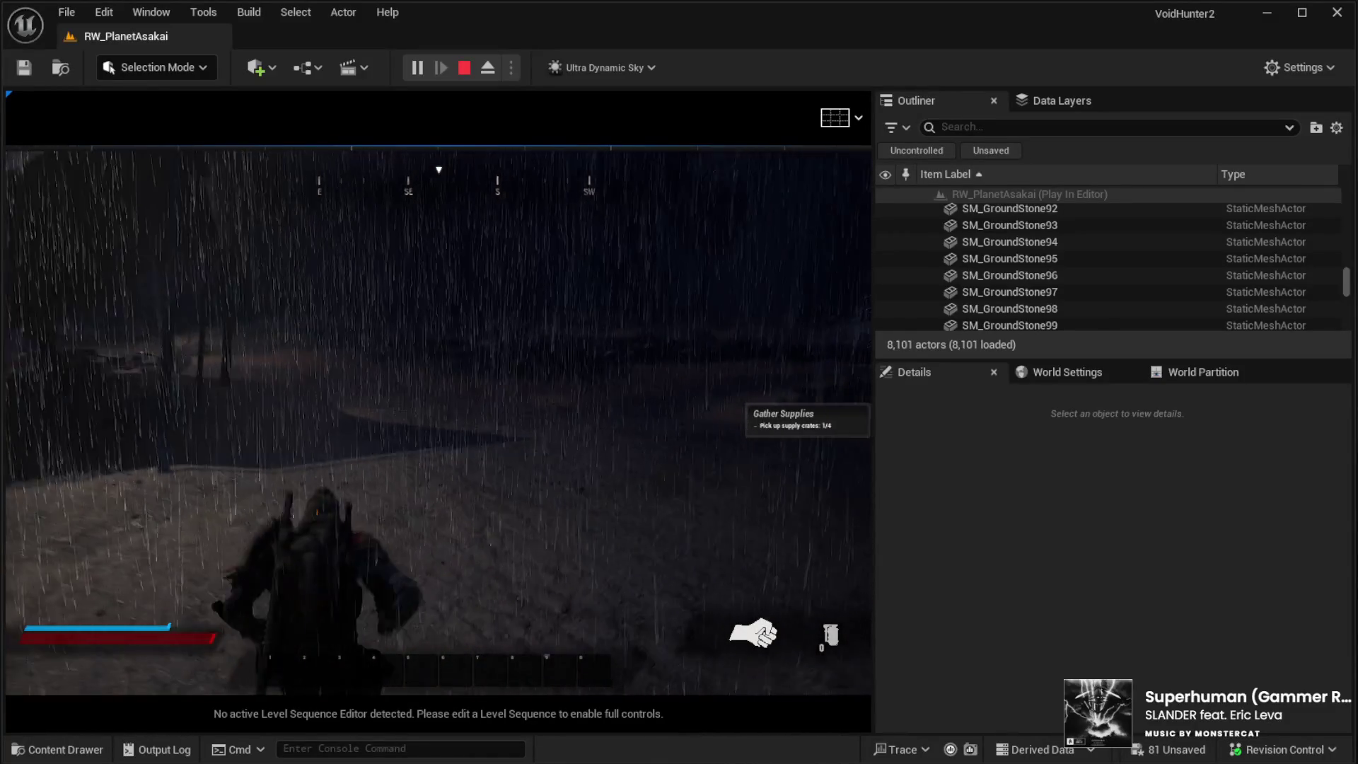
{"action": "key", "text": "a"}
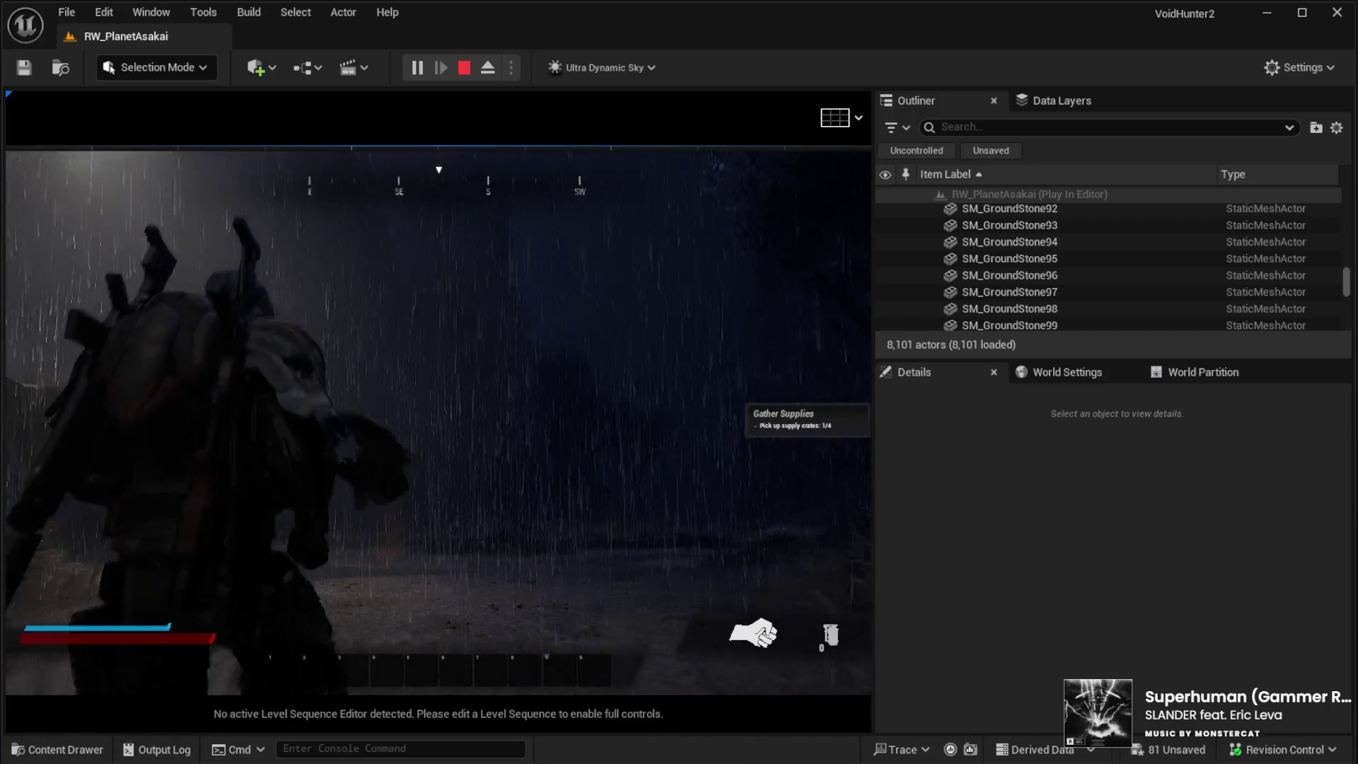
{"action": "key", "text": "w"}
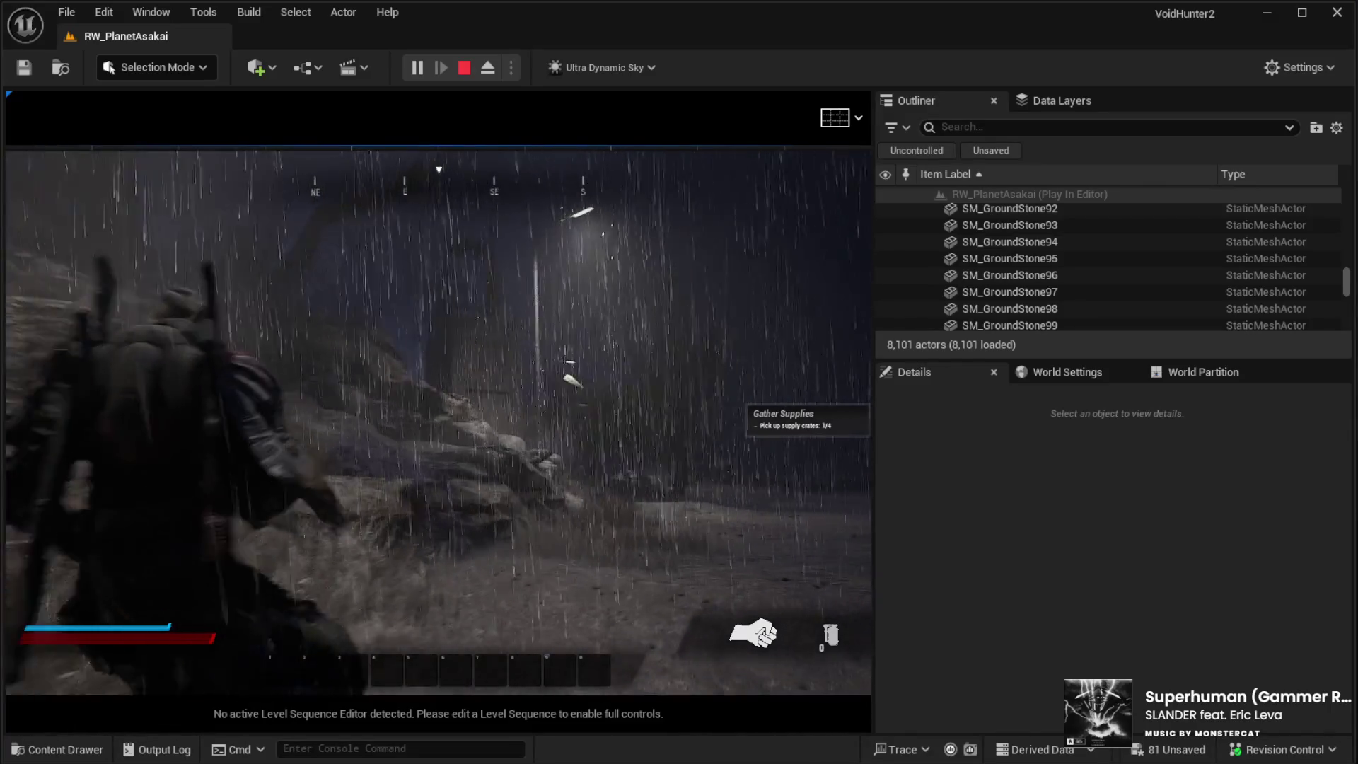
{"action": "key", "text": "w"}
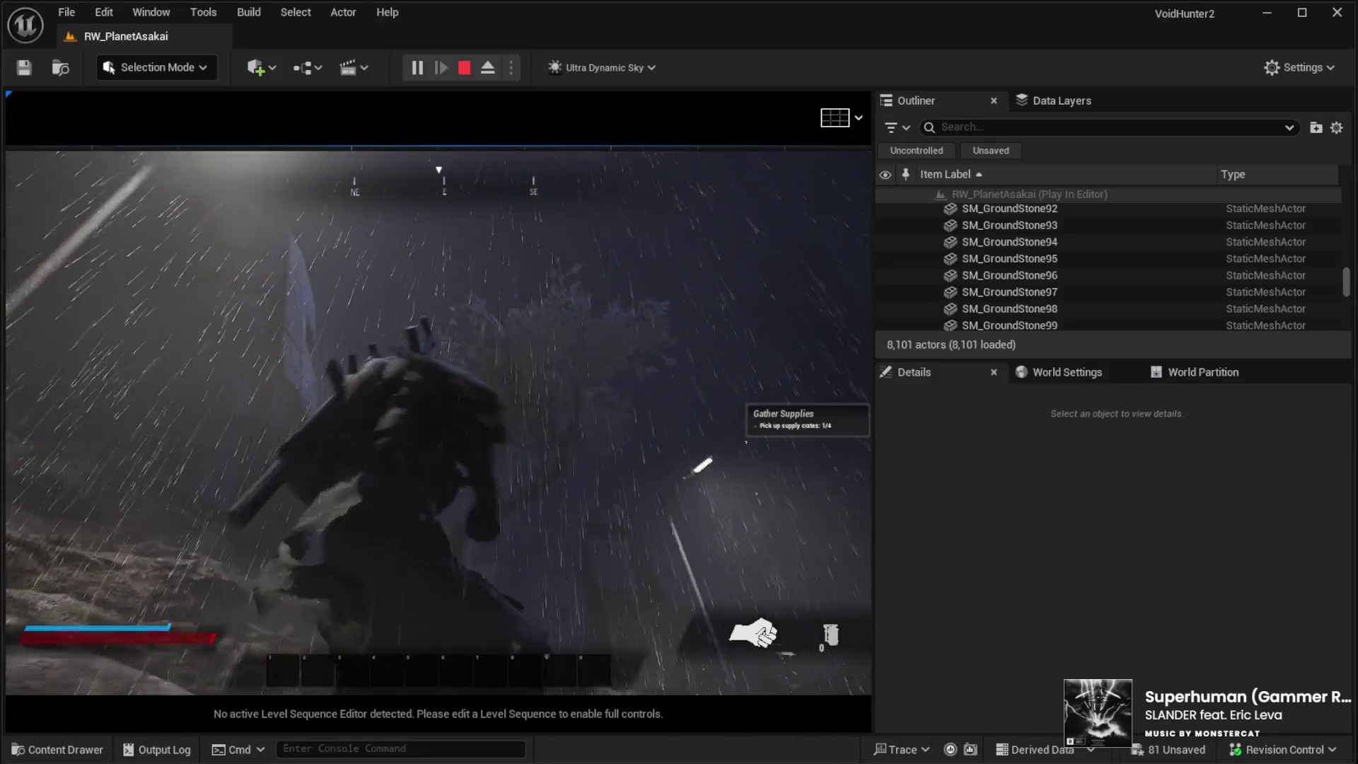
{"action": "key", "text": "w"}
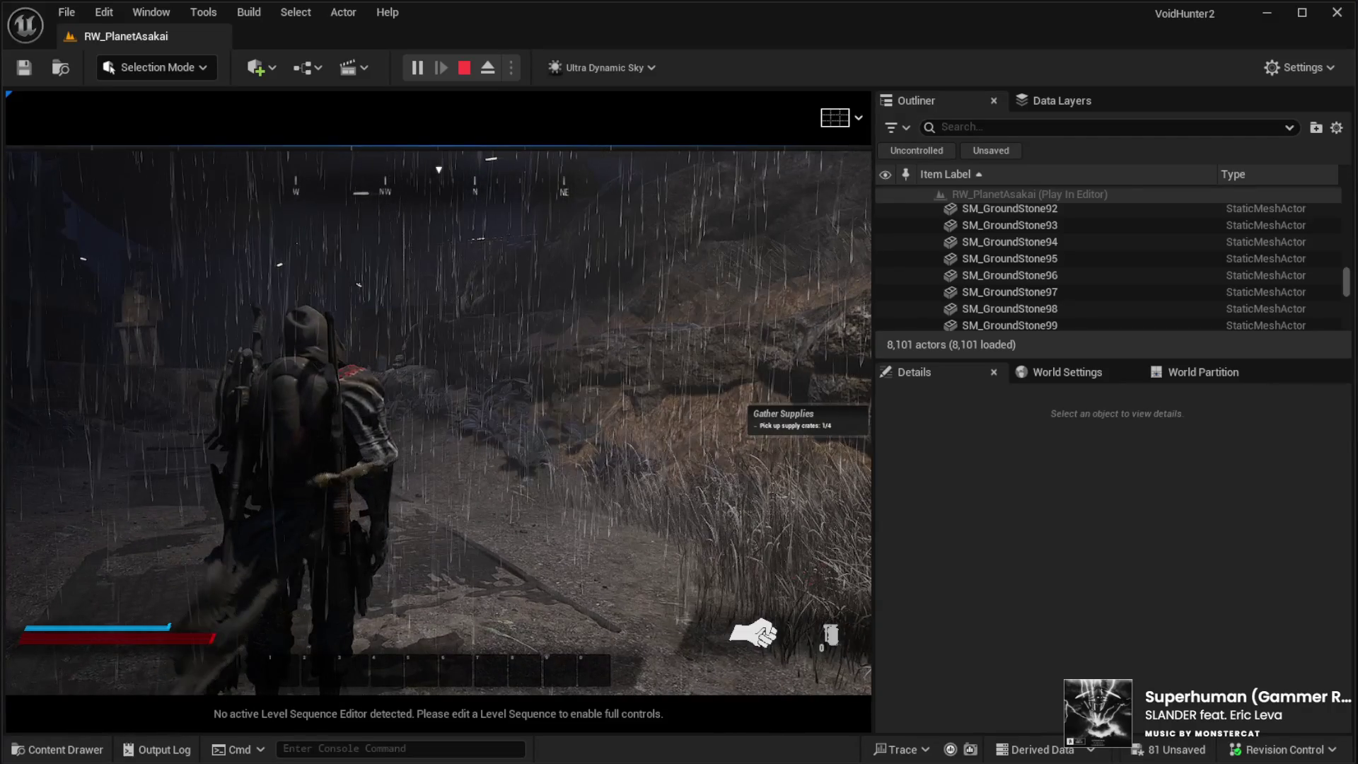
{"action": "key", "text": "Escape"}
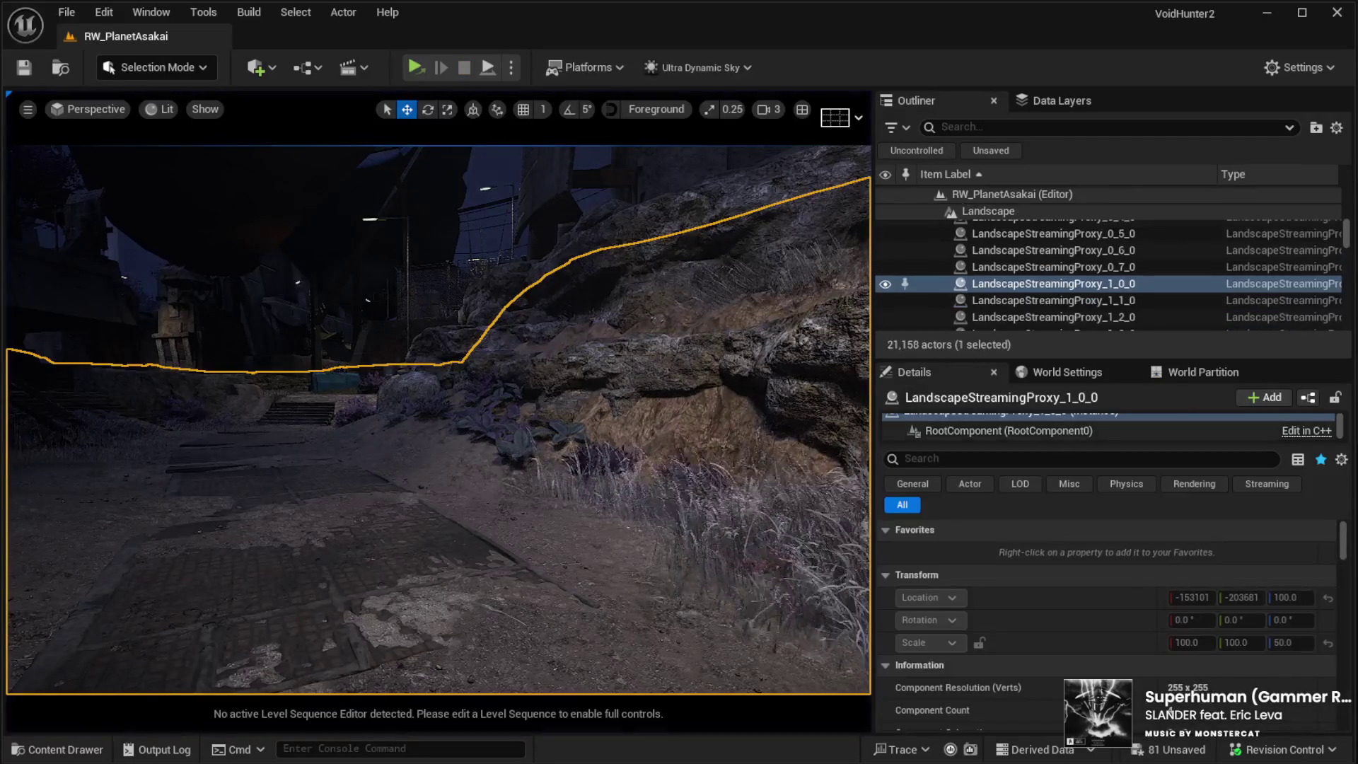
Step: Open the File menu to begin loading the FightMap level
{"action": "left_click", "coordinate": [67, 14]}
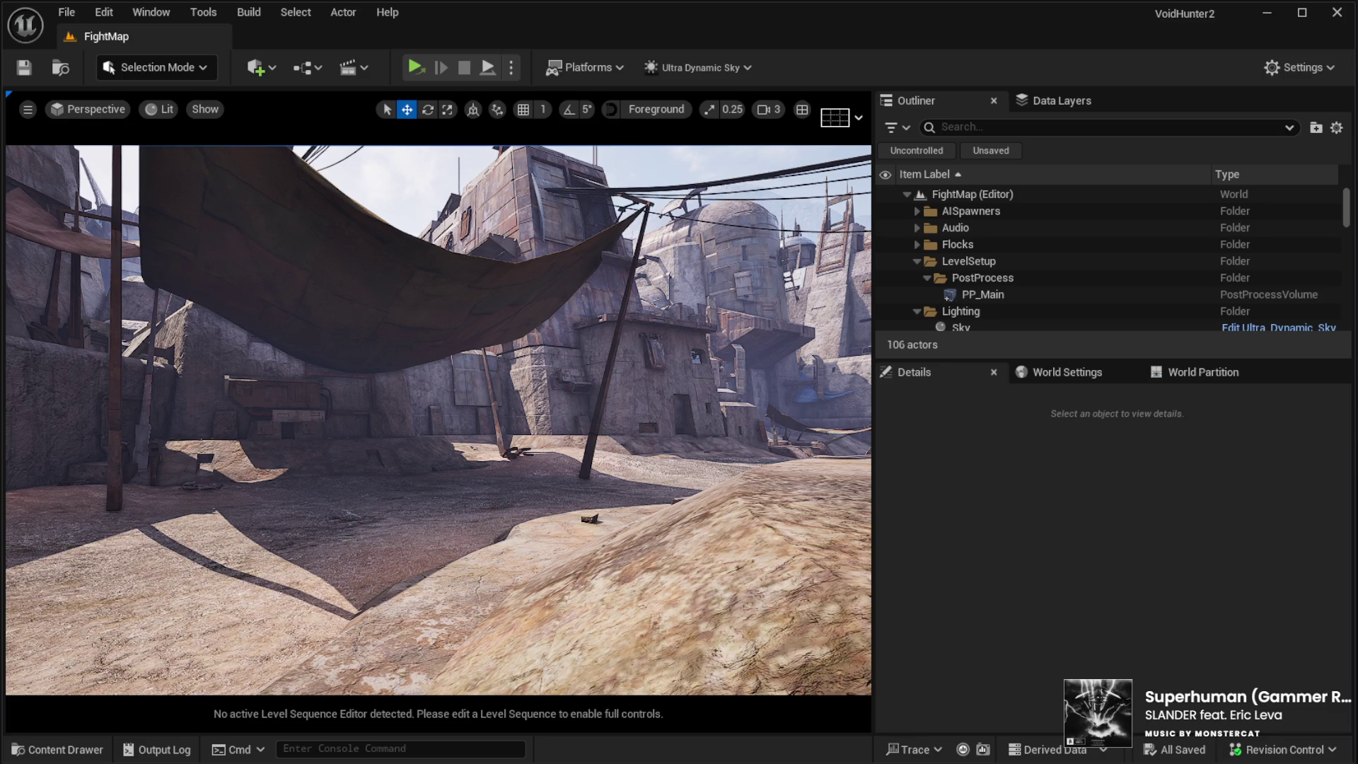
Step: Select BC01_AISpawner10 and rotate its yaw from 115 to about 99.57 degrees
{"action": "key", "text": "w"}
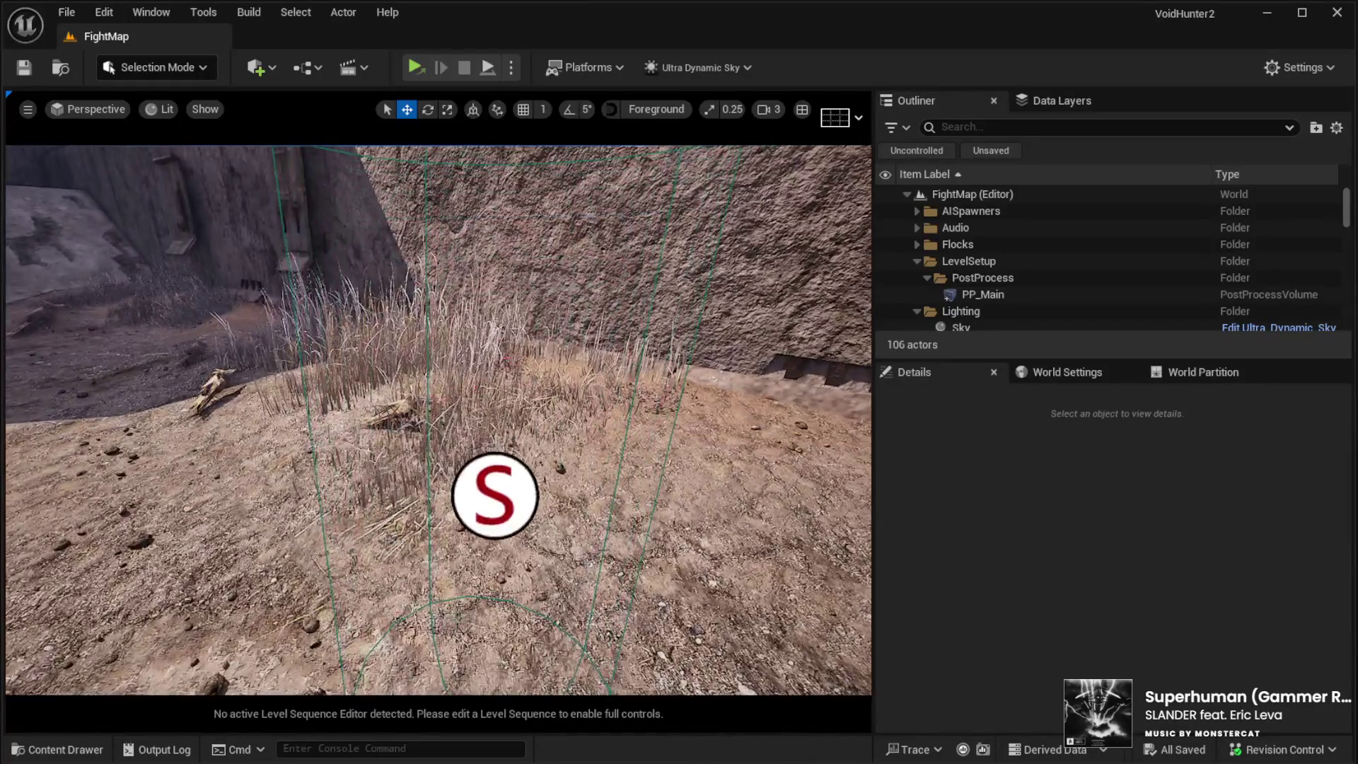
{"action": "left_click", "coordinate": [544, 424]}
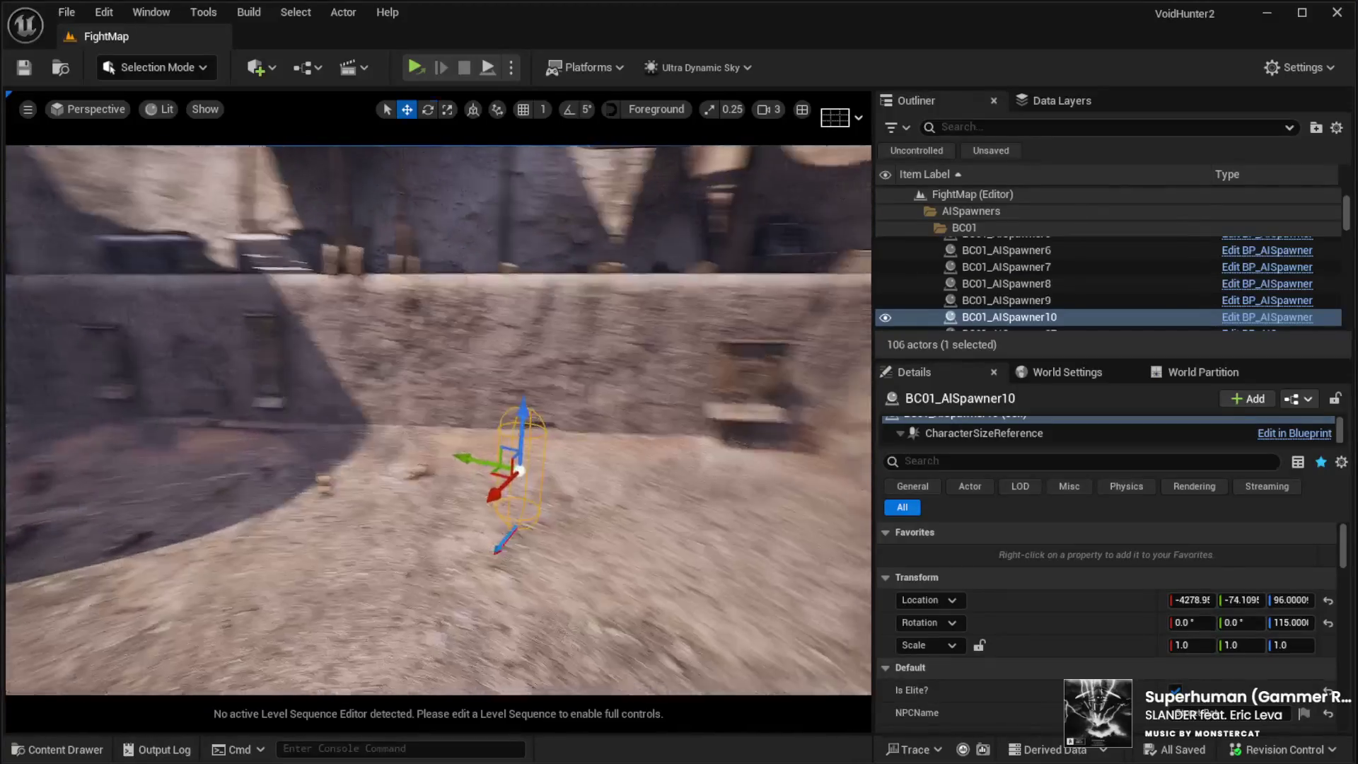
{"action": "key", "text": "e"}
{"action": "left_click_drag", "start_coordinate": [559, 513], "coordinate": [523, 519]}
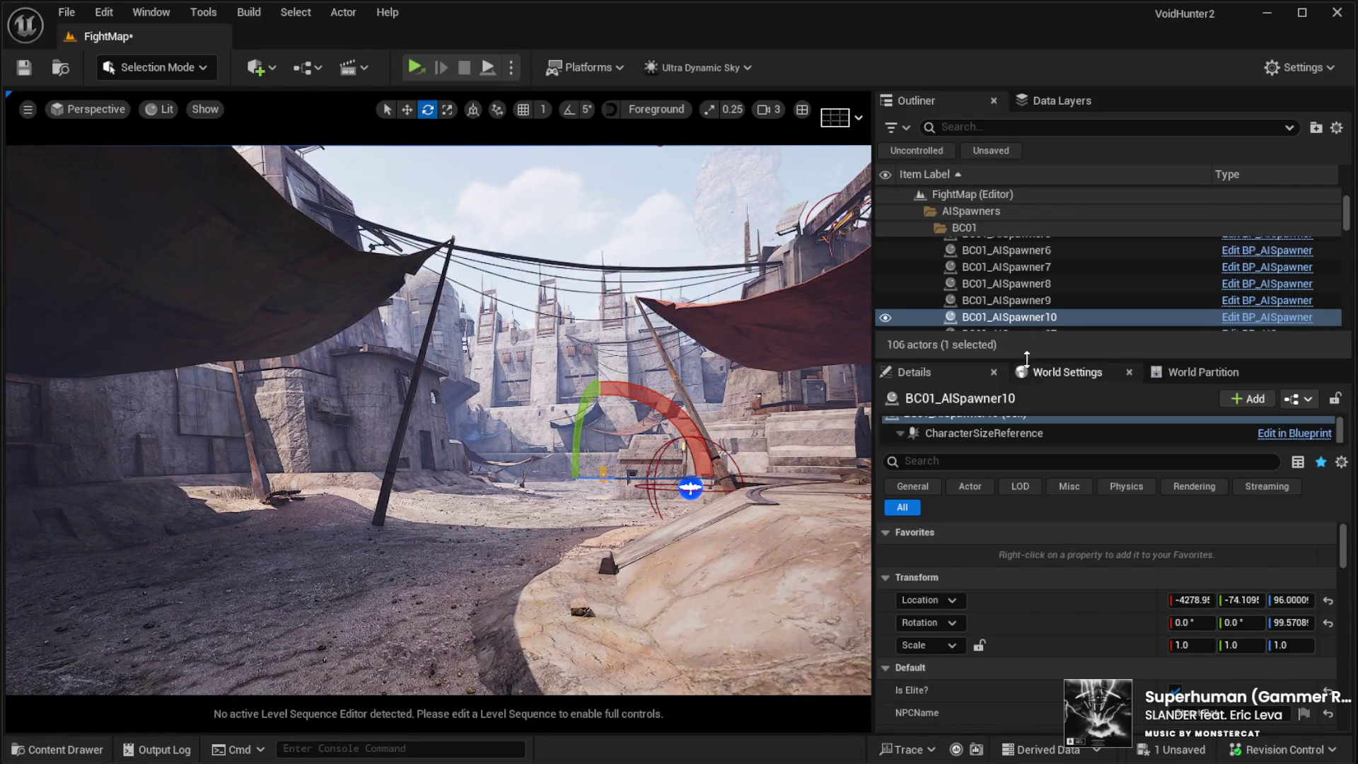
Step: Enlarge the Outliner list and select the AISpawners folder
{"action": "mouse_move", "coordinate": [955, 358]}
{"action": "left_mouse_down"}
{"action": "mouse_move", "coordinate": [952, 400]}
{"action": "mouse_move", "coordinate": [919, 384]}
{"action": "mouse_move", "coordinate": [960, 386]}
{"action": "left_mouse_up"}
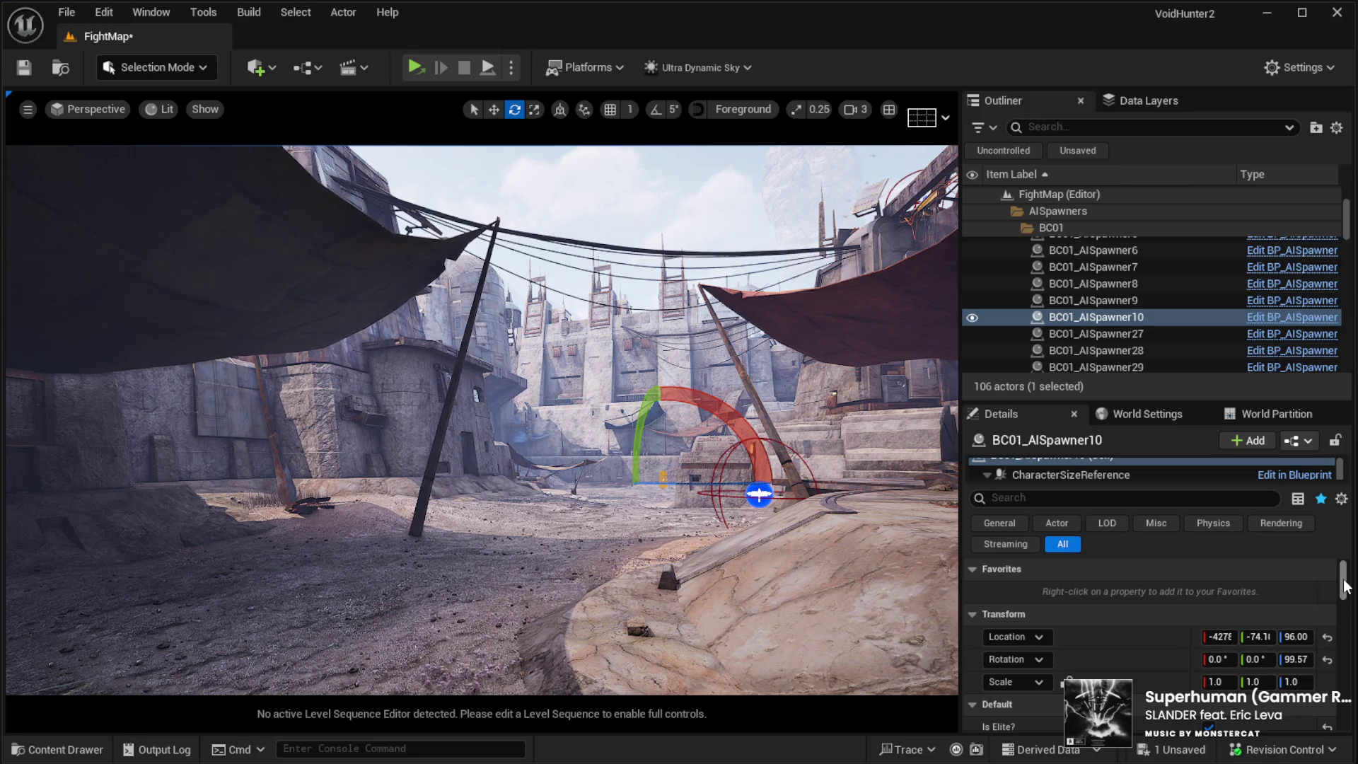
{"action": "scroll", "coordinate": [1329, 572], "scroll_direction": "down", "scroll_amount": 4}
{"action": "scroll", "coordinate": [1329, 566], "scroll_direction": "up", "scroll_amount": 4}
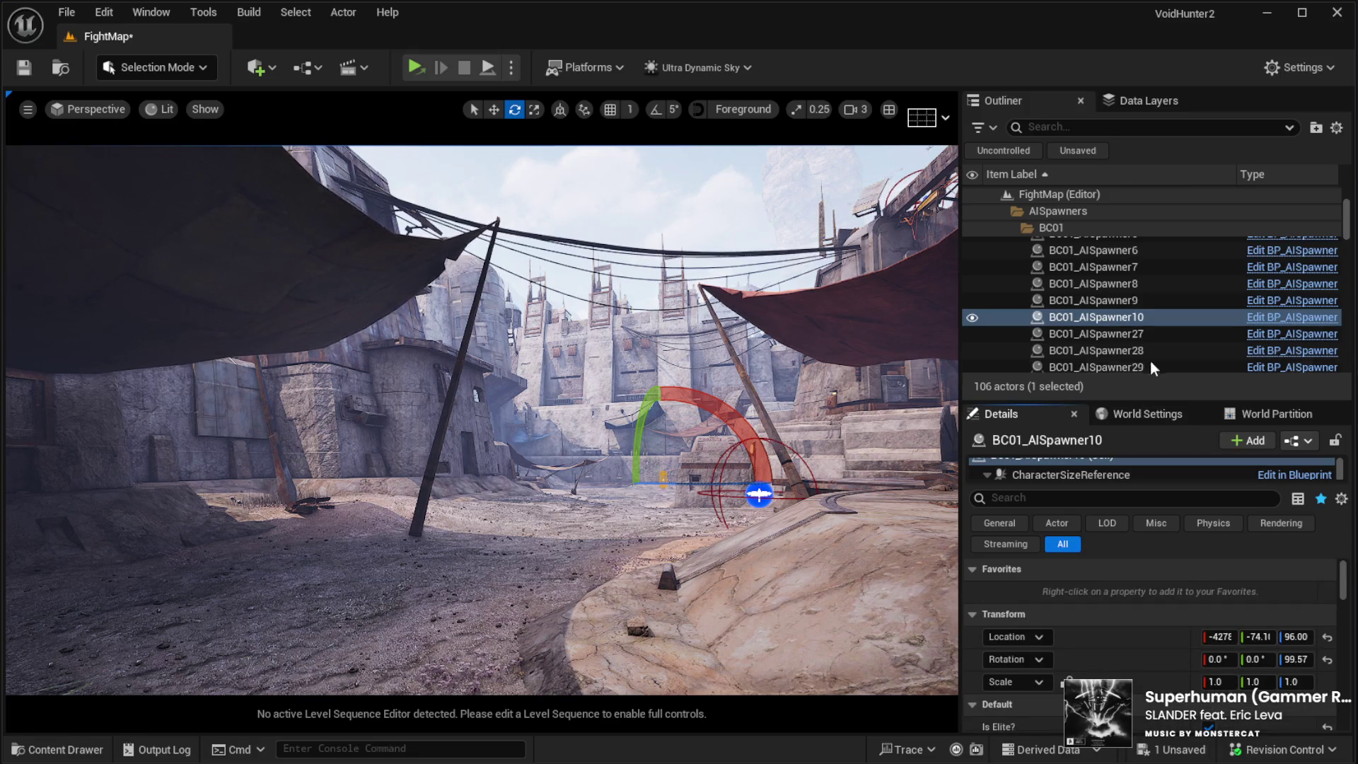
{"action": "left_click", "coordinate": [1044, 212]}
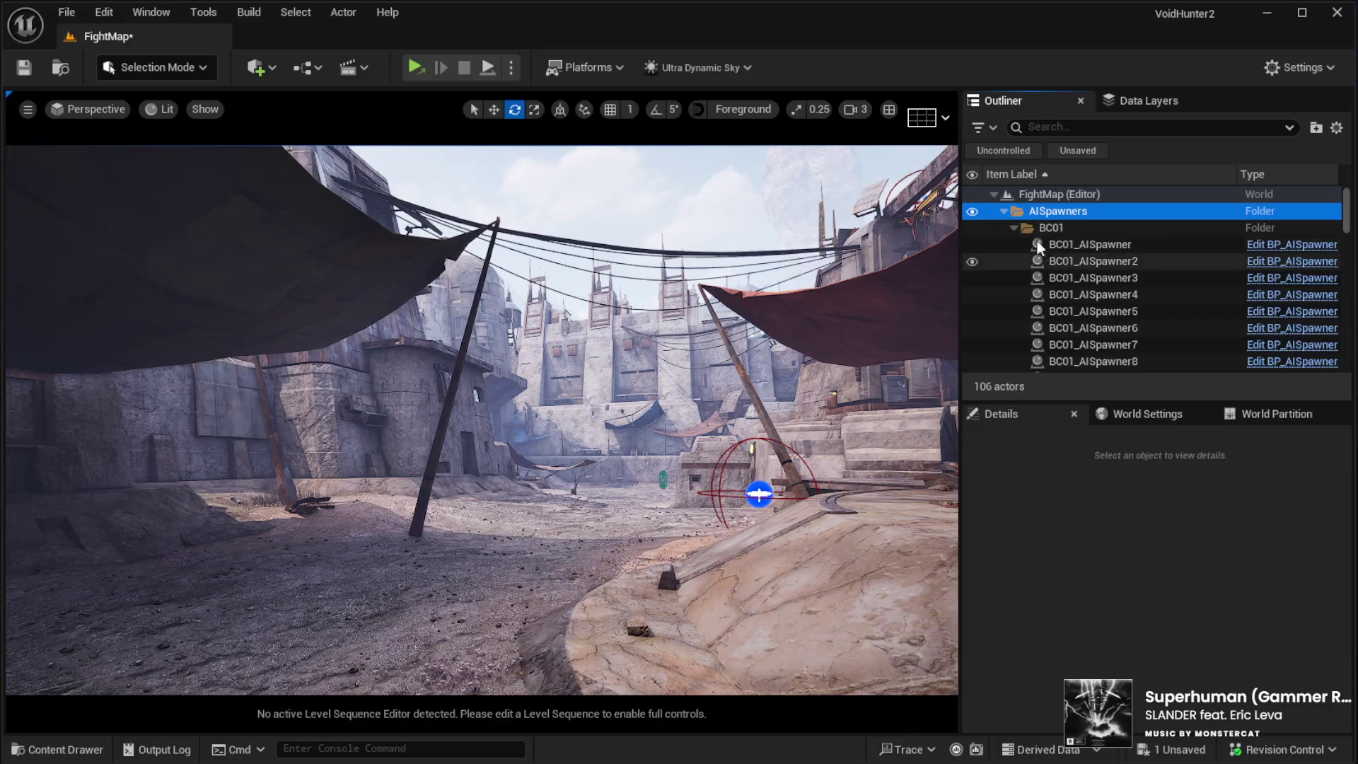
Step: Collapse the BC01 folder, select Sky, and set its Time Of Day to 500
{"action": "left_click", "coordinate": [1013, 227]}
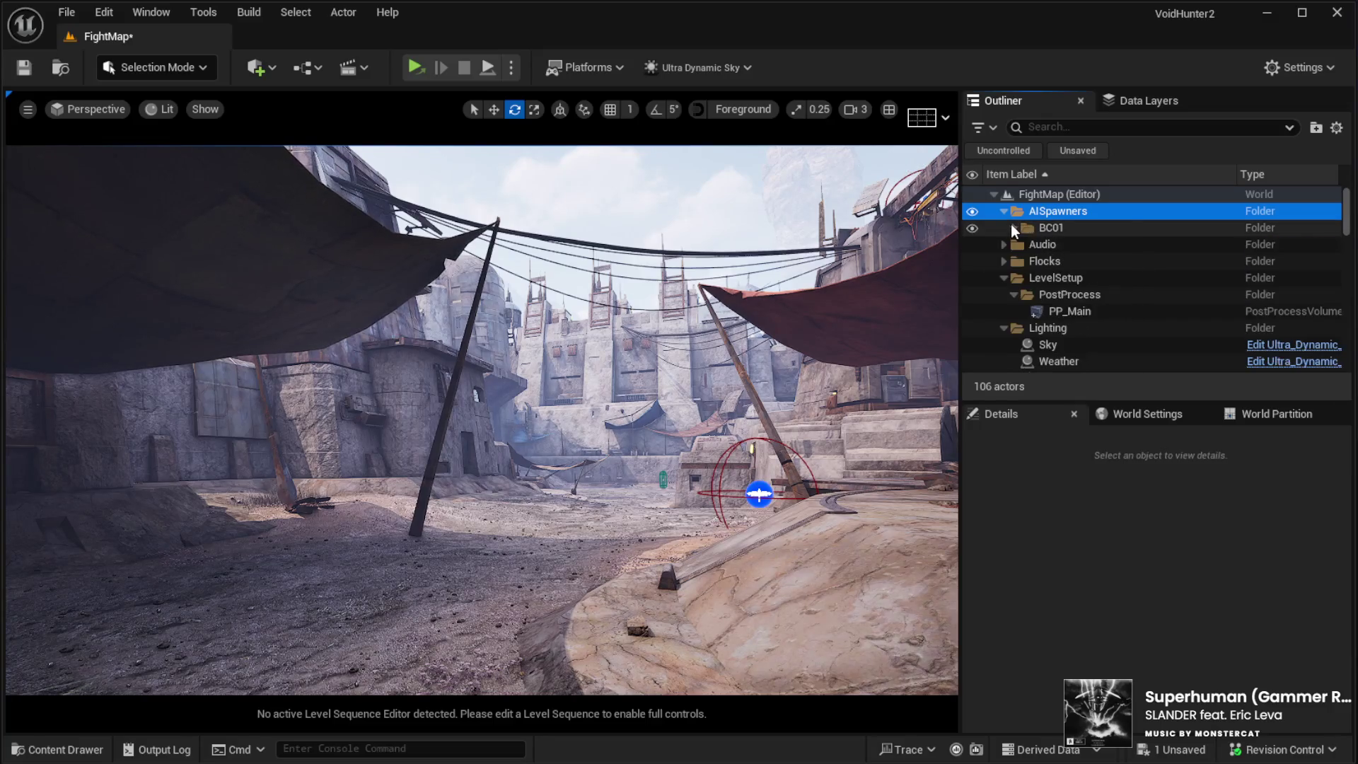
{"action": "scroll", "coordinate": [1140, 315], "scroll_direction": "down", "scroll_amount": 1}
{"action": "left_click", "coordinate": [1105, 309]}
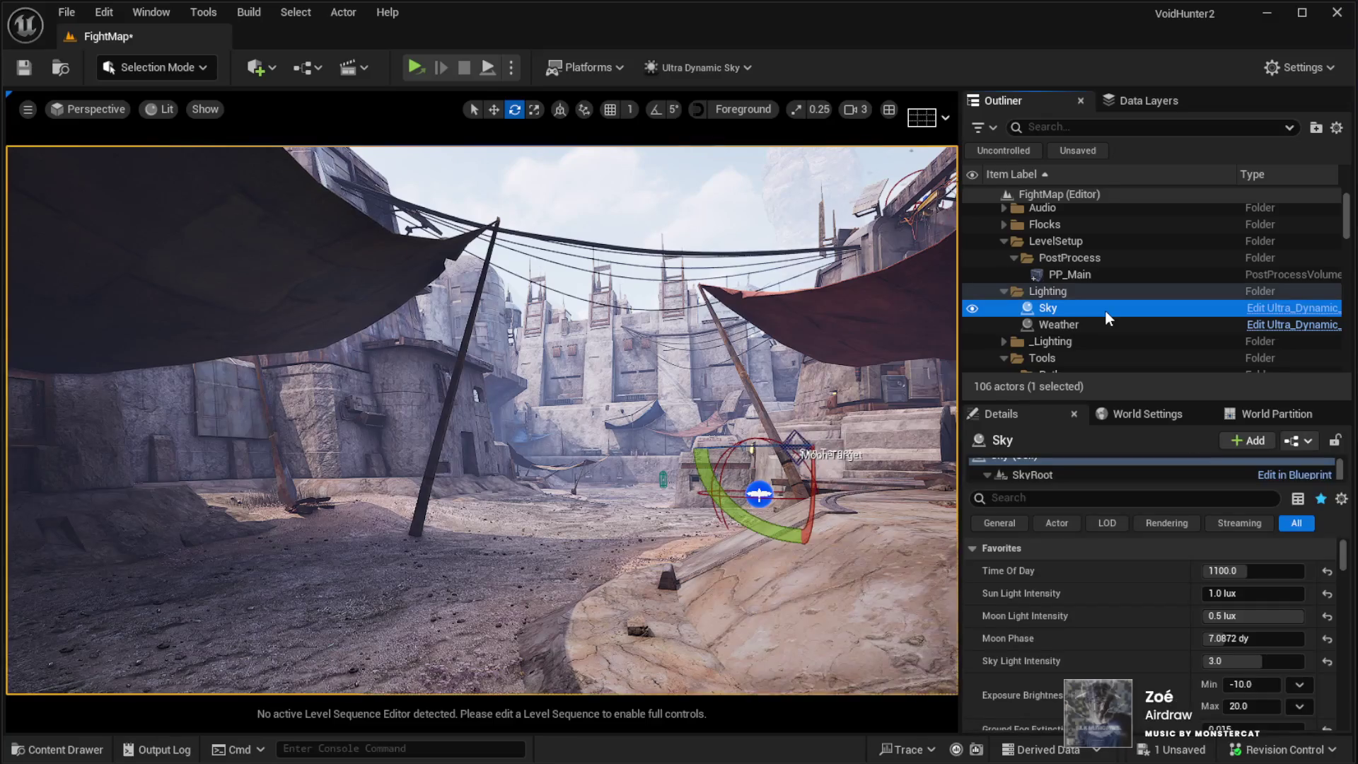
{"action": "left_click", "coordinate": [1227, 571]}
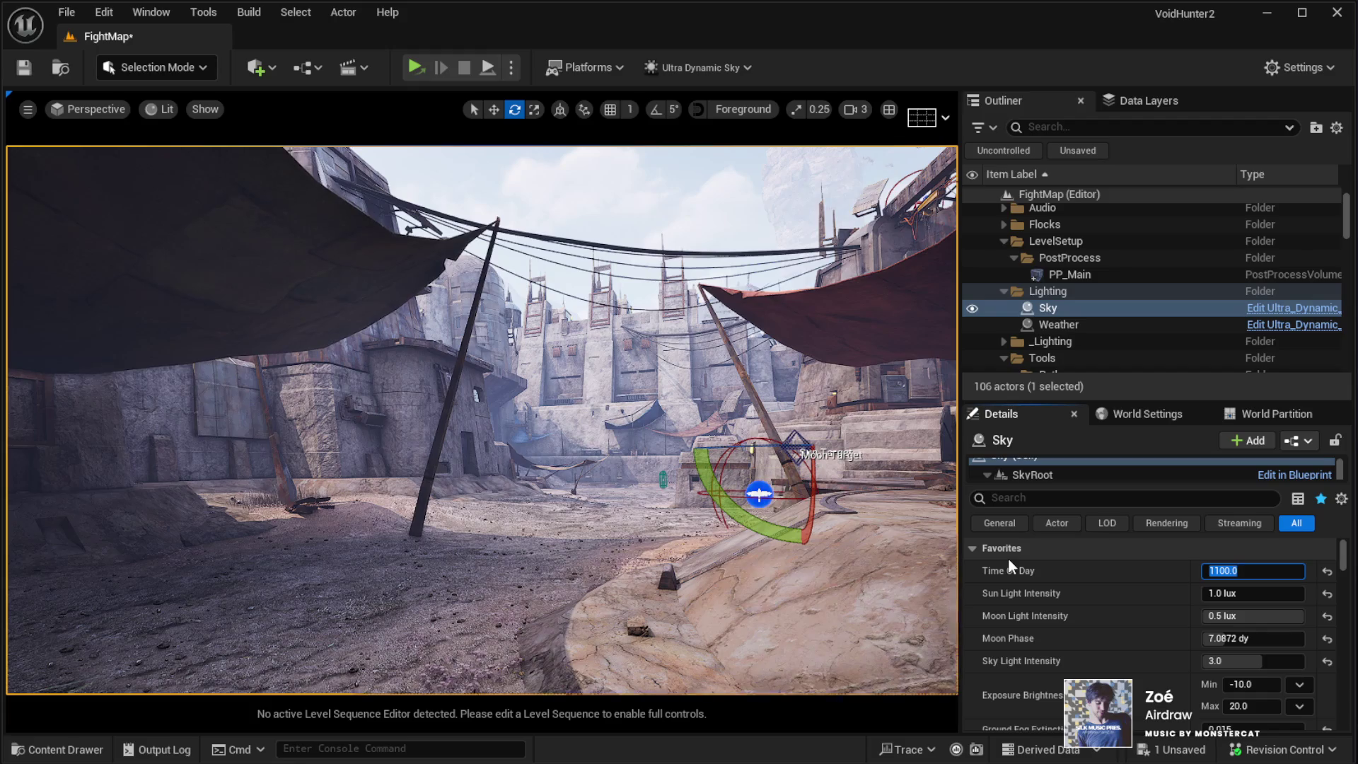
{"action": "type", "text": "500"}
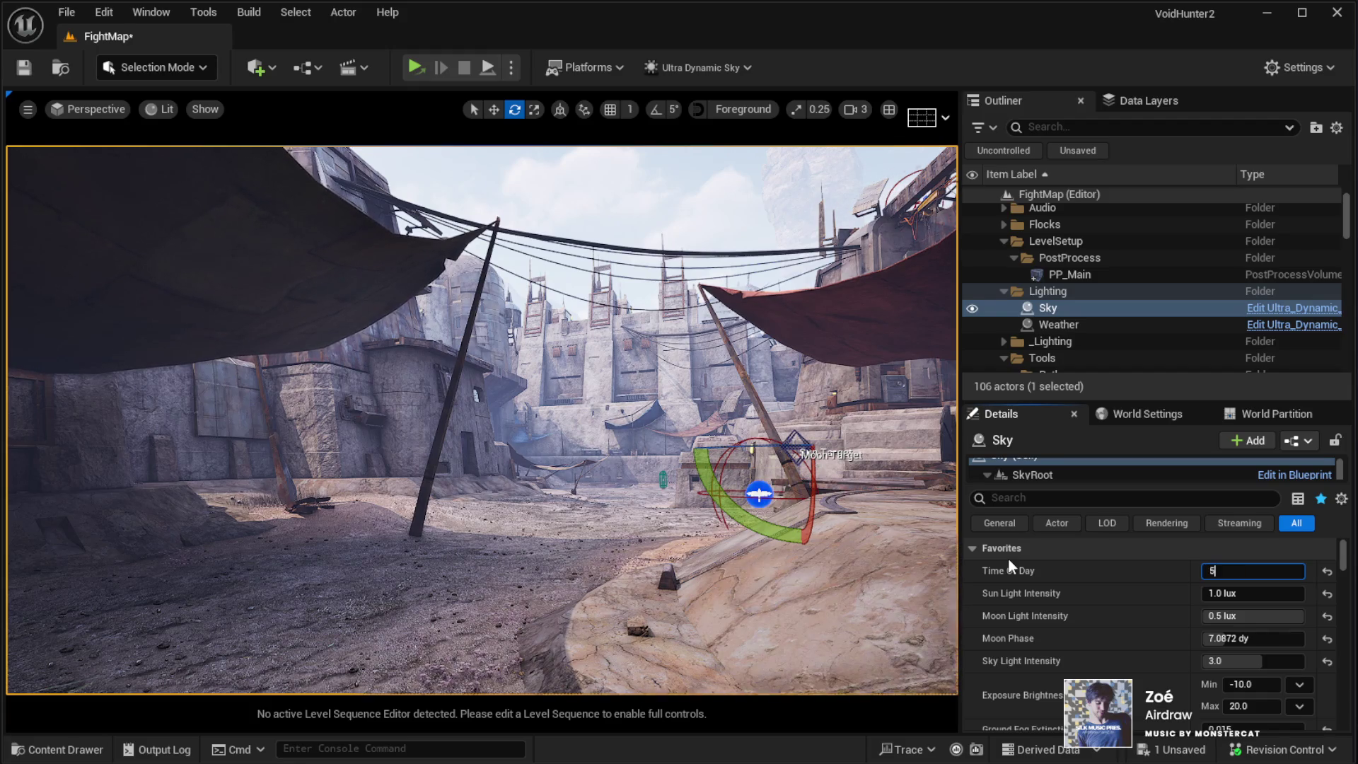
{"action": "key", "text": "Return"}
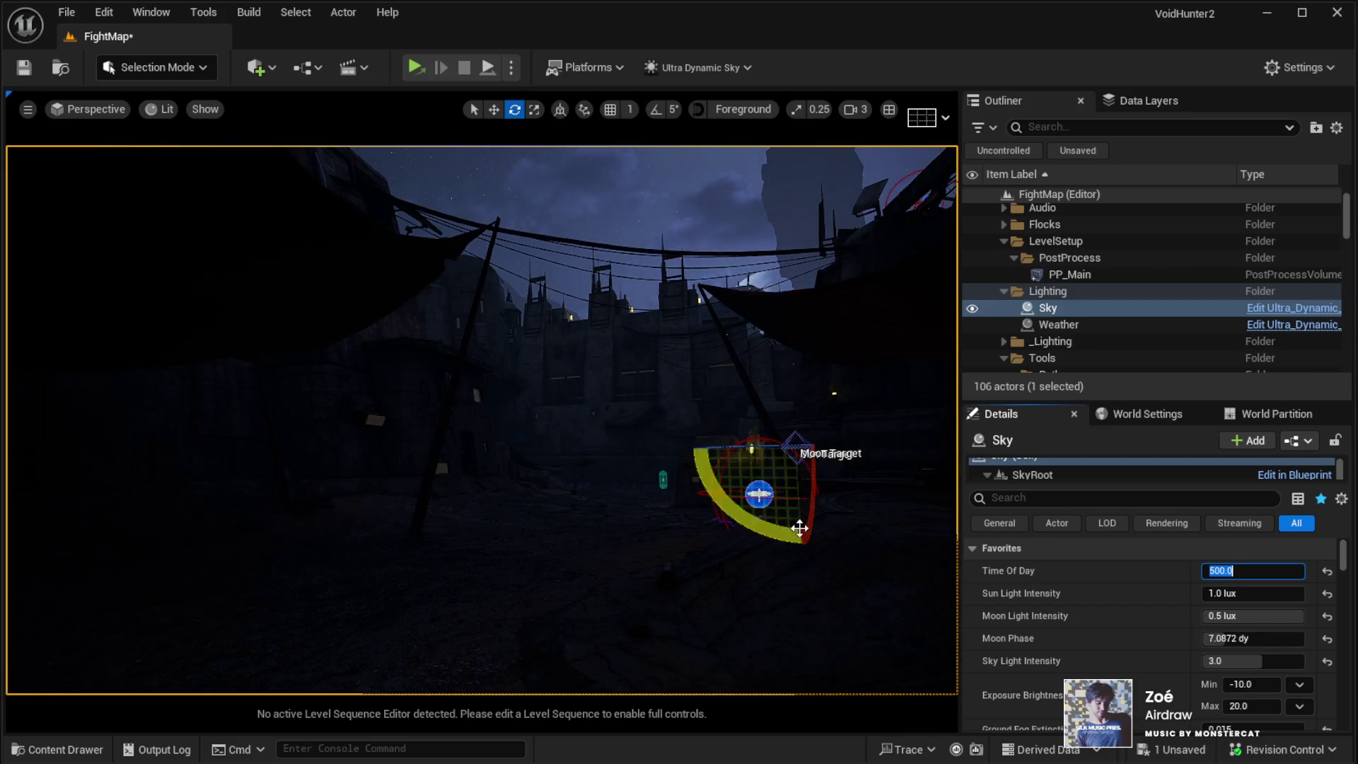
Step: Look up at the moon and back down over the night courtyard
{"action": "mouse_move", "coordinate": [797, 527]}
{"action": "left_mouse_down"}
{"action": "mouse_move", "coordinate": [636, 389]}
{"action": "mouse_move", "coordinate": [679, 495]}
{"action": "mouse_move", "coordinate": [705, 282]}
{"action": "left_mouse_up"}
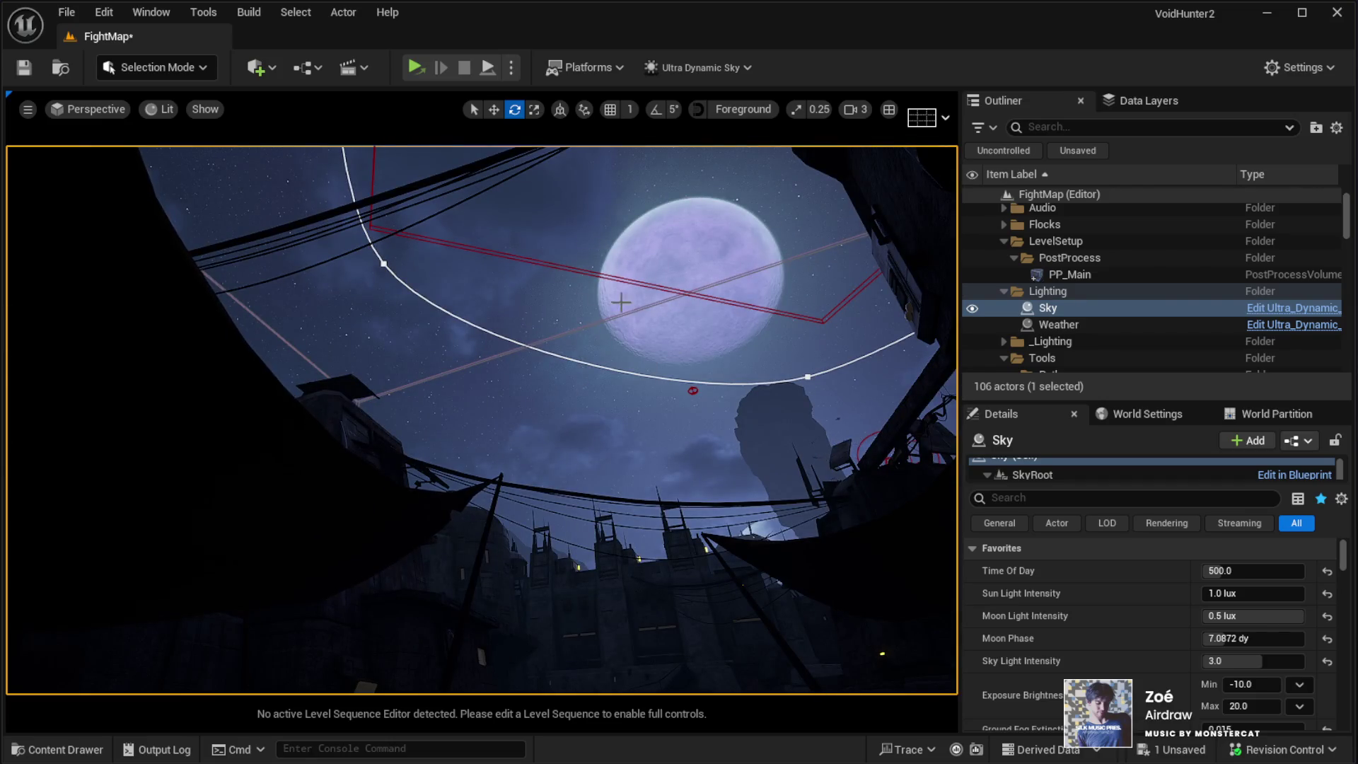
{"action": "mouse_move", "coordinate": [647, 327]}
{"action": "left_mouse_down"}
{"action": "mouse_move", "coordinate": [647, 452]}
{"action": "mouse_move", "coordinate": [594, 368]}
{"action": "mouse_move", "coordinate": [580, 269]}
{"action": "mouse_move", "coordinate": [587, 332]}
{"action": "mouse_move", "coordinate": [623, 339]}
{"action": "mouse_move", "coordinate": [580, 323]}
{"action": "left_mouse_up"}
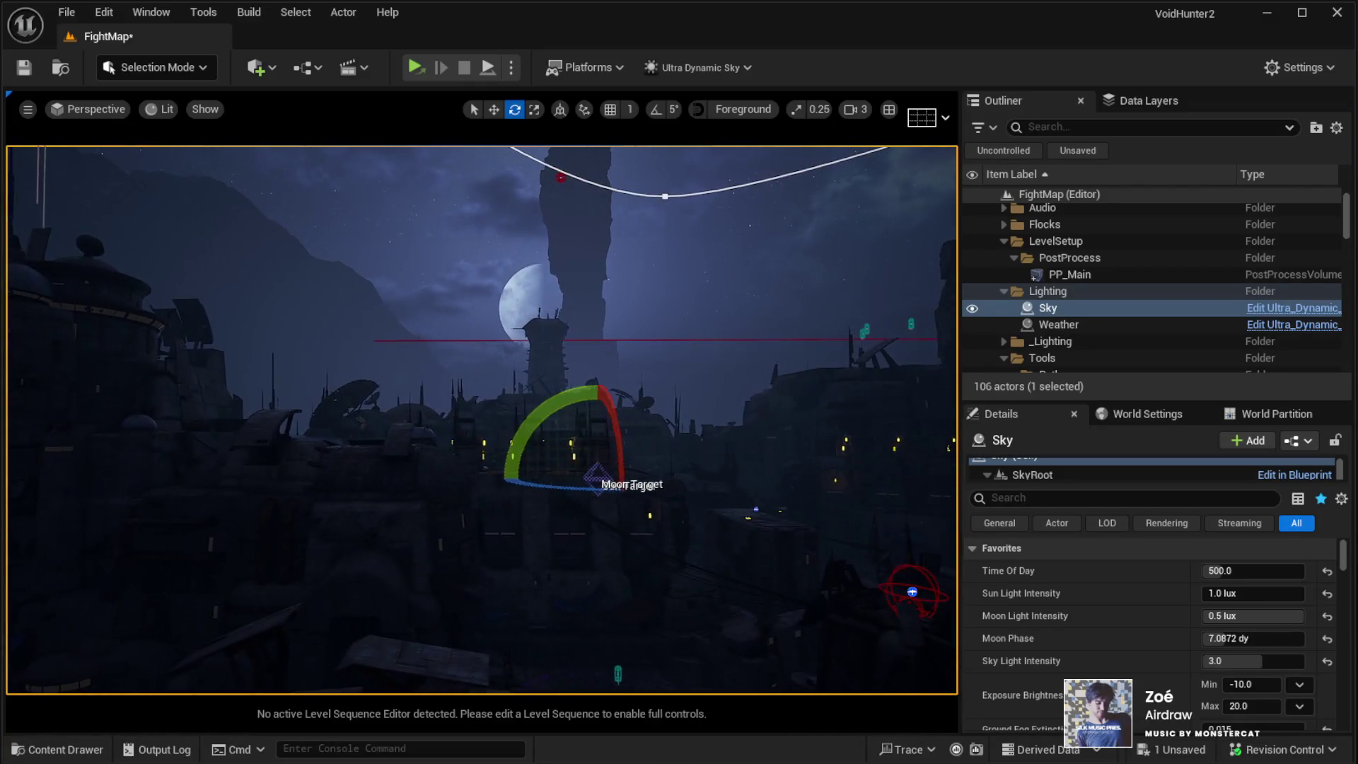
{"action": "left_click", "coordinate": [1234, 574]}
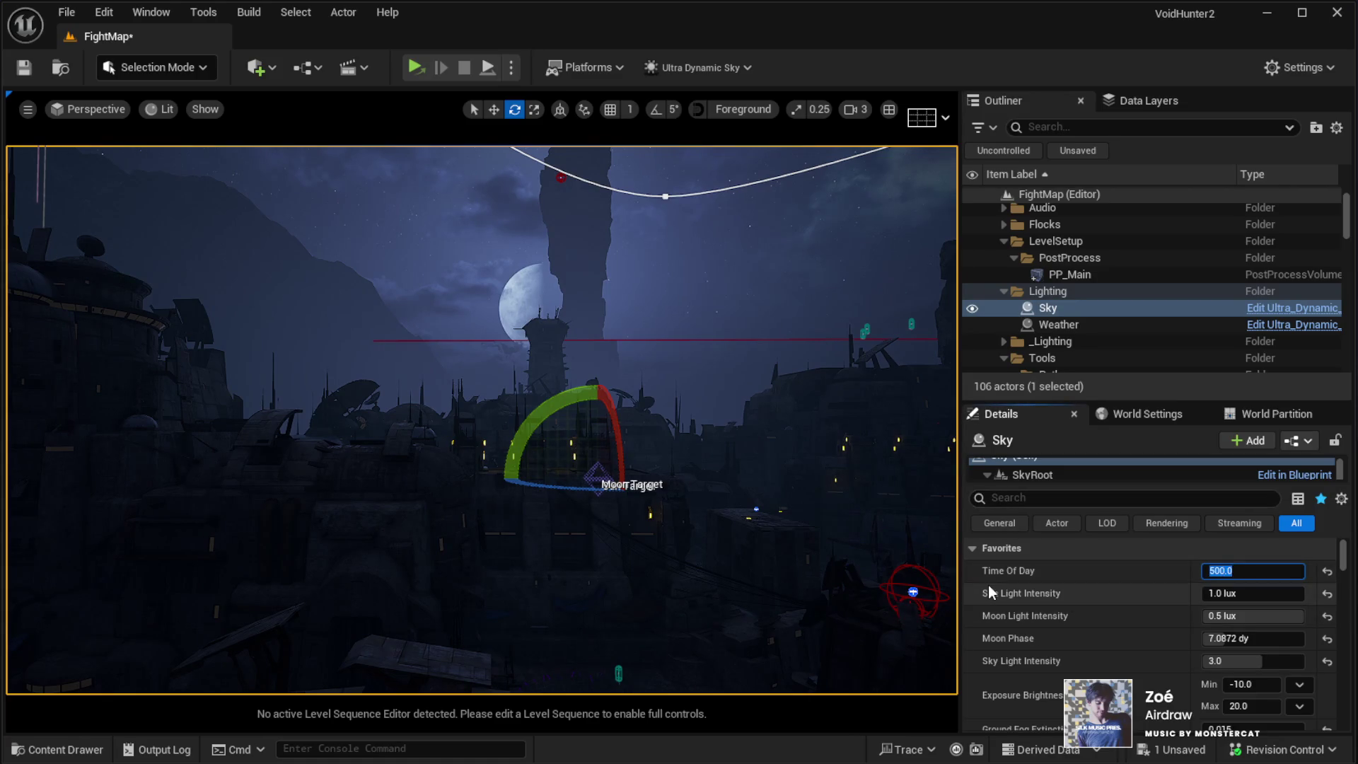
Step: Change Time Of Day to 600, fly into the canopy street, and deselect the Sky actor
{"action": "type", "text": "600"}
{"action": "key", "text": "Return"}
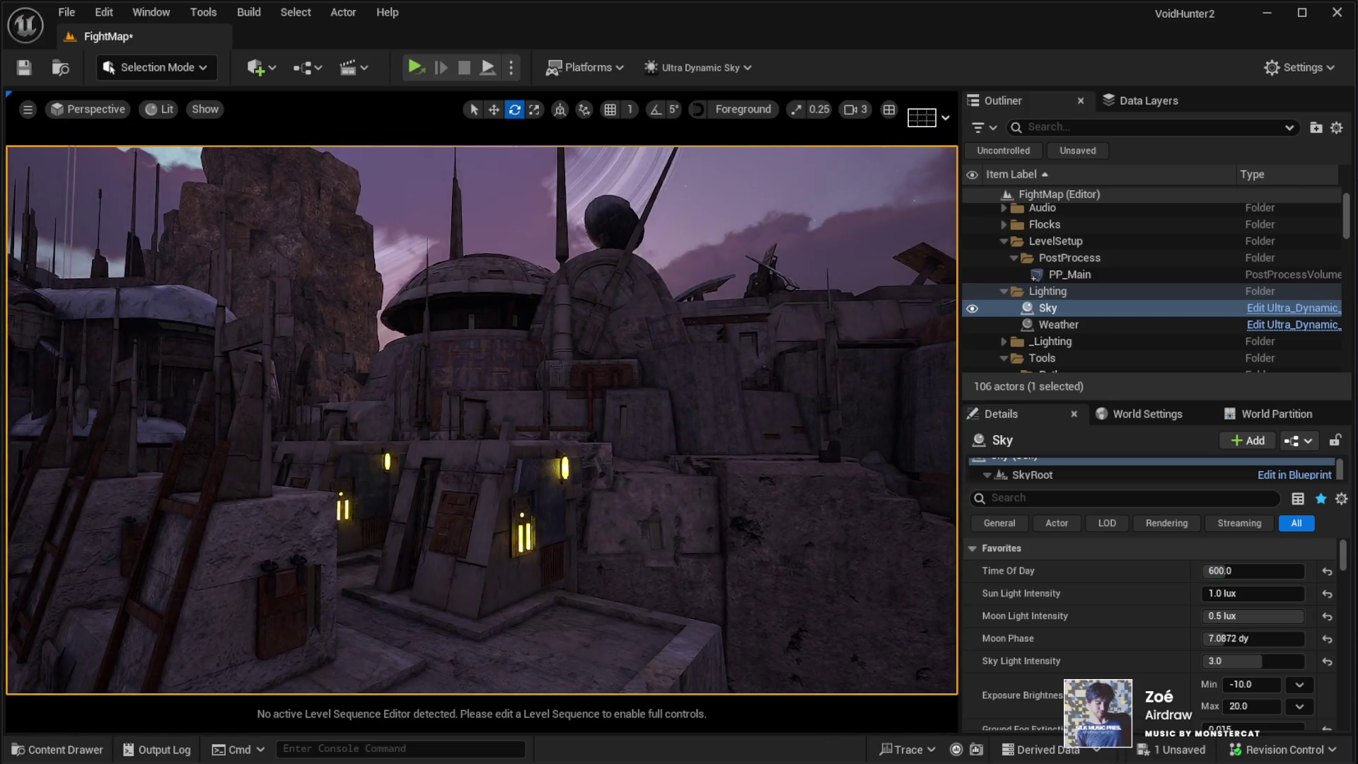
{"action": "key", "text": "f"}
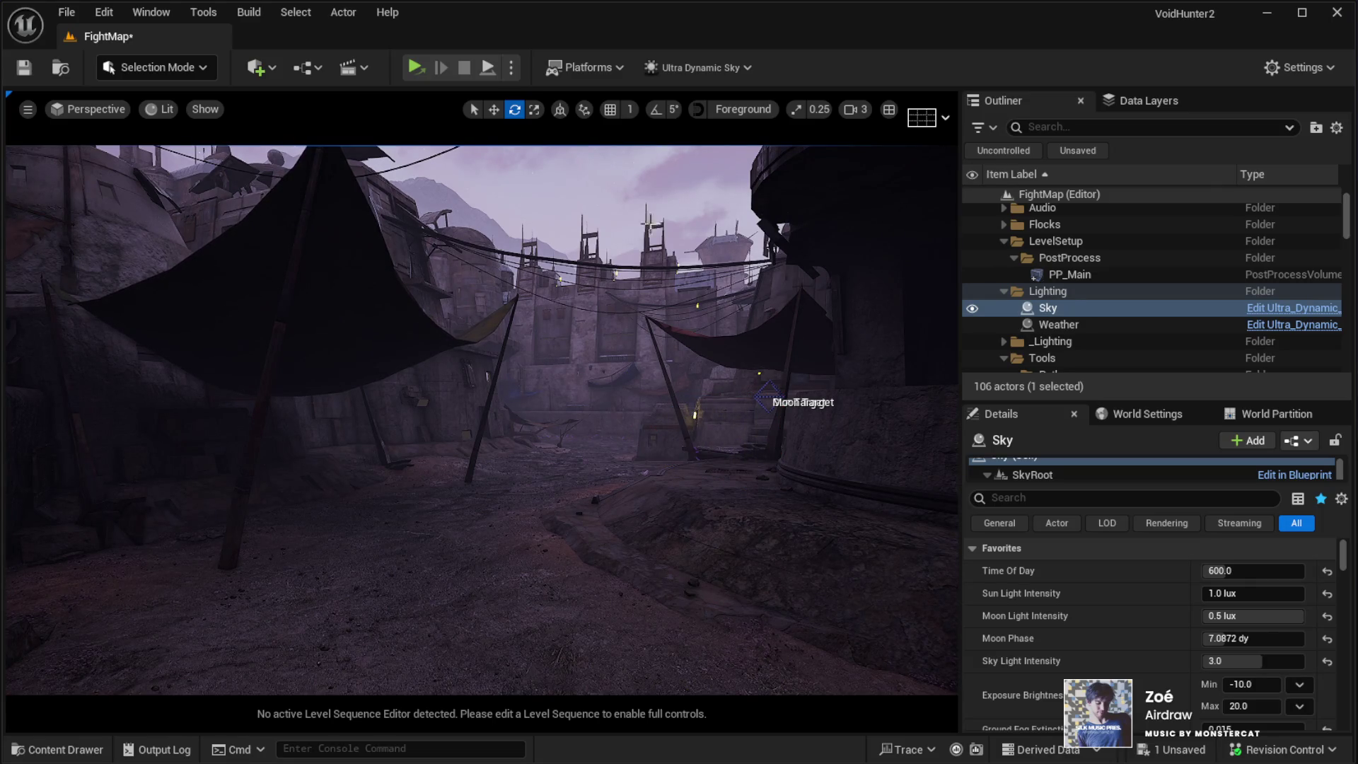
{"action": "left_click", "coordinate": [1041, 195]}
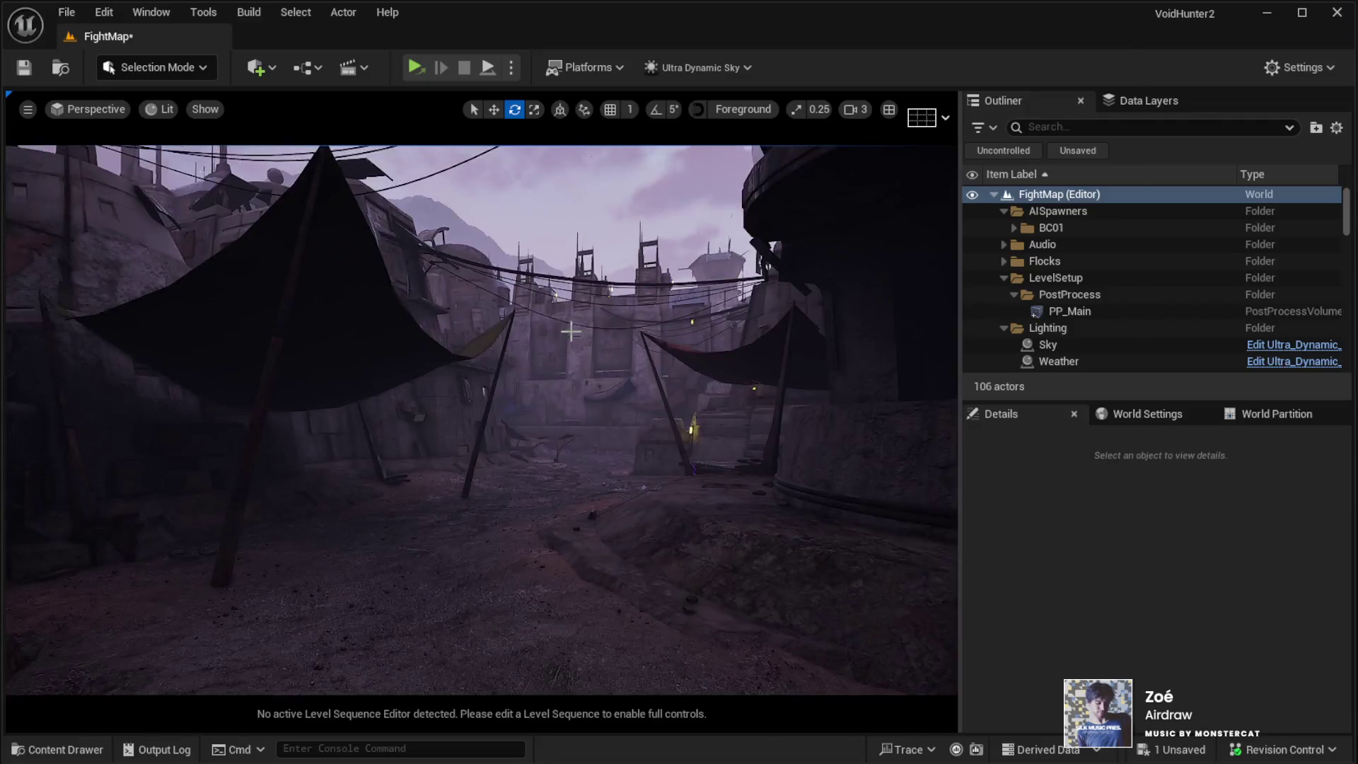
{"action": "key", "text": "F11"}
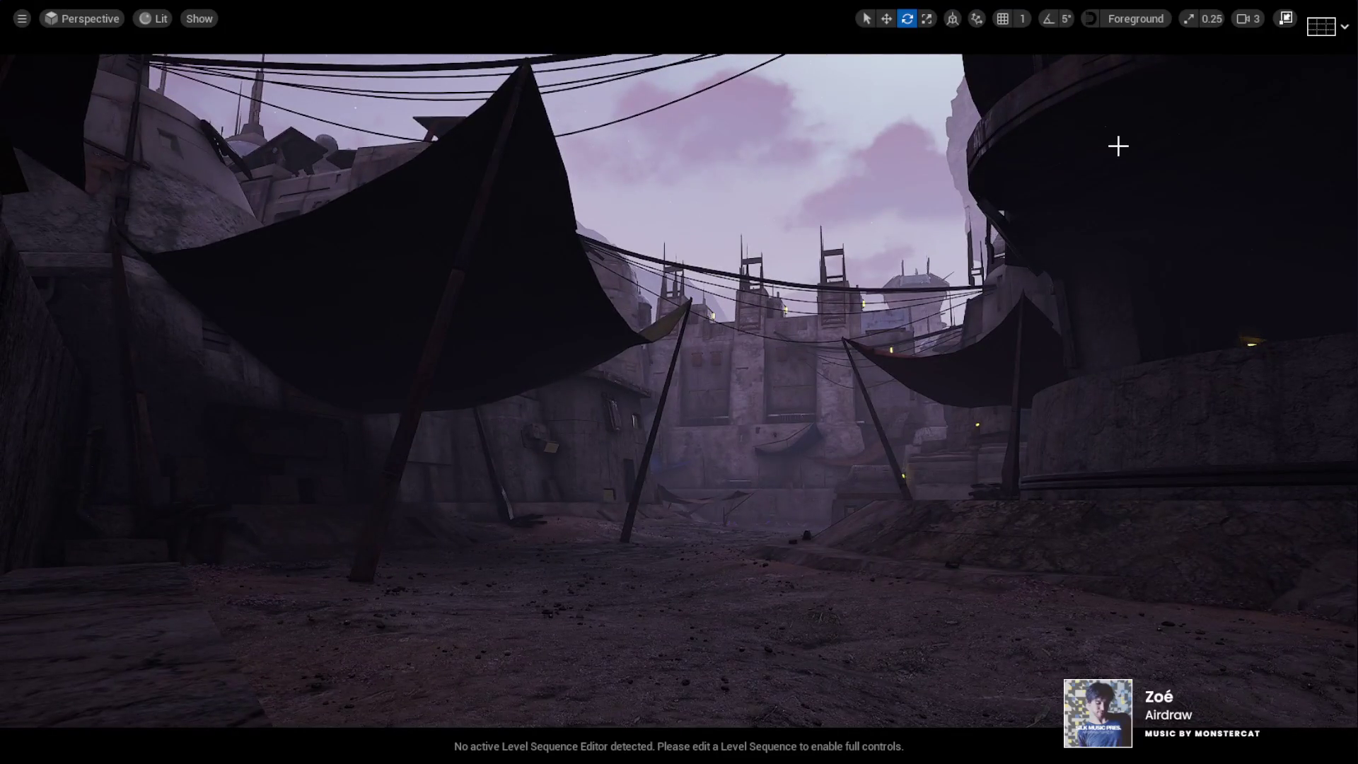
{"action": "left_click", "coordinate": [1286, 20]}
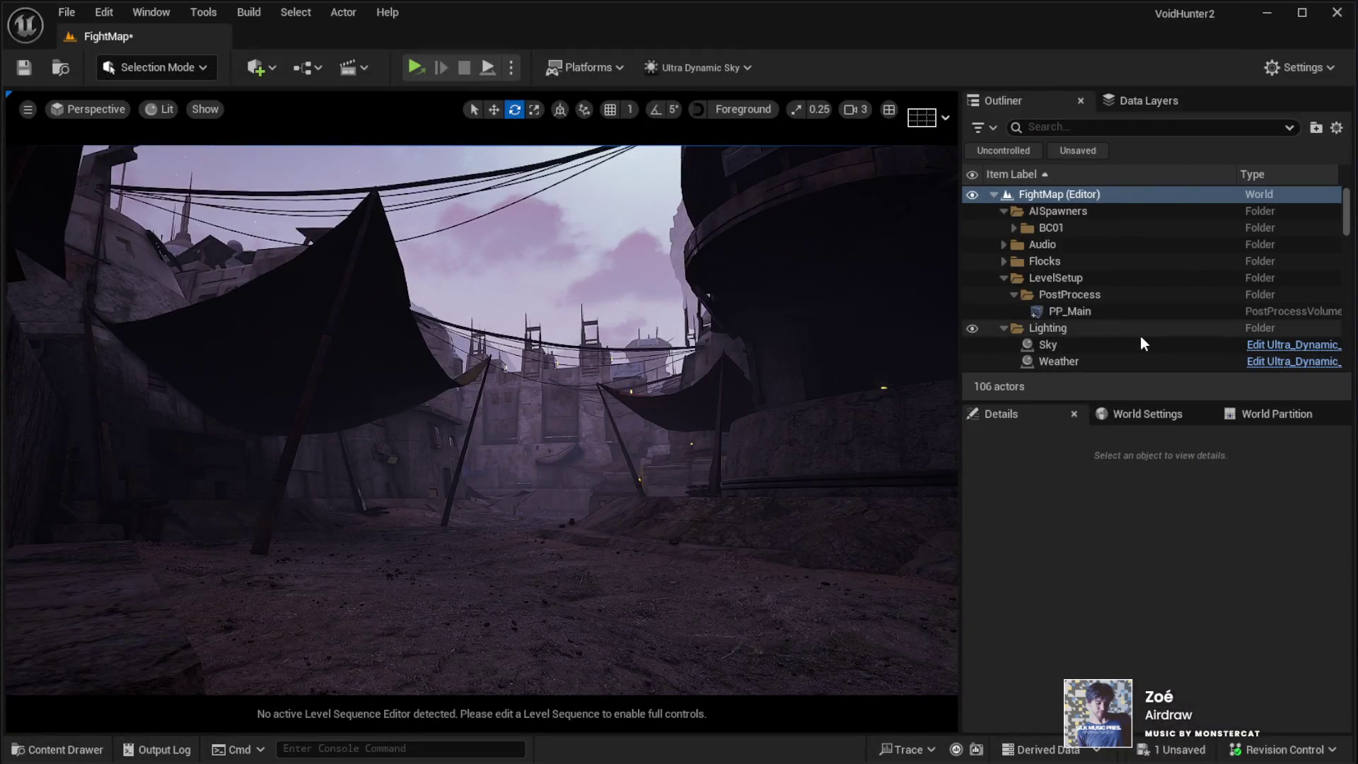
Step: Set the Sky's Time Of Day to 1100 and start a Play In Editor test
{"action": "left_click", "coordinate": [1092, 347]}
{"action": "left_click", "coordinate": [1251, 570]}
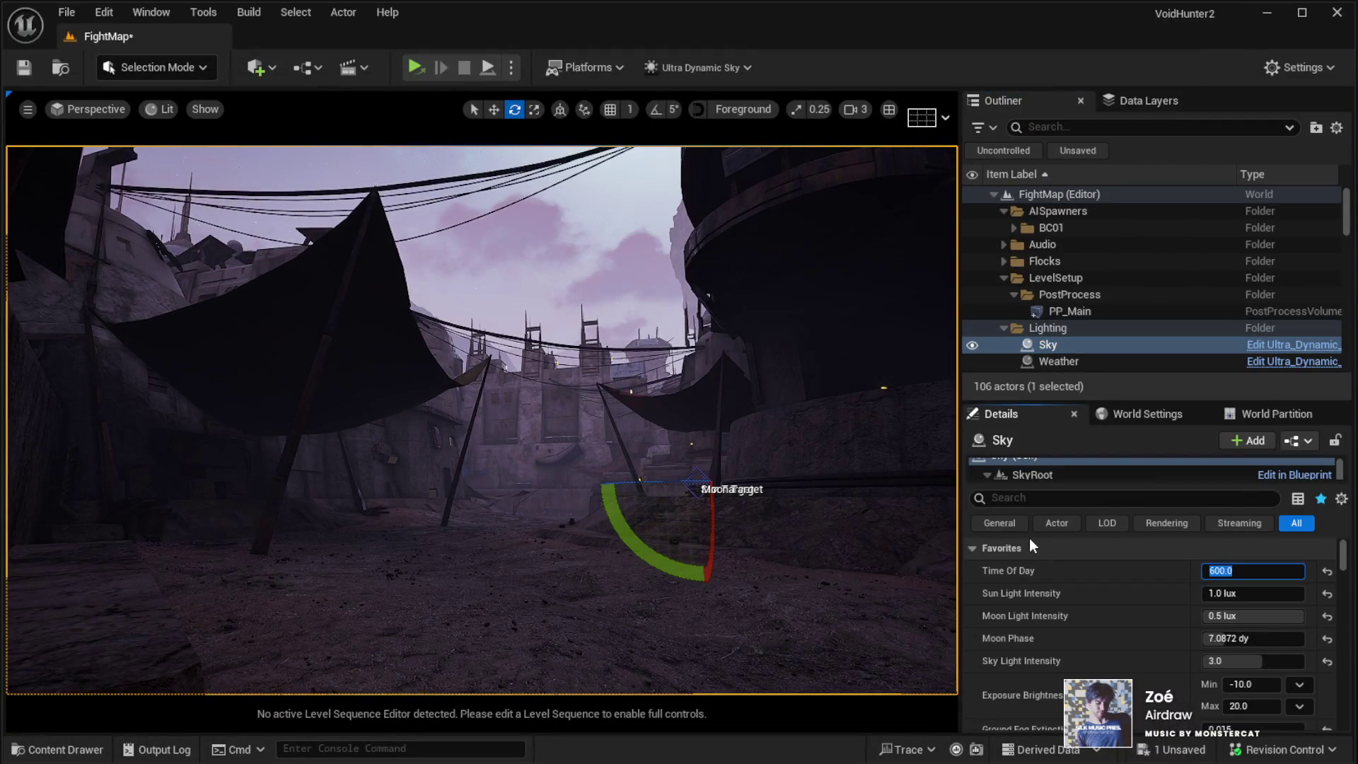
{"action": "type", "text": "1100"}
{"action": "key", "text": "Return"}
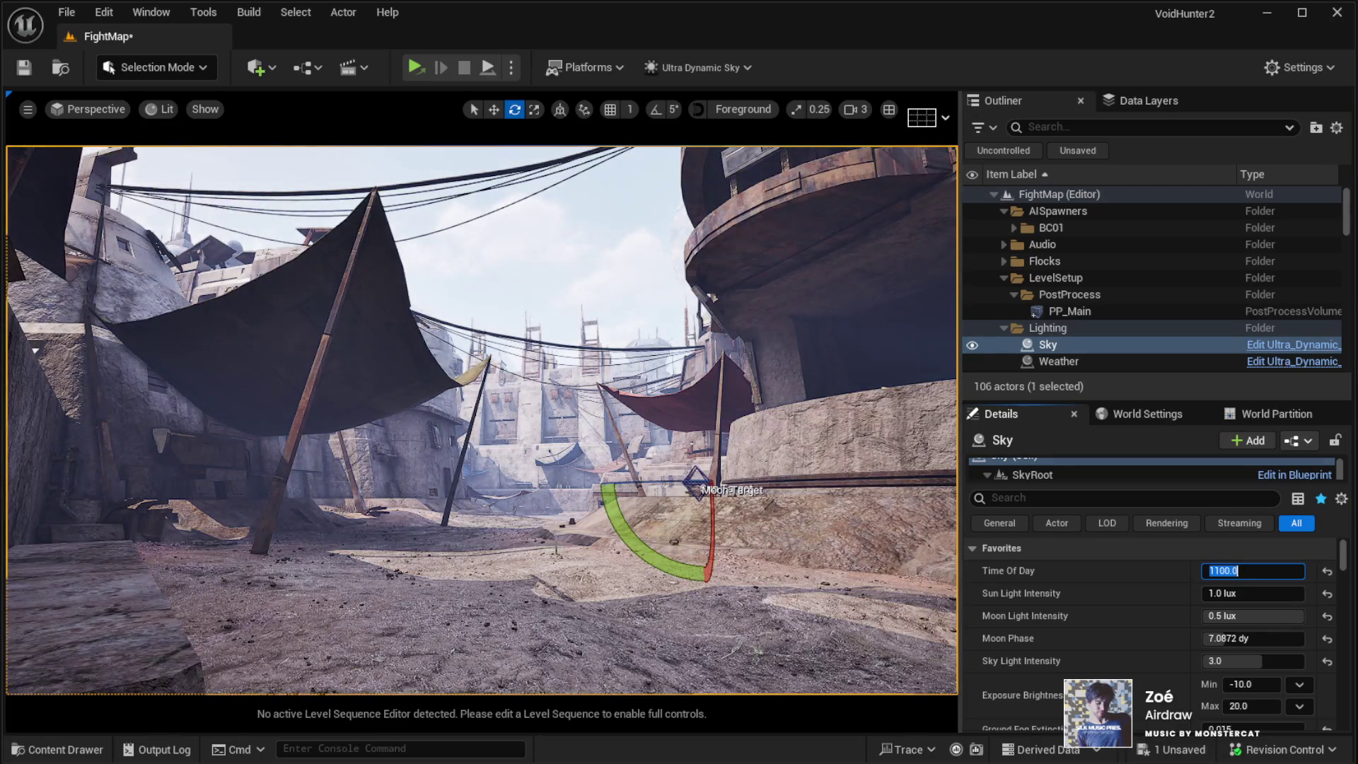
{"action": "key", "text": "alt+p"}
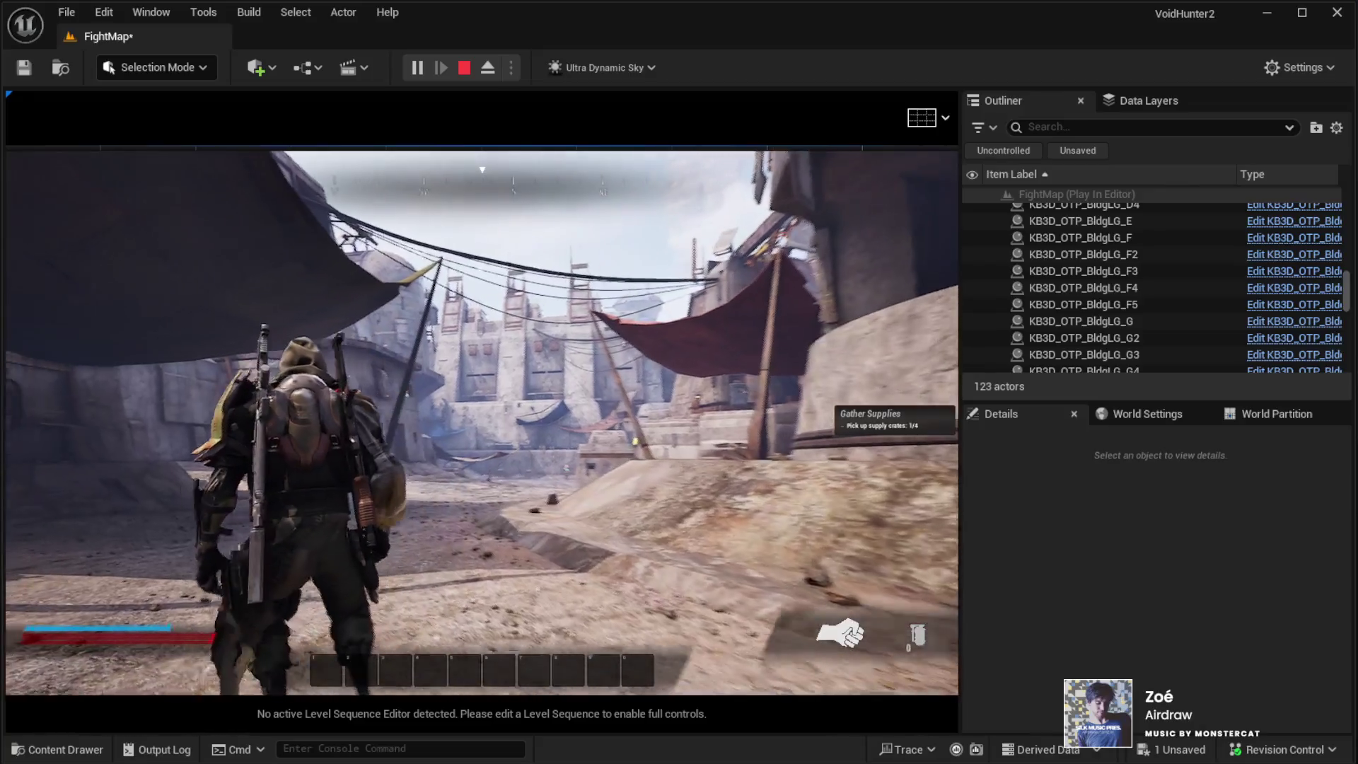
Step: Walk the character through the daylit streets, past the red canopy and into the plaza
{"action": "key", "text": "w"}
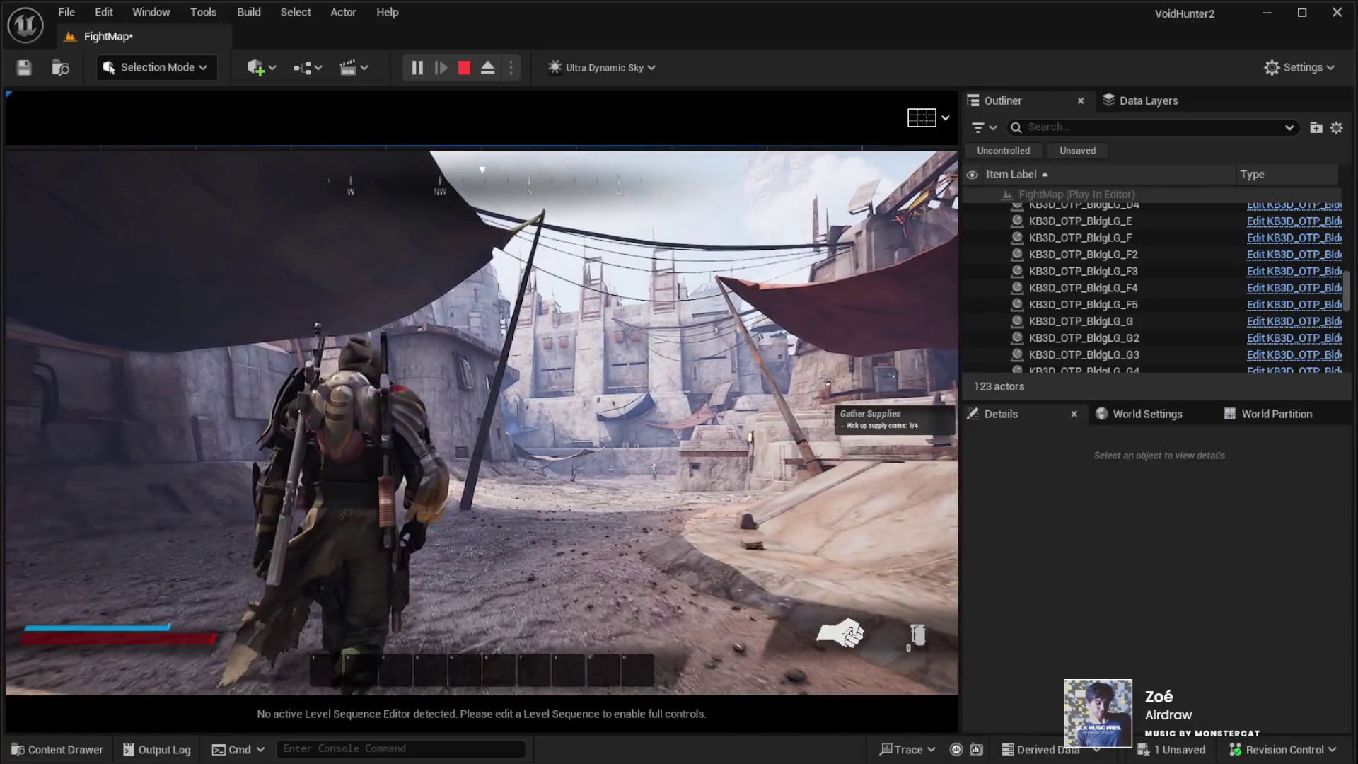
{"action": "key", "text": "w"}
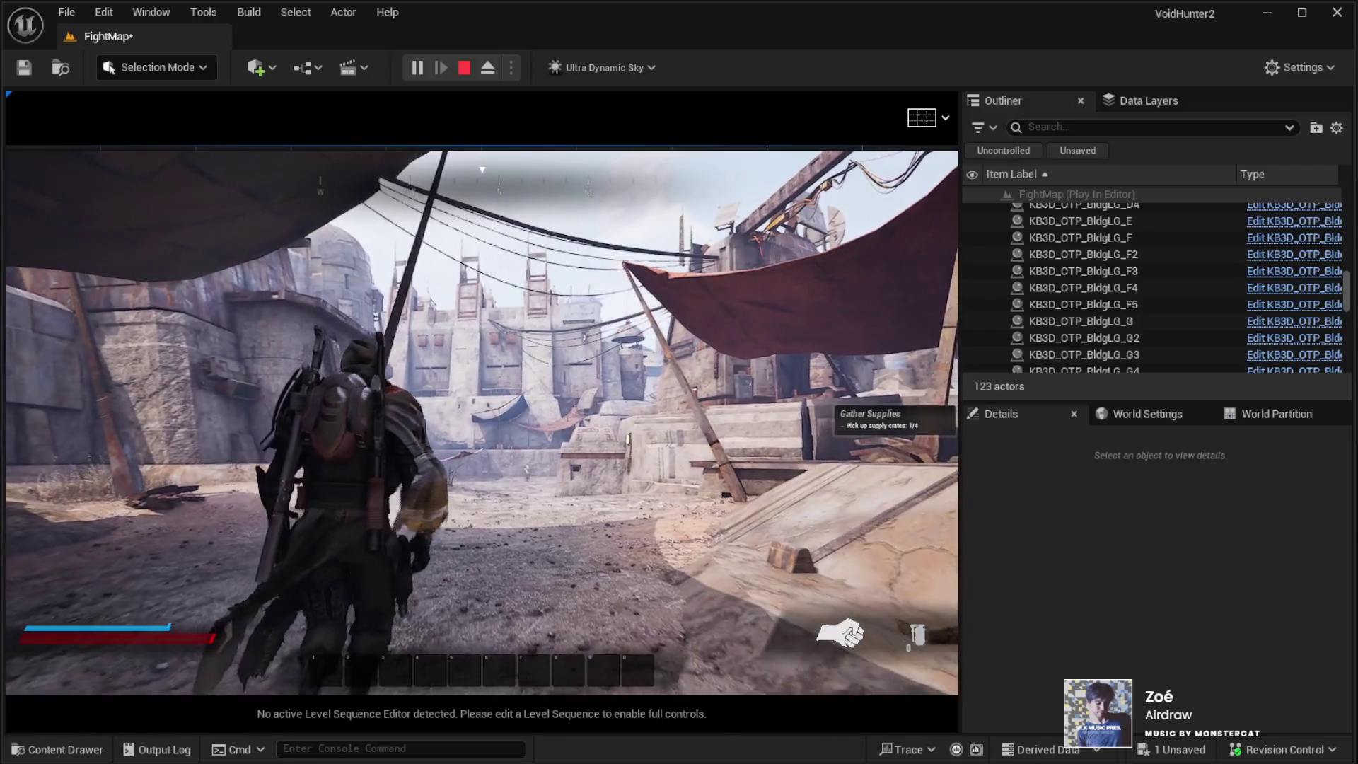
{"action": "key", "text": "w"}
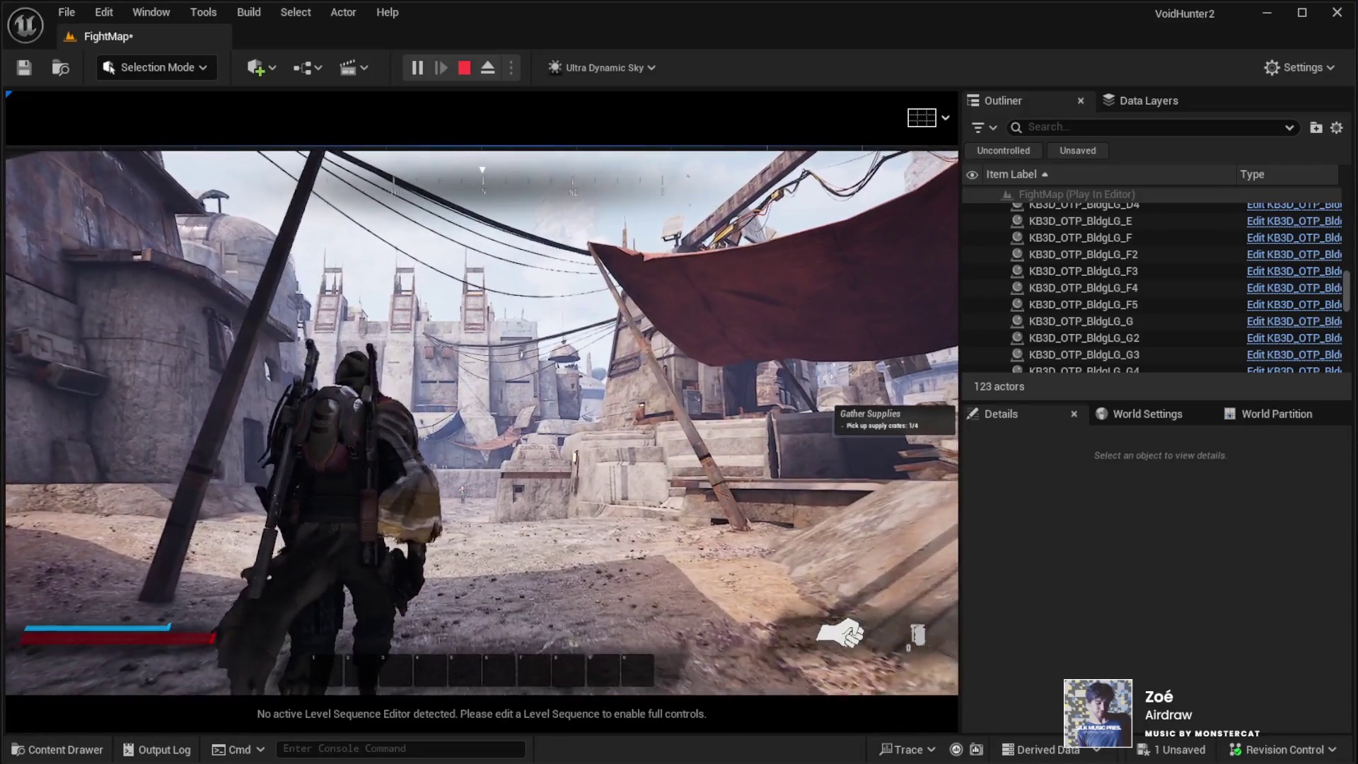
{"action": "key", "text": "w"}
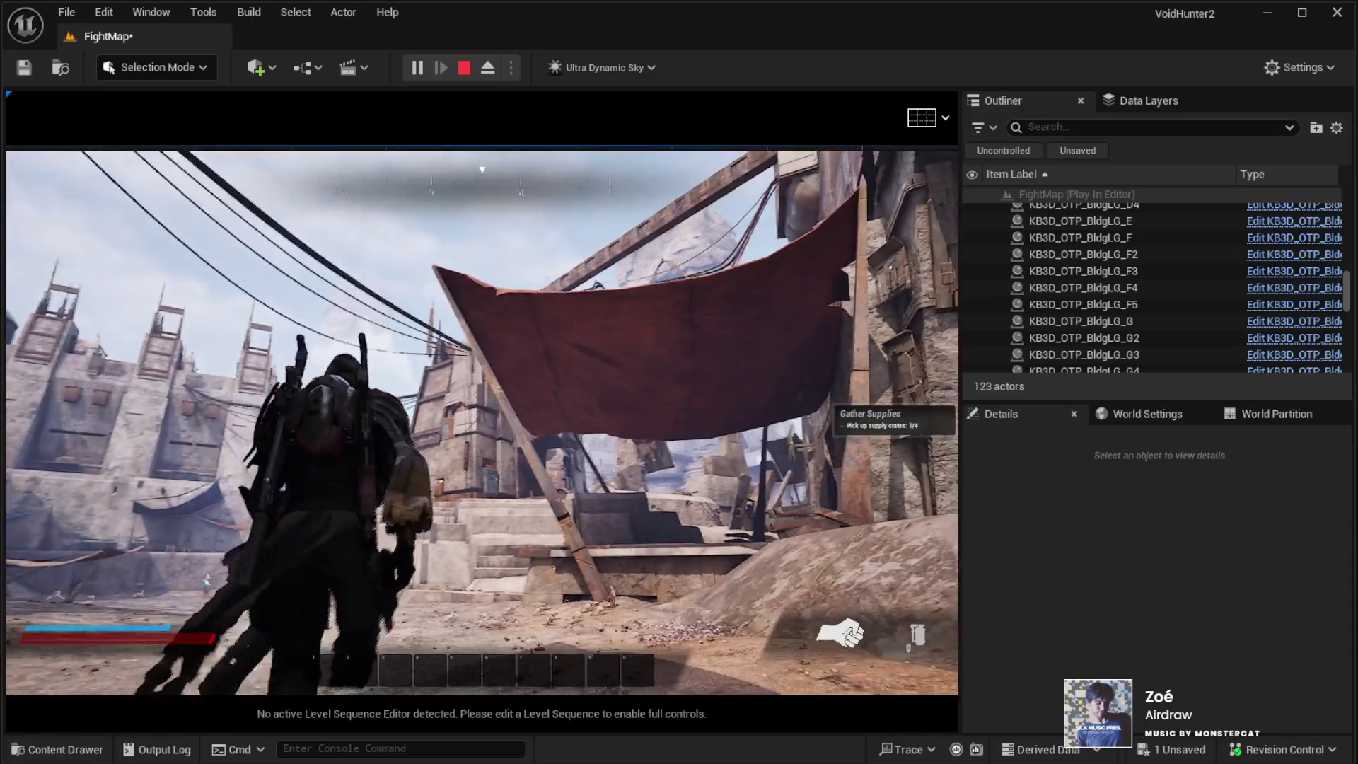
{"action": "key", "text": "w"}
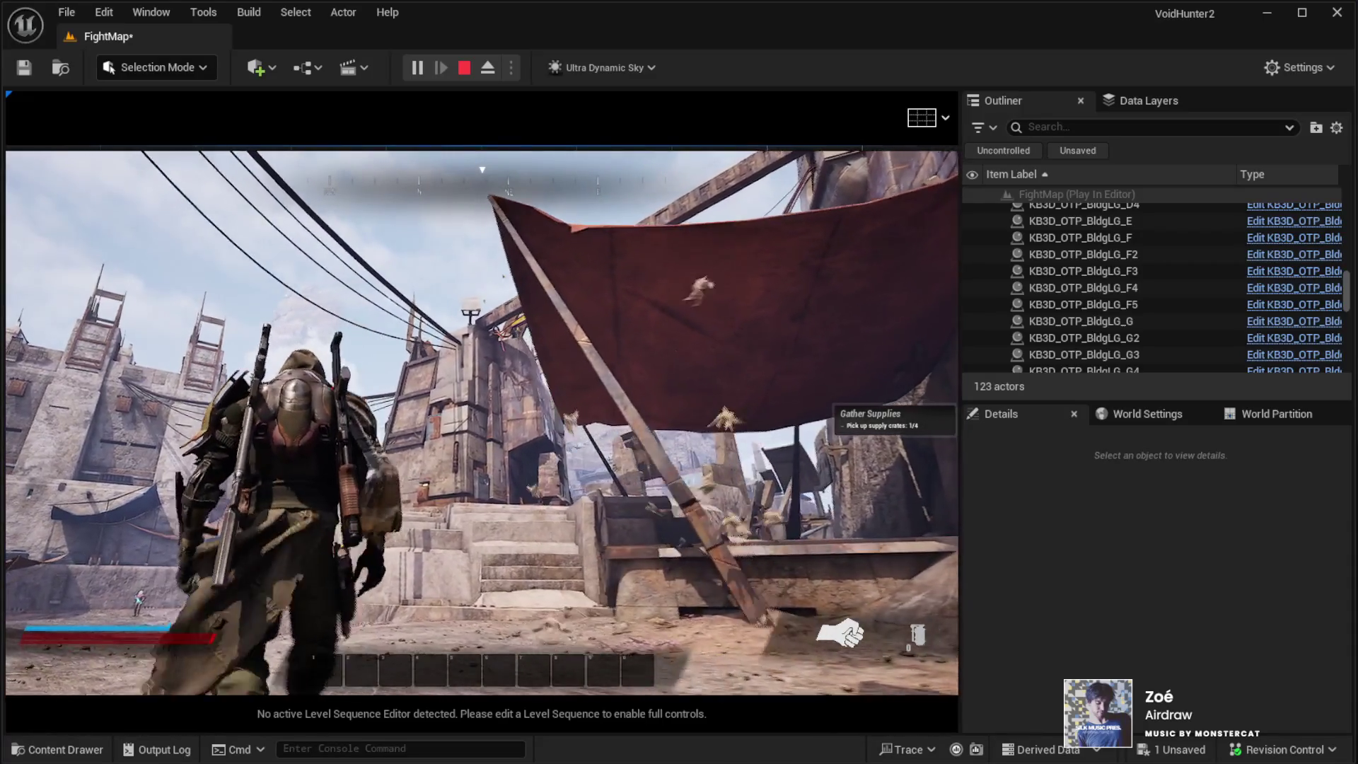
{"action": "key", "text": "w"}
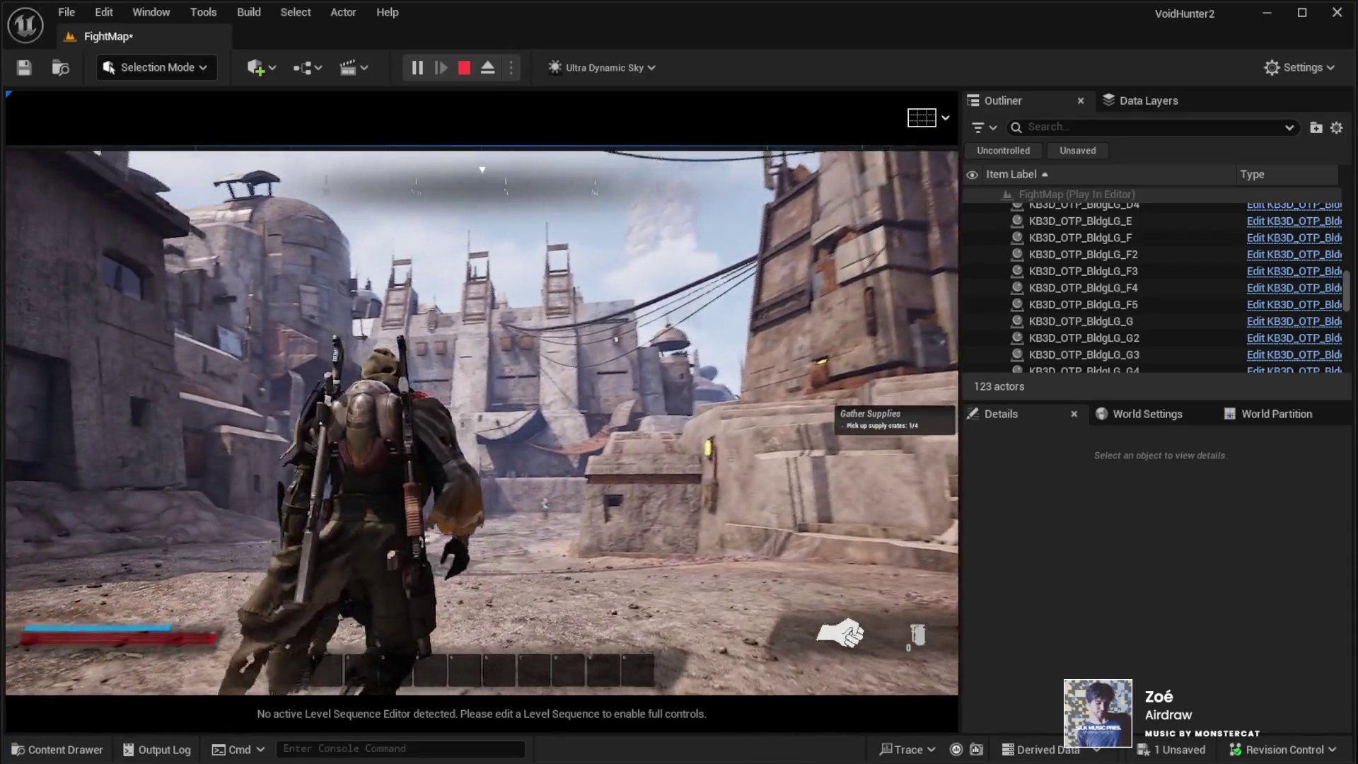
{"action": "key", "text": "w"}
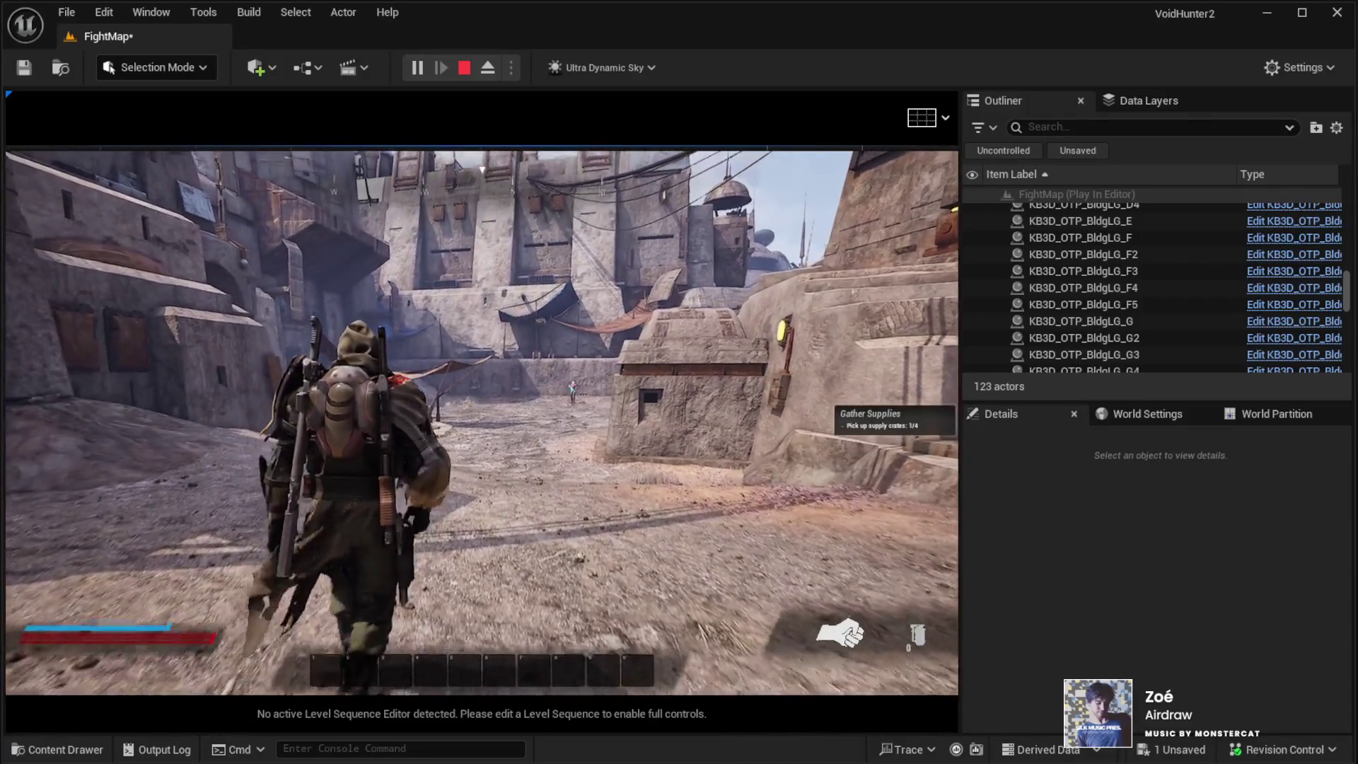
Step: Walk along the bunker into the courtyard, equip the gun with key 1, then end play
{"action": "key", "text": "w"}
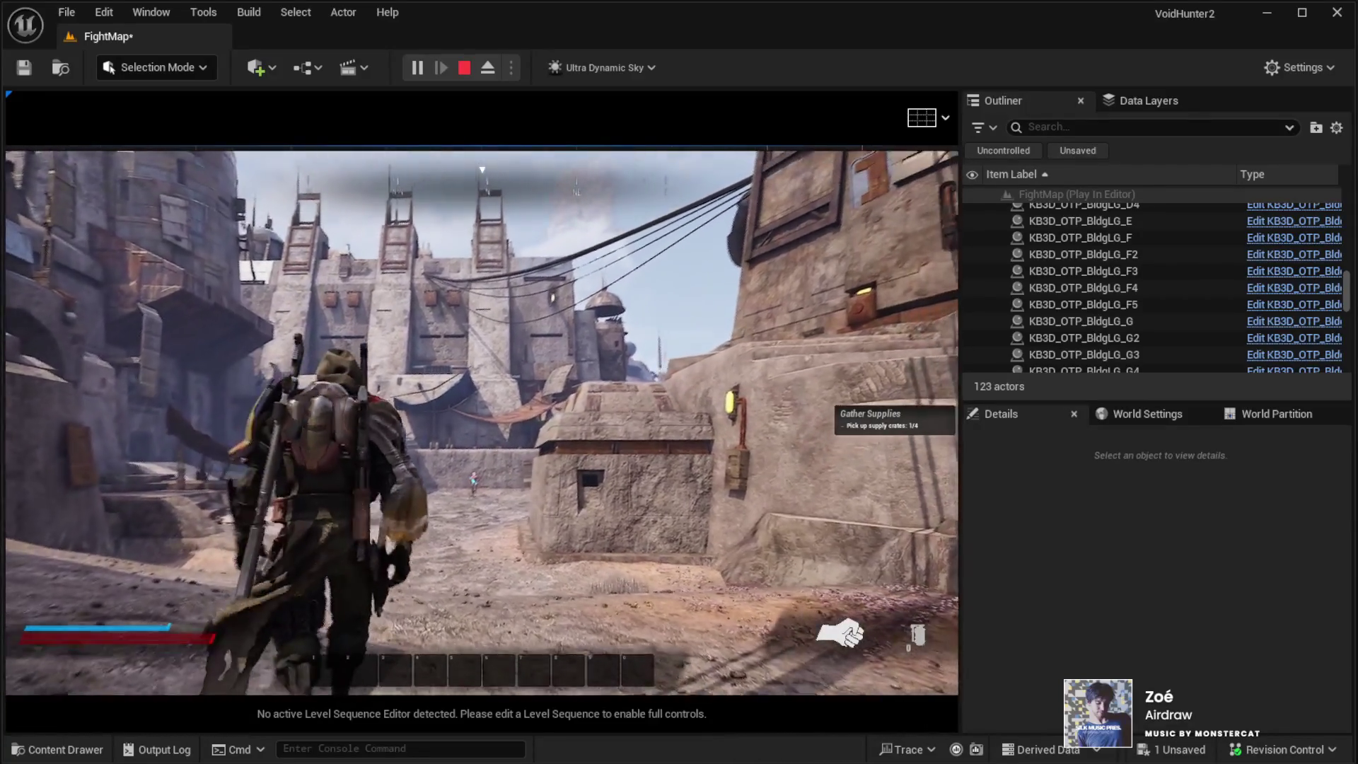
{"action": "key", "text": "w"}
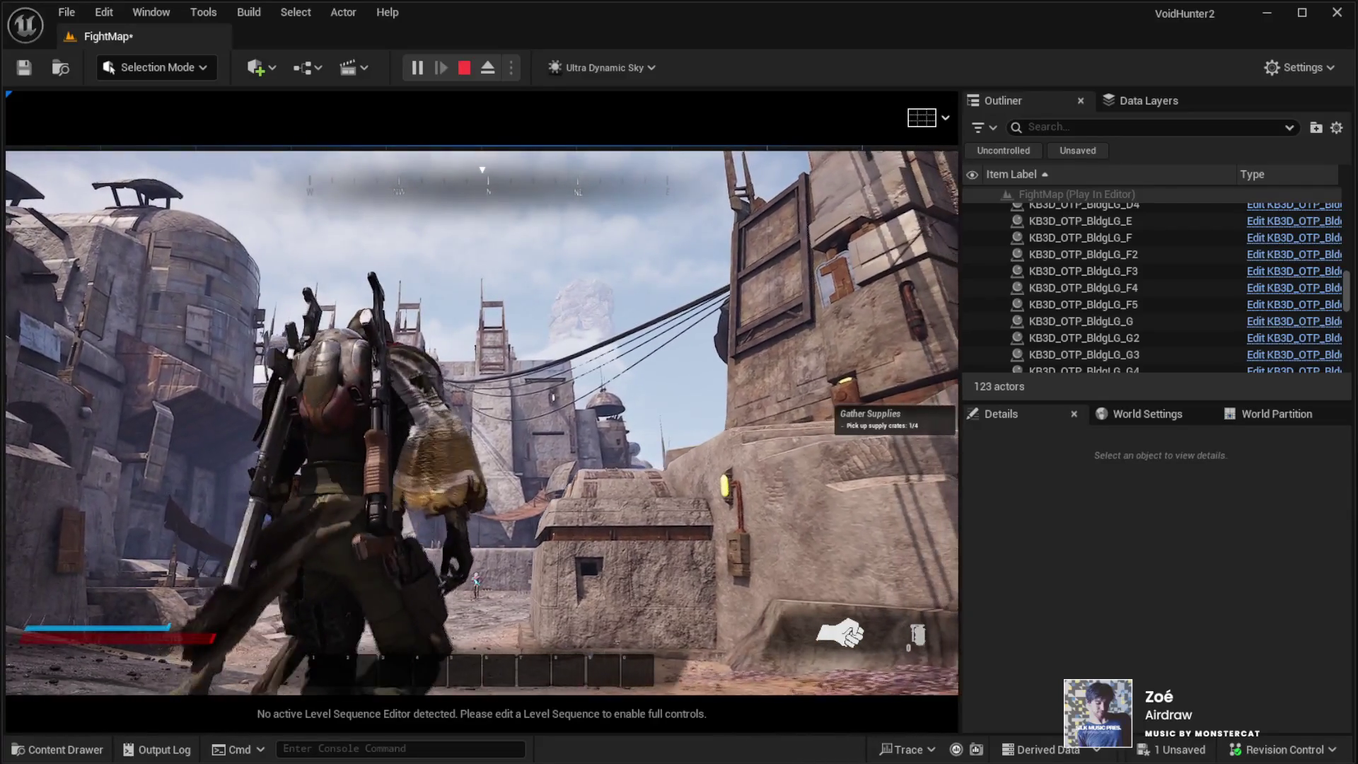
{"action": "key", "text": "w"}
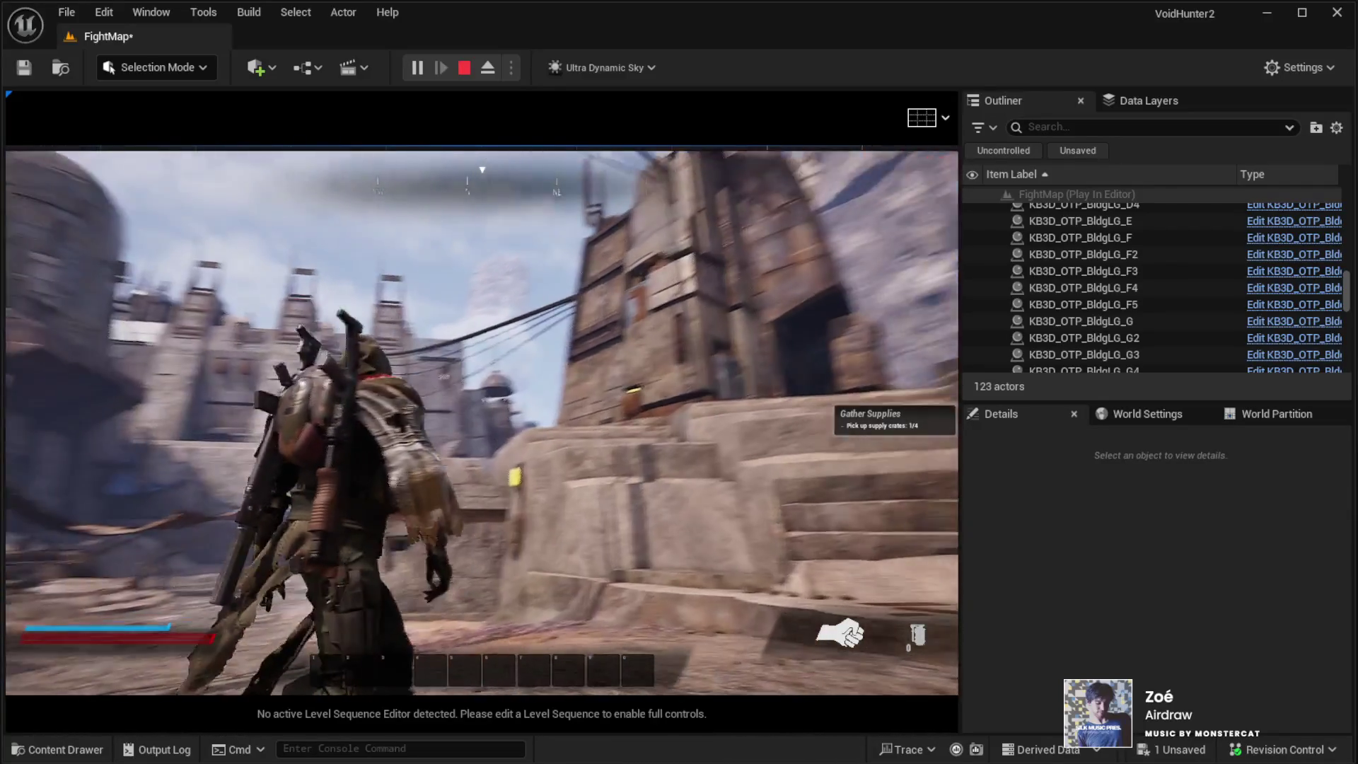
{"action": "key", "text": "w"}
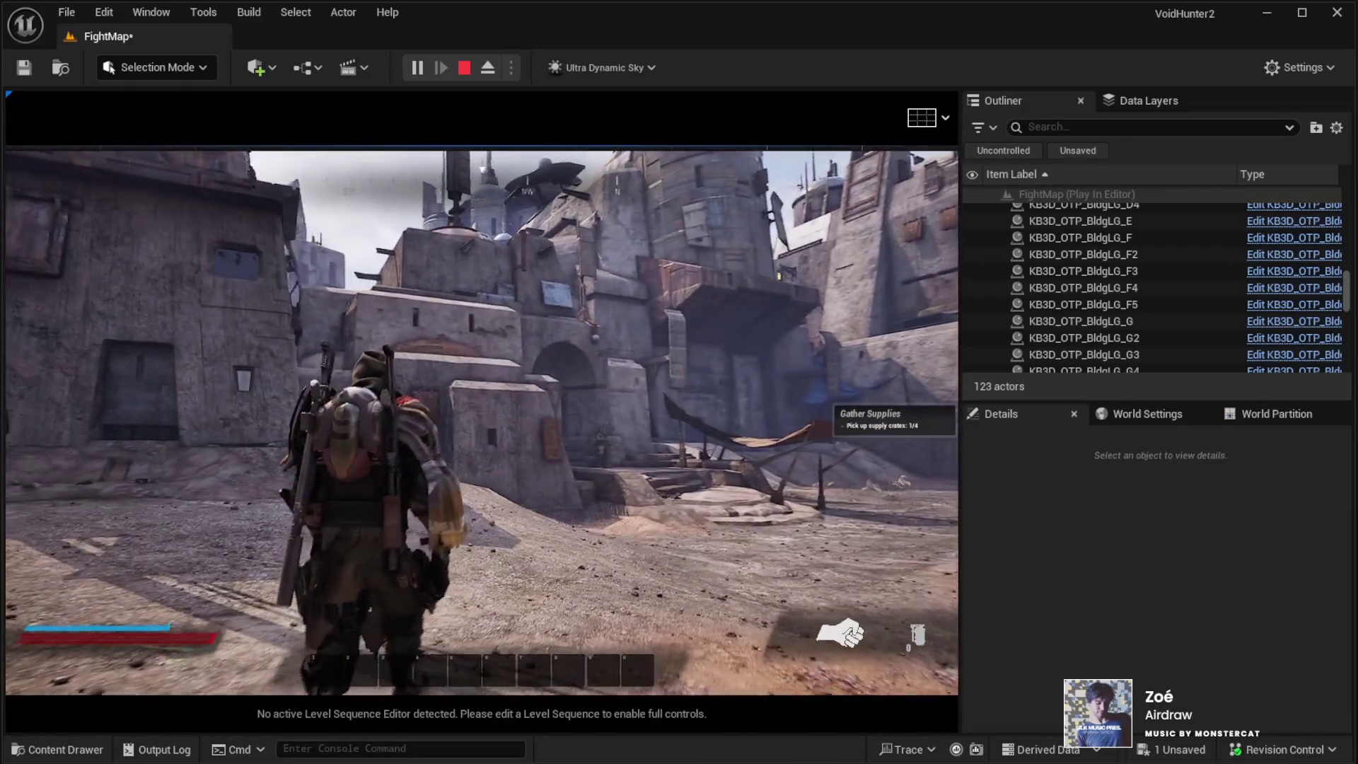
{"action": "key", "text": "w"}
{"action": "key", "text": "w"}
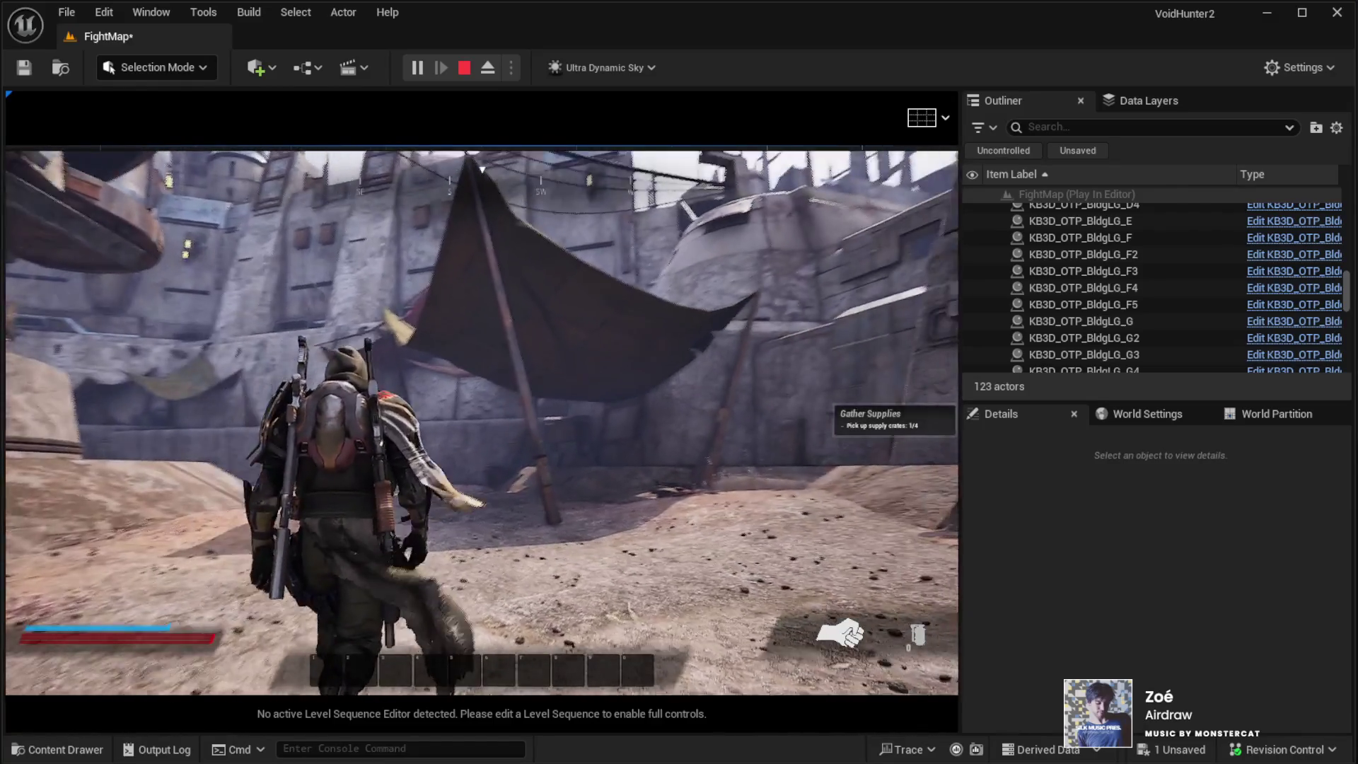
{"action": "key", "text": "w"}
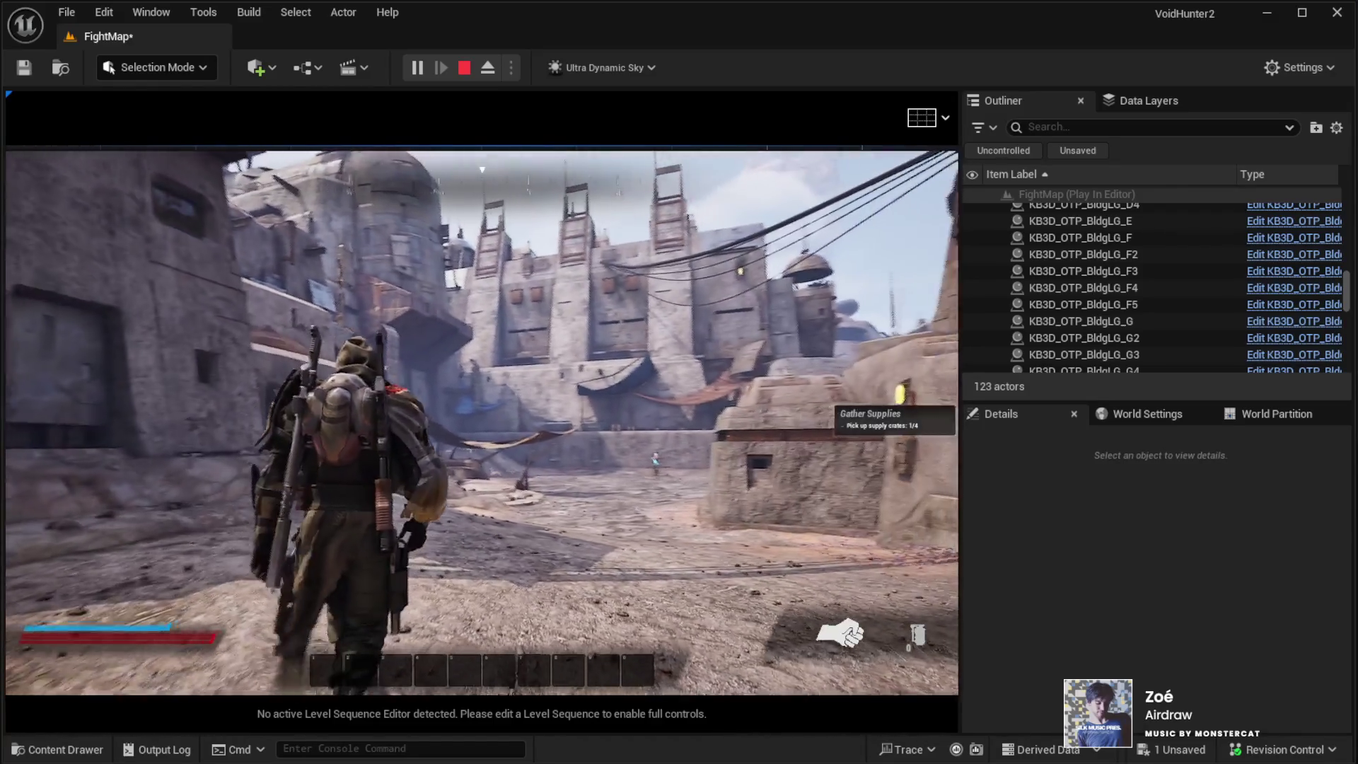
{"action": "key", "text": "w"}
{"action": "key", "text": "1"}
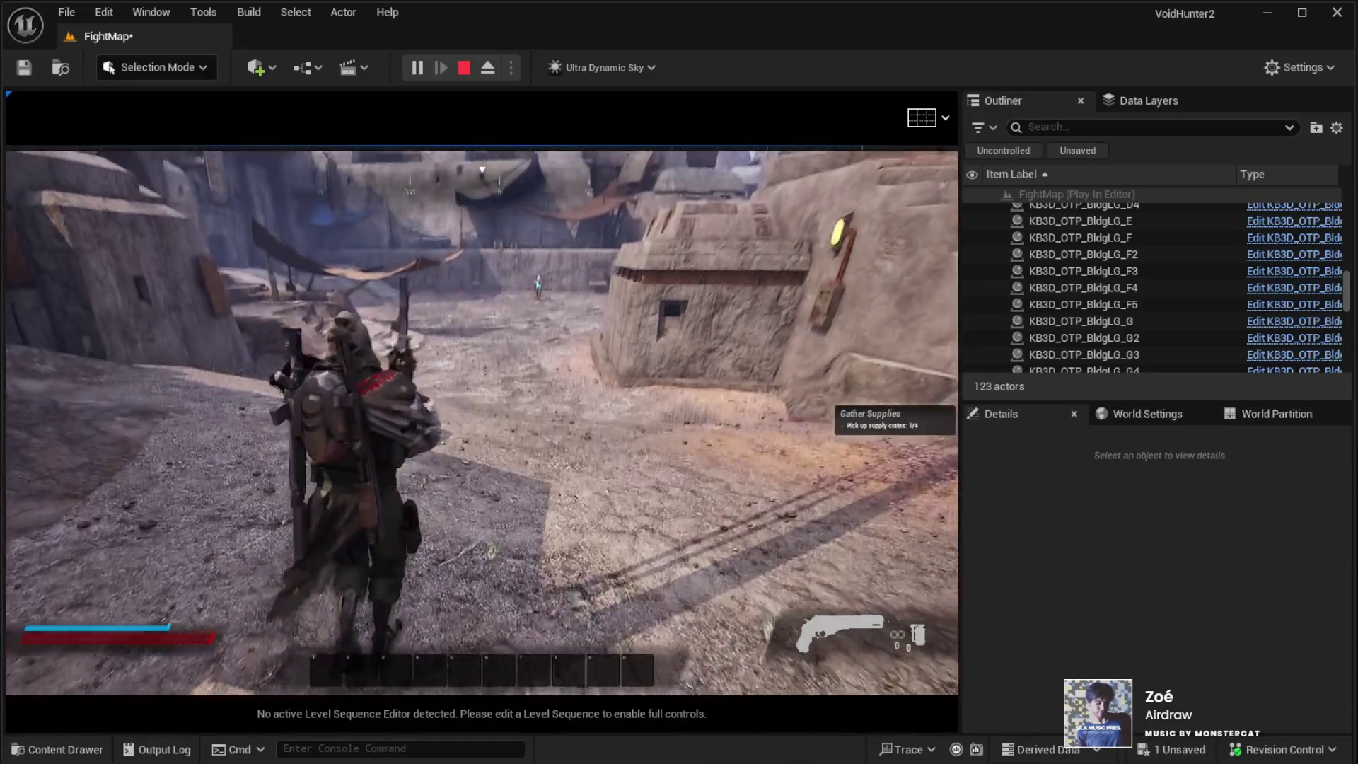
{"action": "key", "text": "w"}
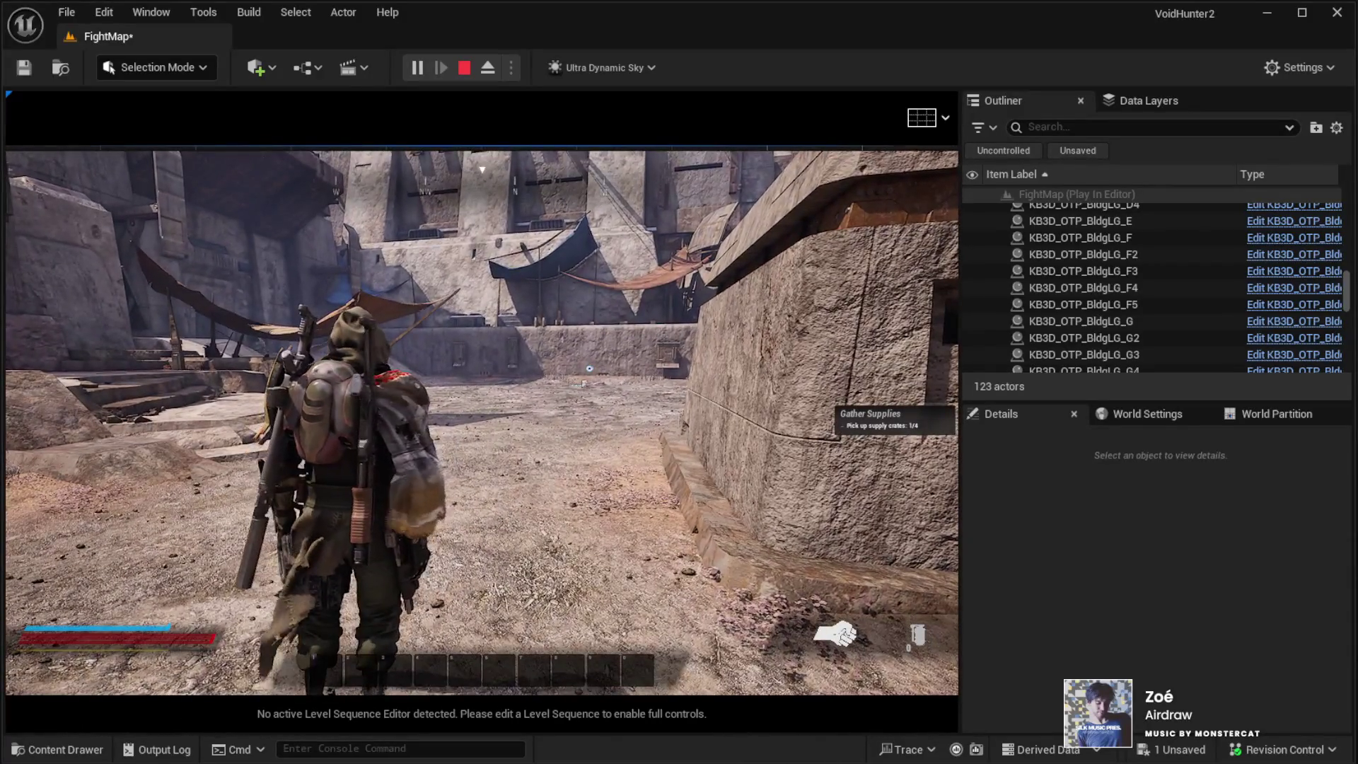
{"action": "key", "text": "Escape"}
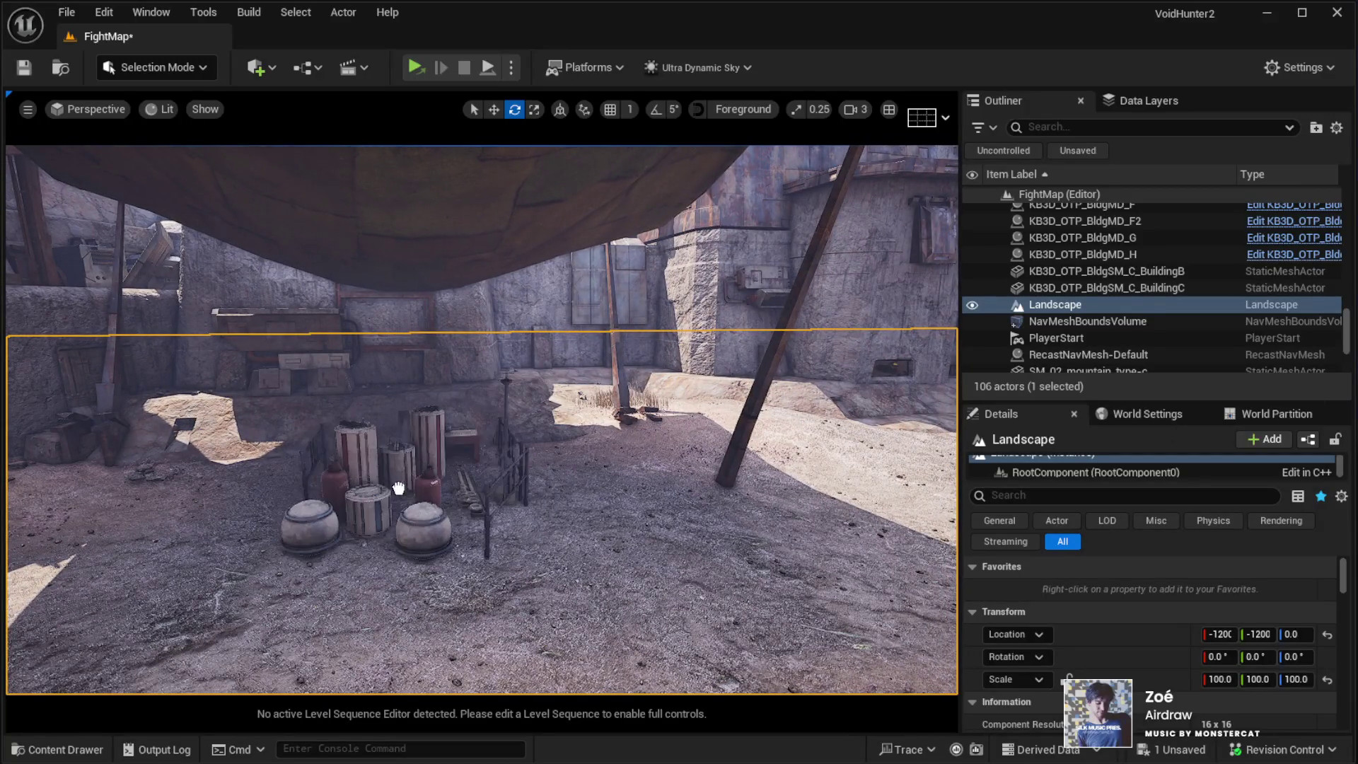
Step: Select the crate group, rotate it to about -97° and move it left across the ground
{"action": "left_click", "coordinate": [446, 474]}
{"action": "key", "text": "f"}
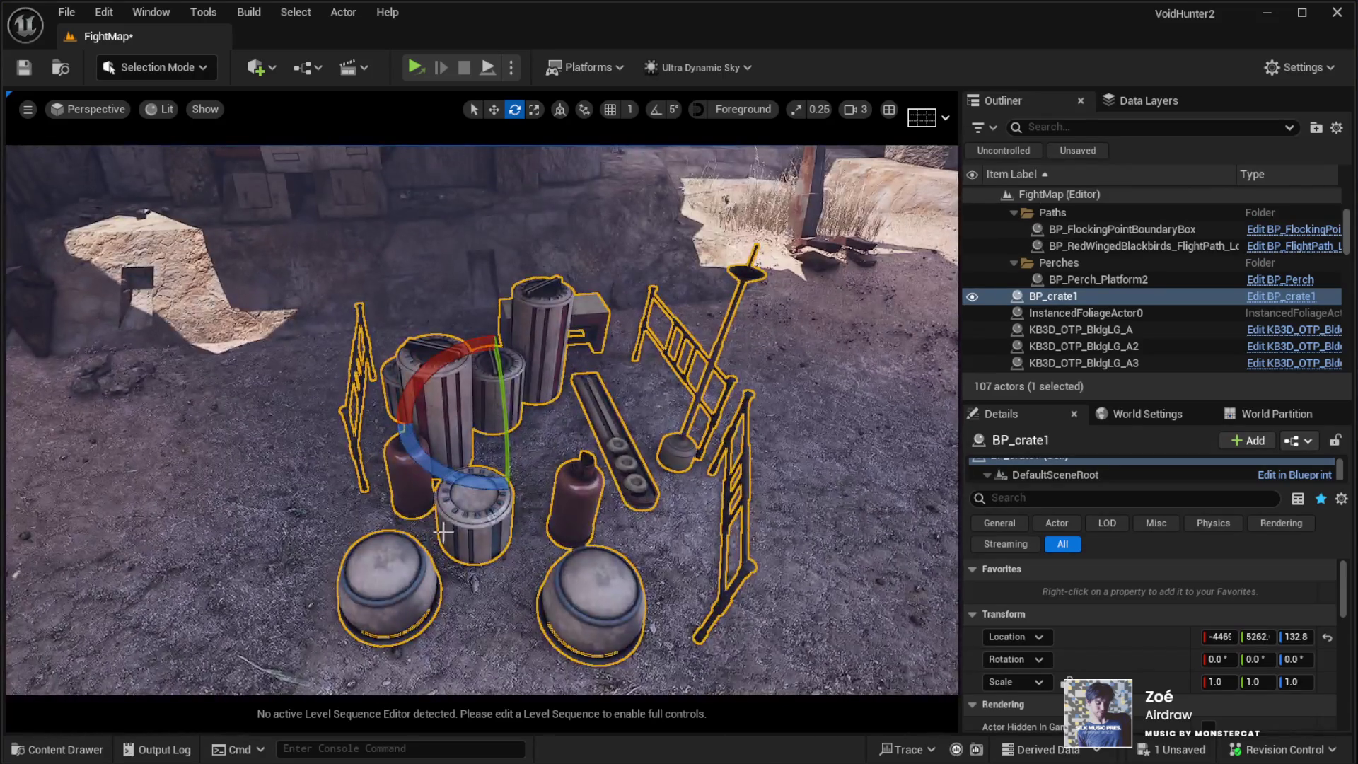
{"action": "mouse_move", "coordinate": [488, 488]}
{"action": "left_mouse_down"}
{"action": "mouse_move", "coordinate": [500, 452]}
{"action": "mouse_move", "coordinate": [546, 469]}
{"action": "mouse_move", "coordinate": [580, 460]}
{"action": "mouse_move", "coordinate": [460, 477]}
{"action": "left_mouse_up"}
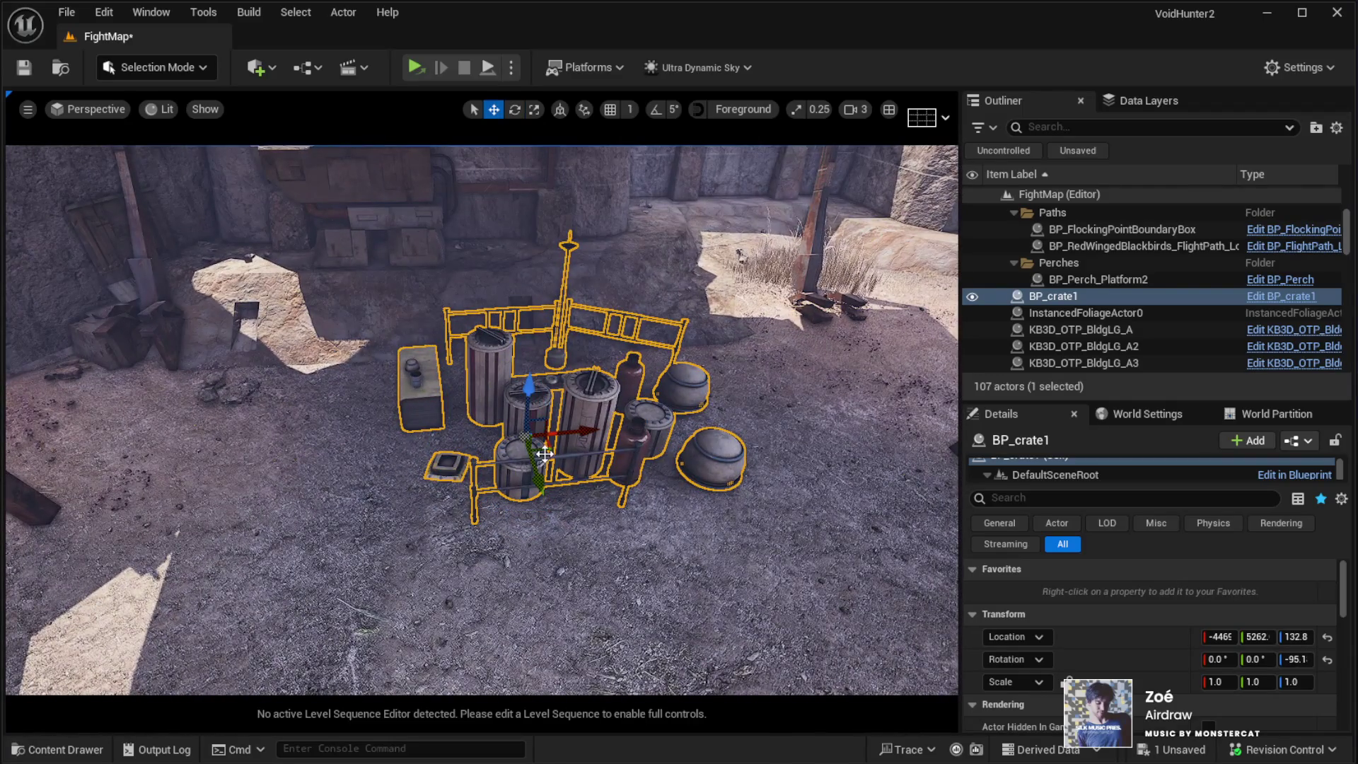
{"action": "left_click_drag", "start_coordinate": [544, 453], "coordinate": [220, 484]}
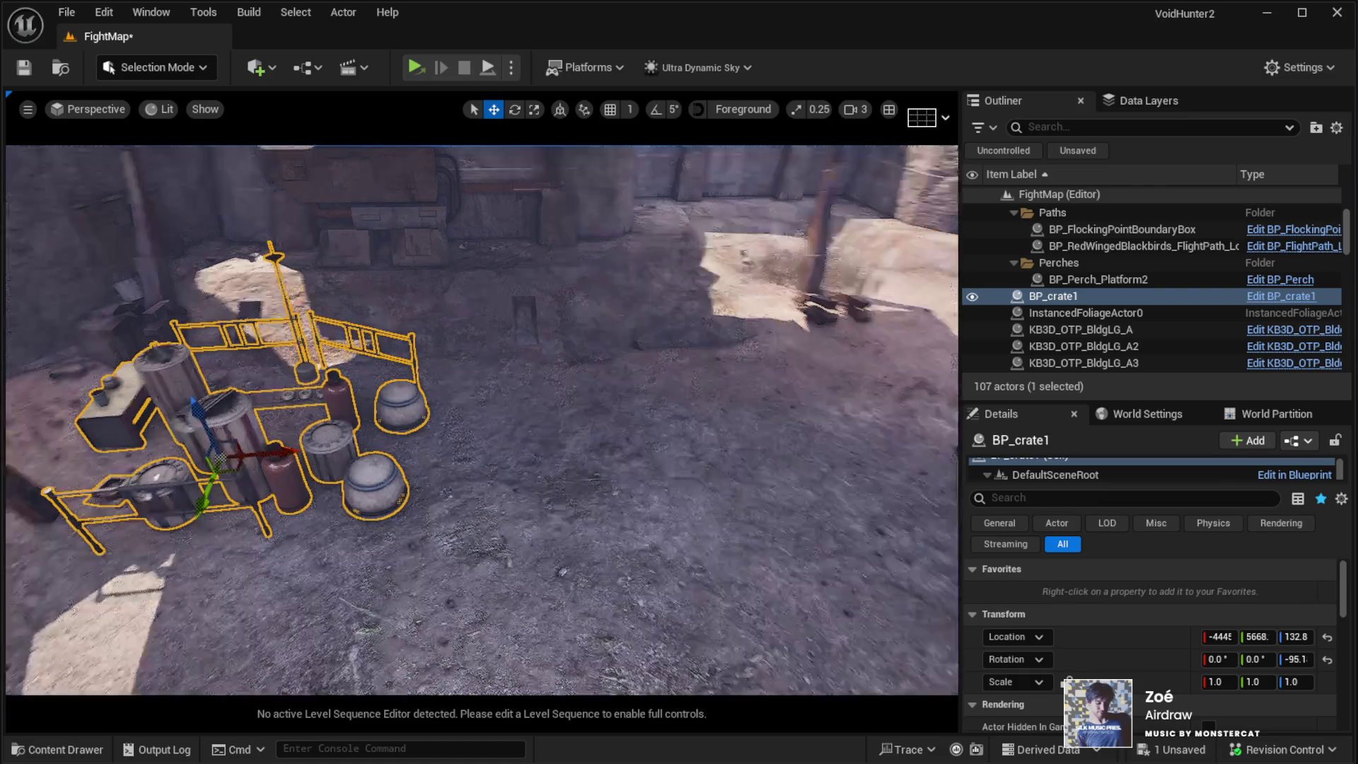
Step: Raise the BP_crate1 cluster to a height of about 142, frame it, and enter Landscape mode
{"action": "key", "text": "w"}
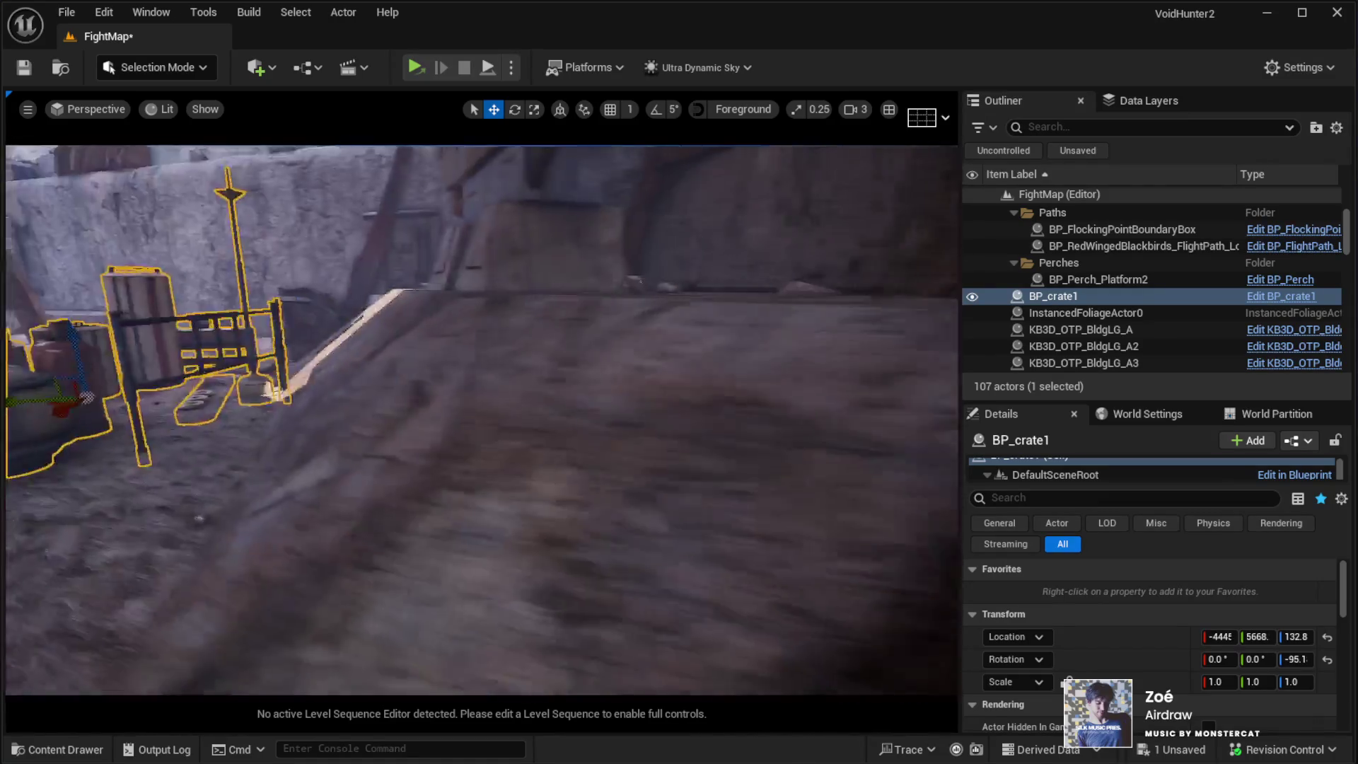
{"action": "key", "text": "w"}
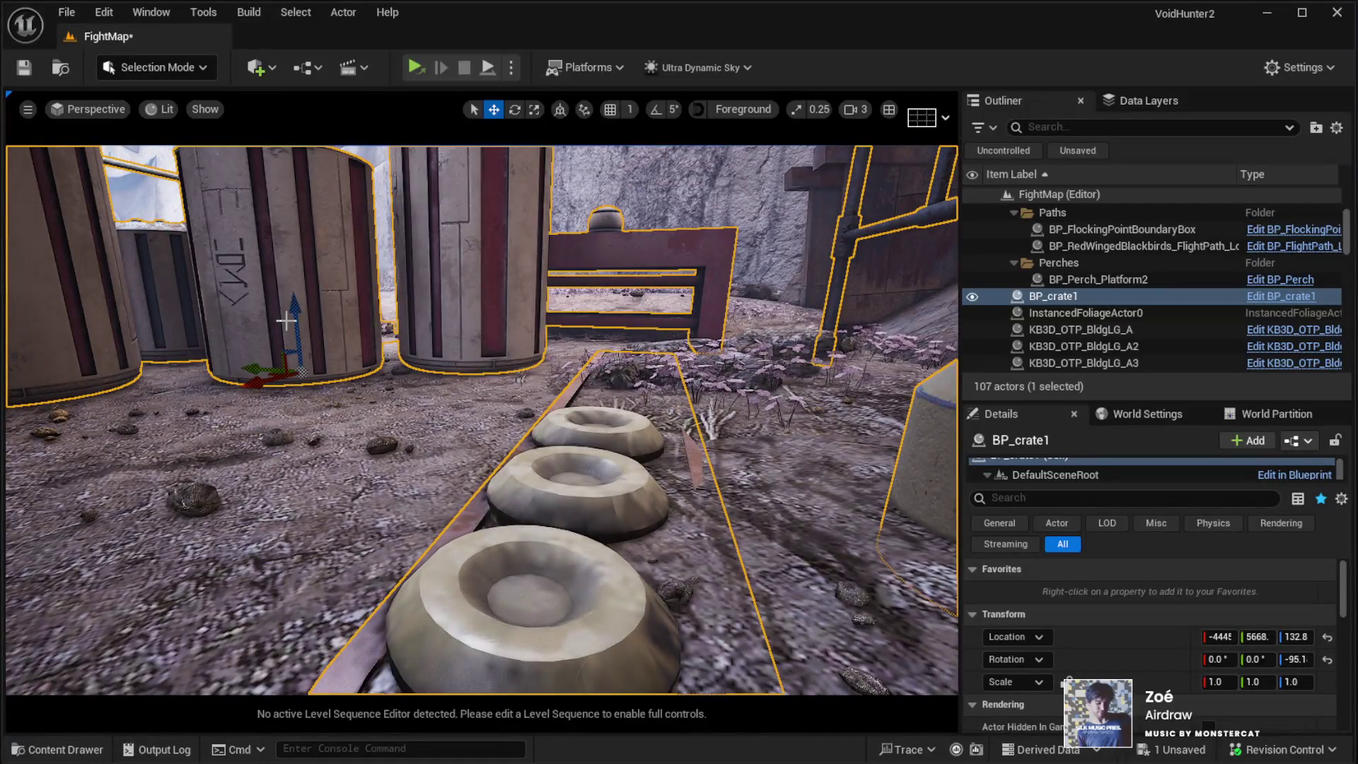
{"action": "left_click_drag", "start_coordinate": [291, 306], "coordinate": [290, 293]}
{"action": "key", "text": "f"}
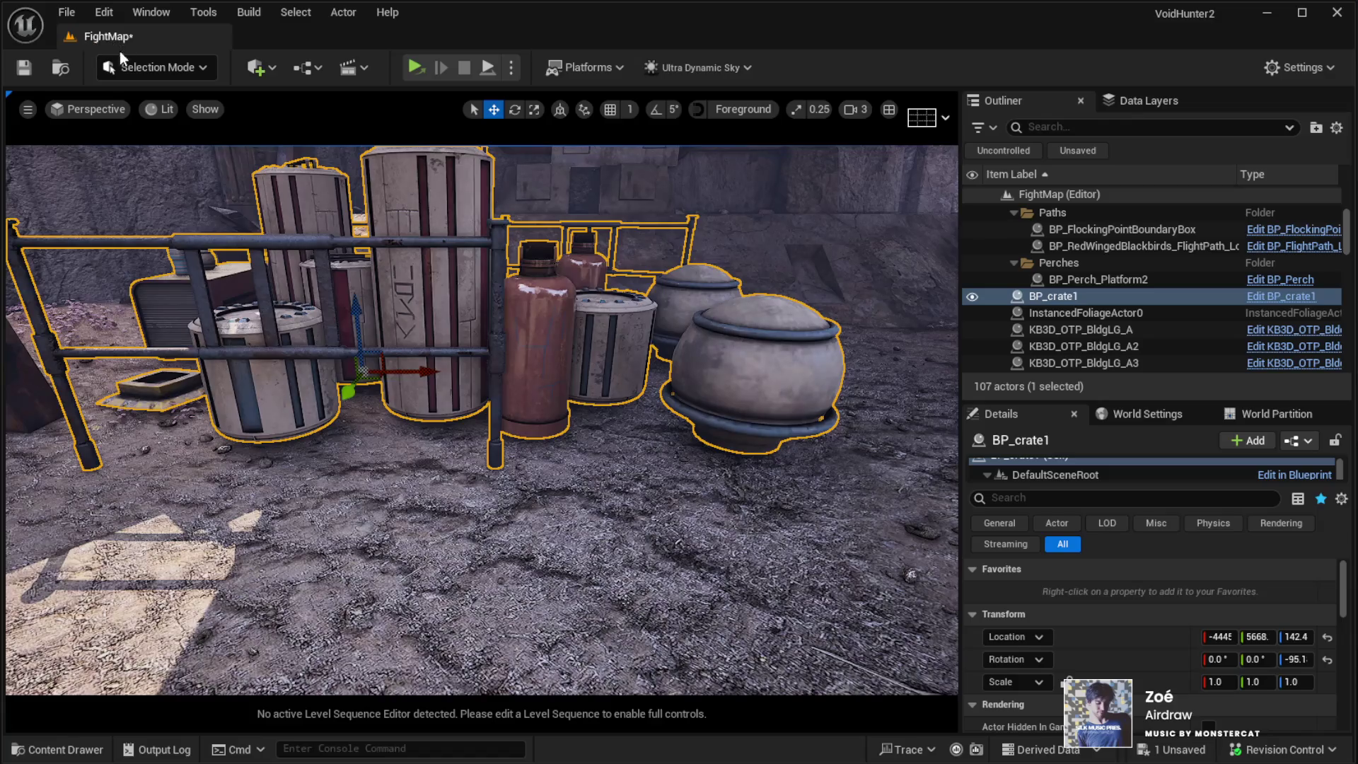
{"action": "key", "text": "shift+2"}
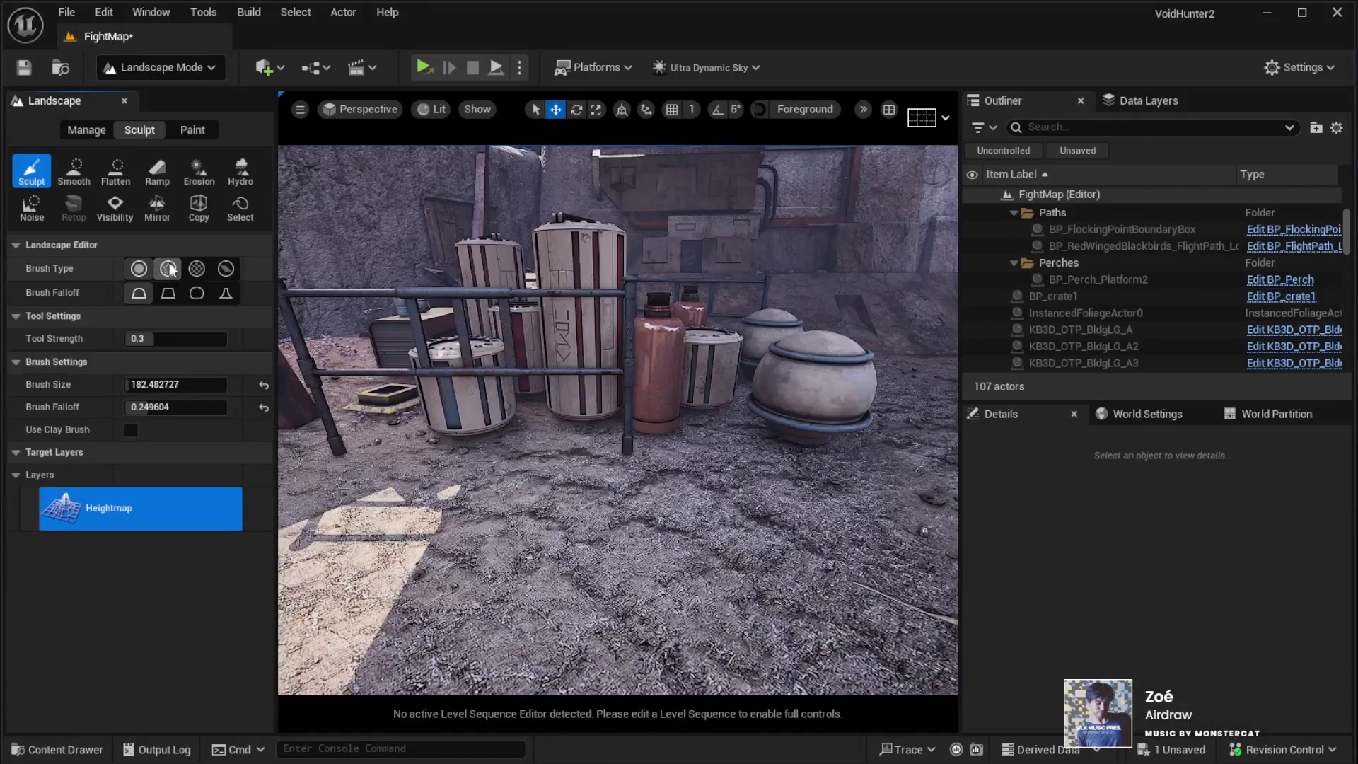
Step: Sculpt the desert ground around the crates under the awning, then return to Selection Mode
{"action": "left_click", "coordinate": [190, 134]}
{"action": "left_click", "coordinate": [145, 130]}
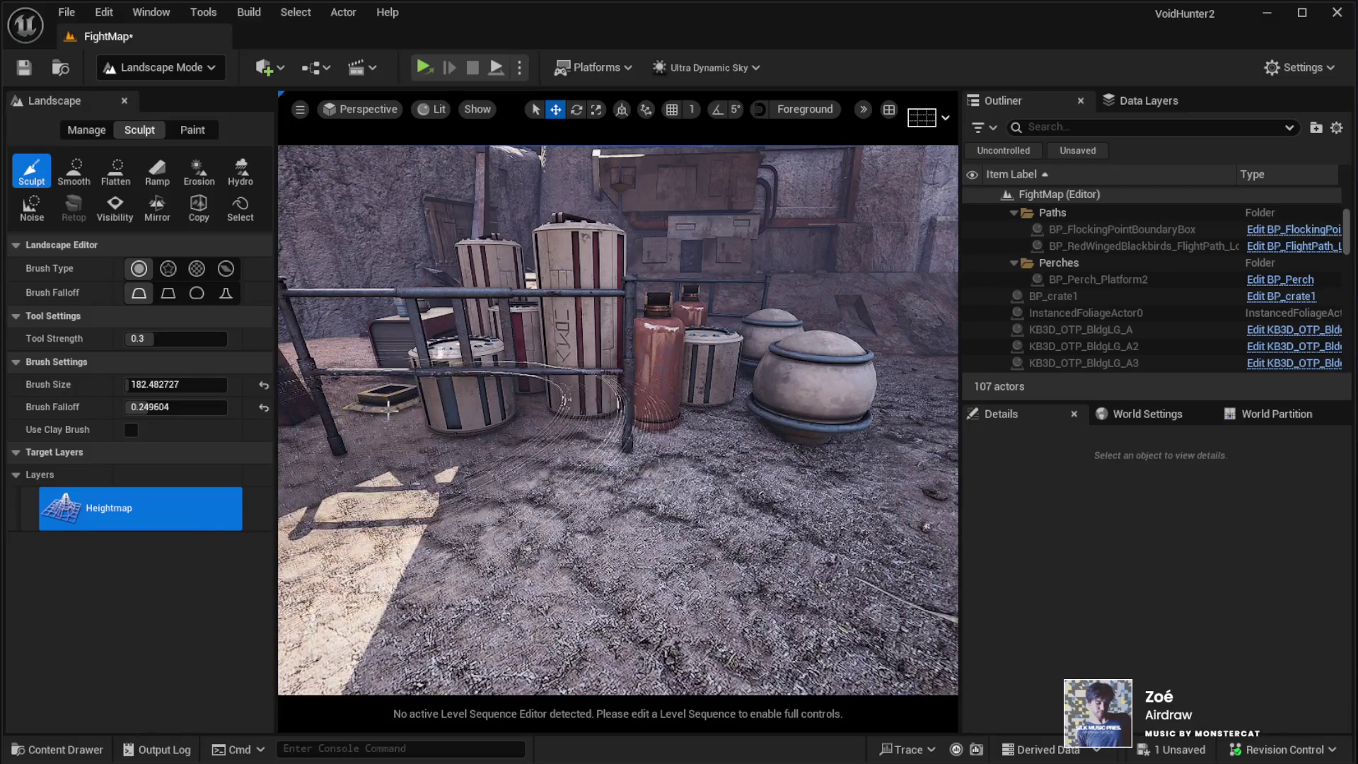
{"action": "key", "text": "w"}
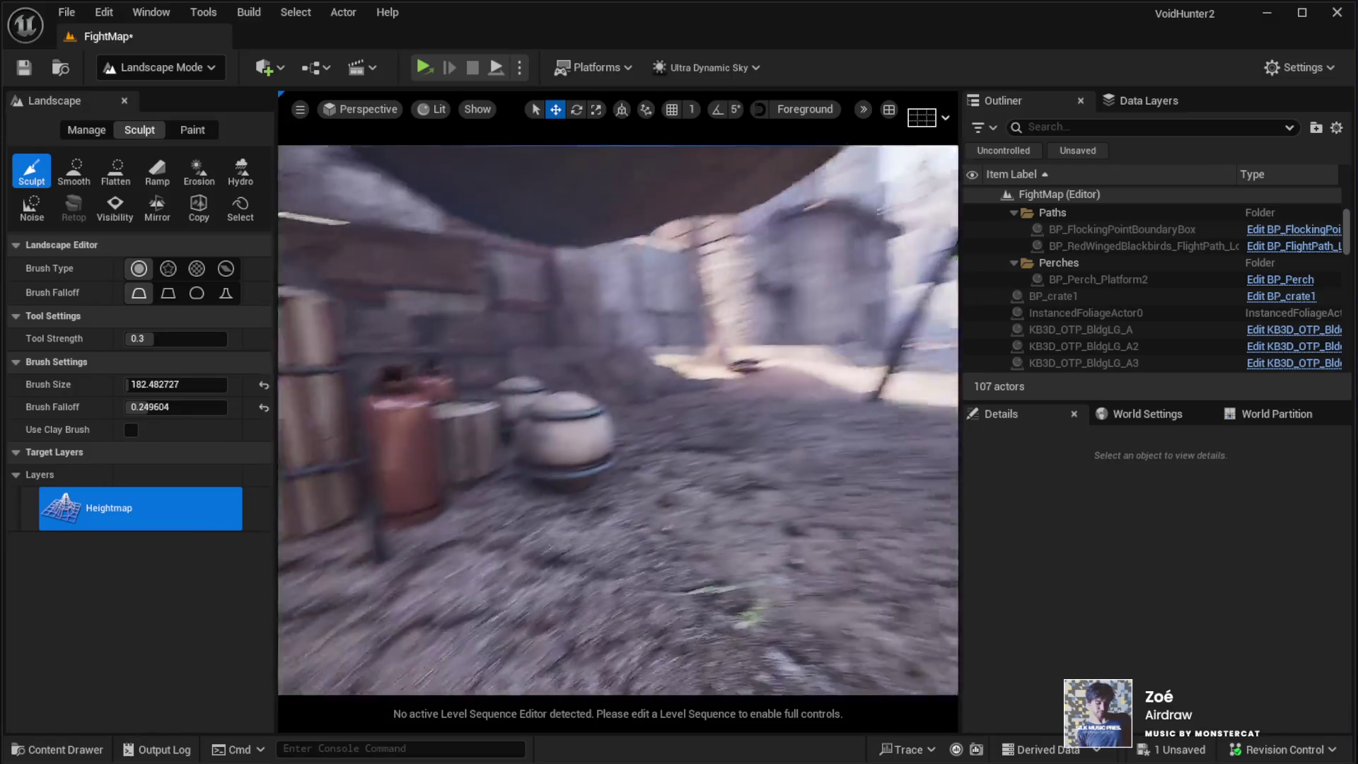
{"action": "key", "text": "w"}
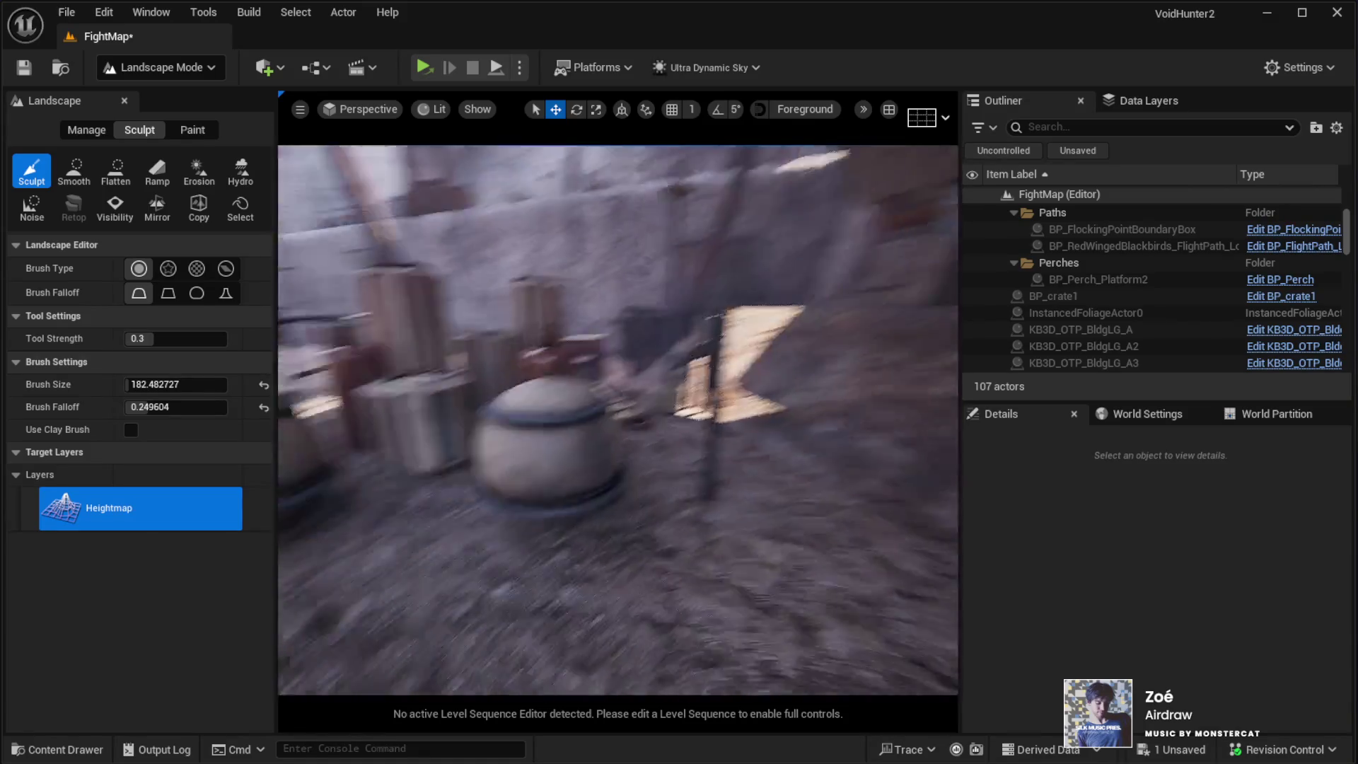
{"action": "key", "text": "s"}
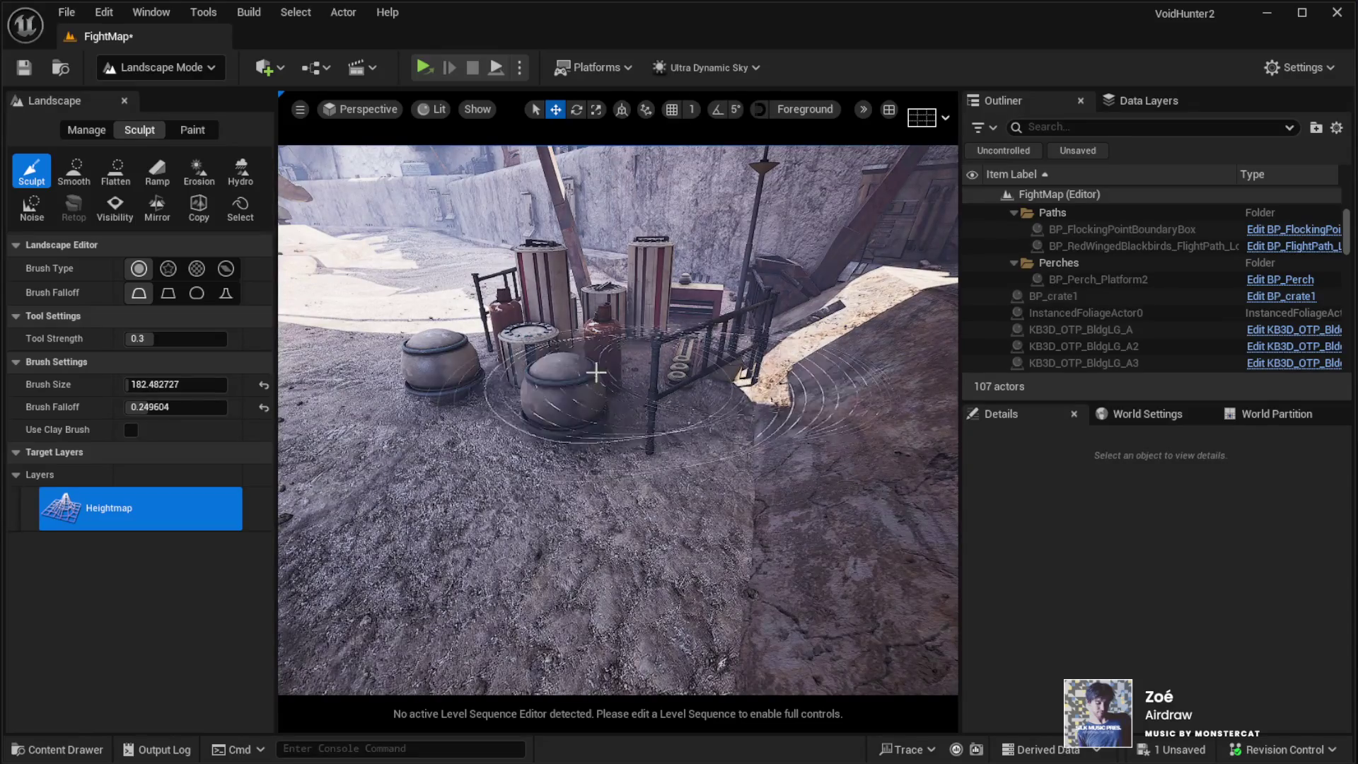
{"action": "key", "text": "s"}
{"action": "key", "text": "w"}
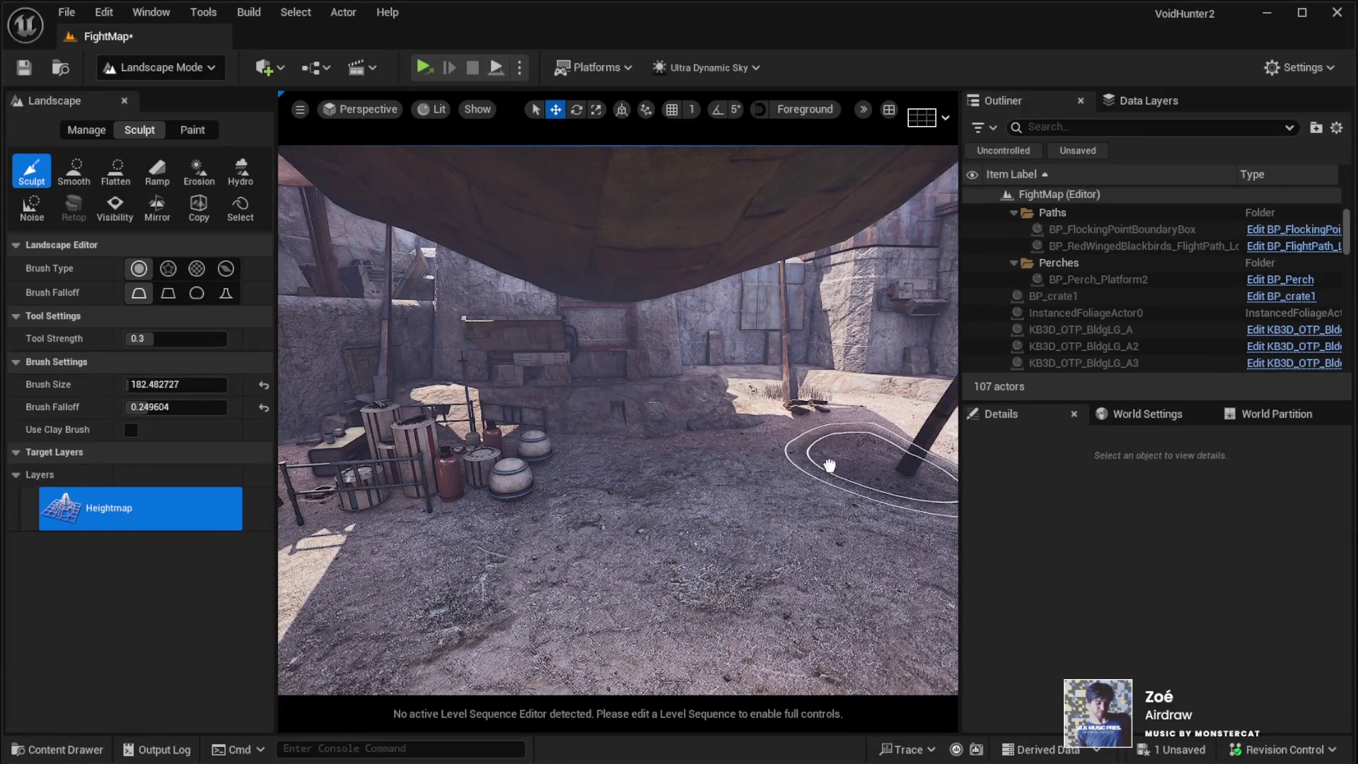
{"action": "left_click", "coordinate": [782, 468]}
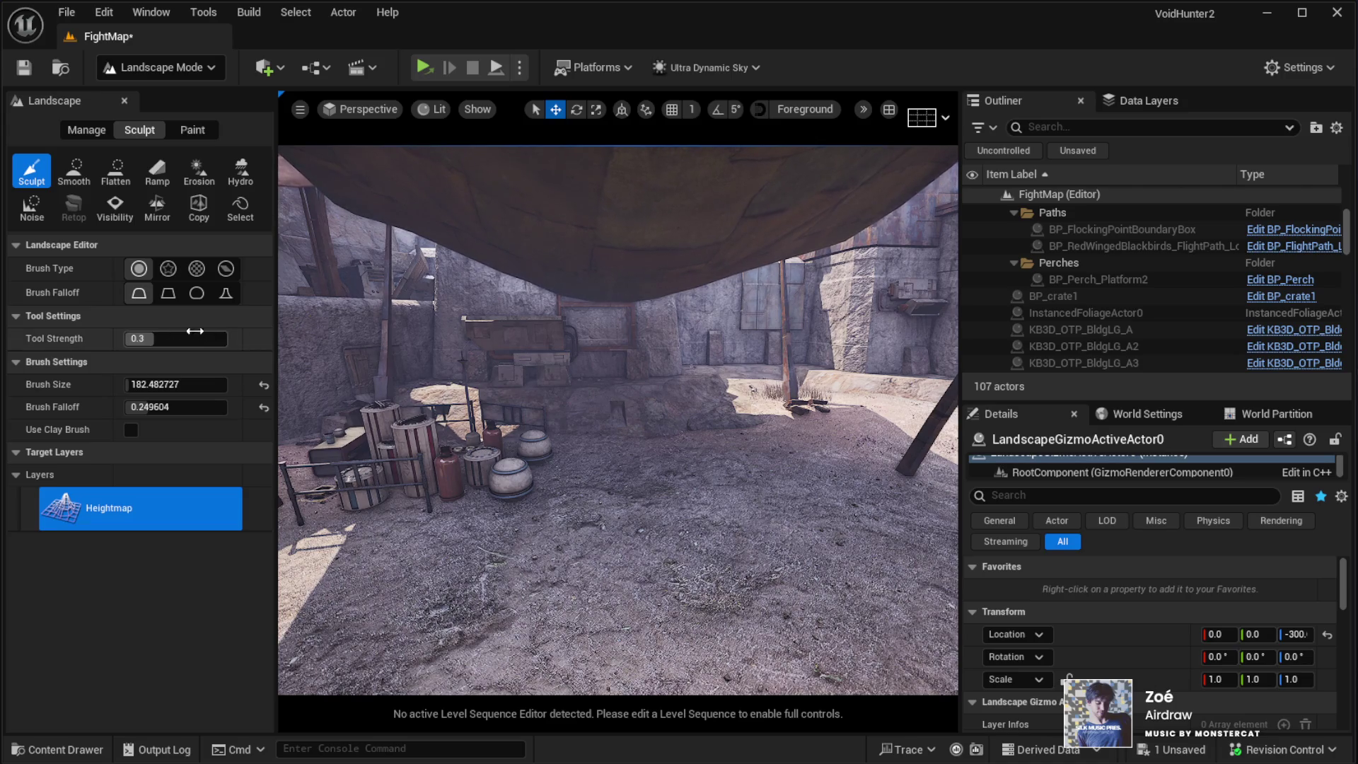
{"action": "key", "text": "shift+1"}
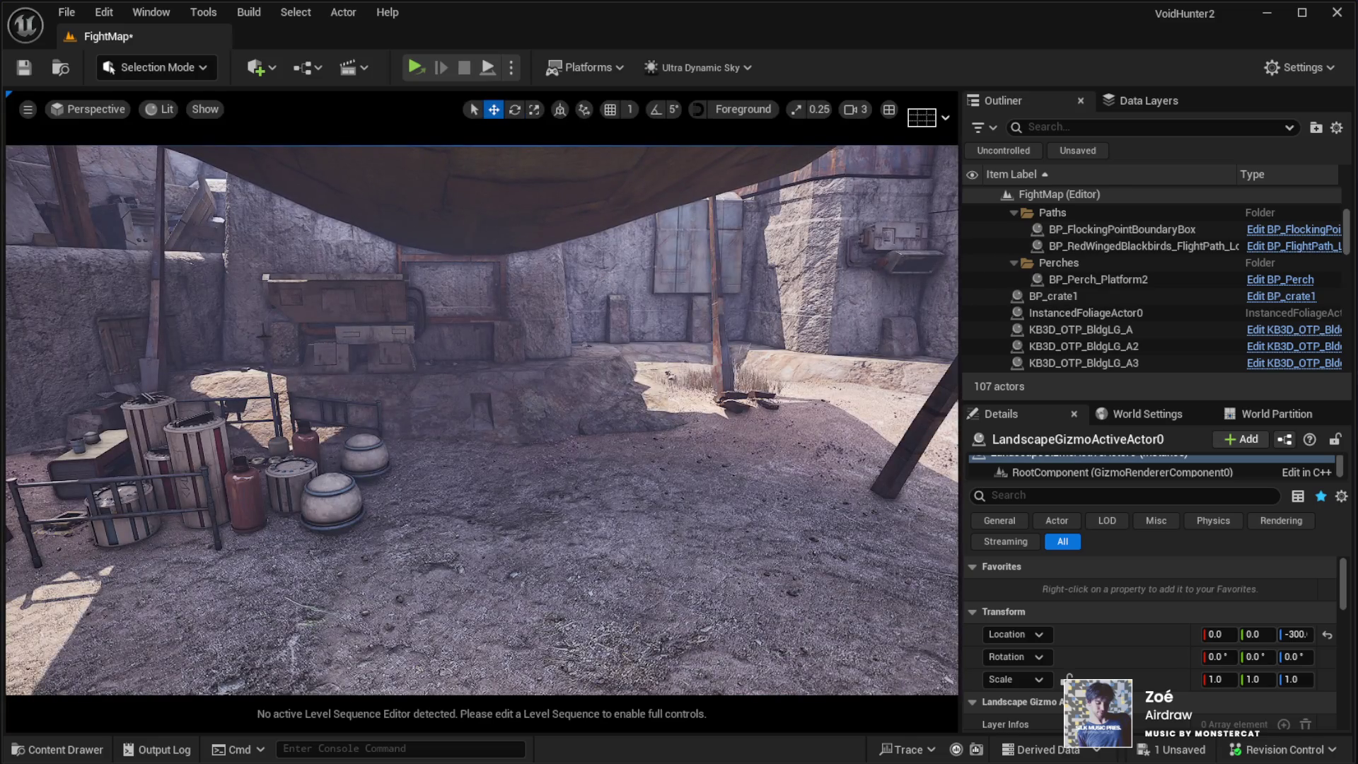
Step: Place a second BP_crate cluster near the pole, rotate it to about -105°, and inspect it
{"action": "mouse_move", "coordinate": [957, 530]}
{"action": "left_mouse_down"}
{"action": "mouse_move", "coordinate": [615, 476]}
{"action": "mouse_move", "coordinate": [637, 470]}
{"action": "mouse_move", "coordinate": [637, 504]}
{"action": "mouse_move", "coordinate": [696, 506]}
{"action": "left_mouse_up"}
{"action": "key", "text": "e"}
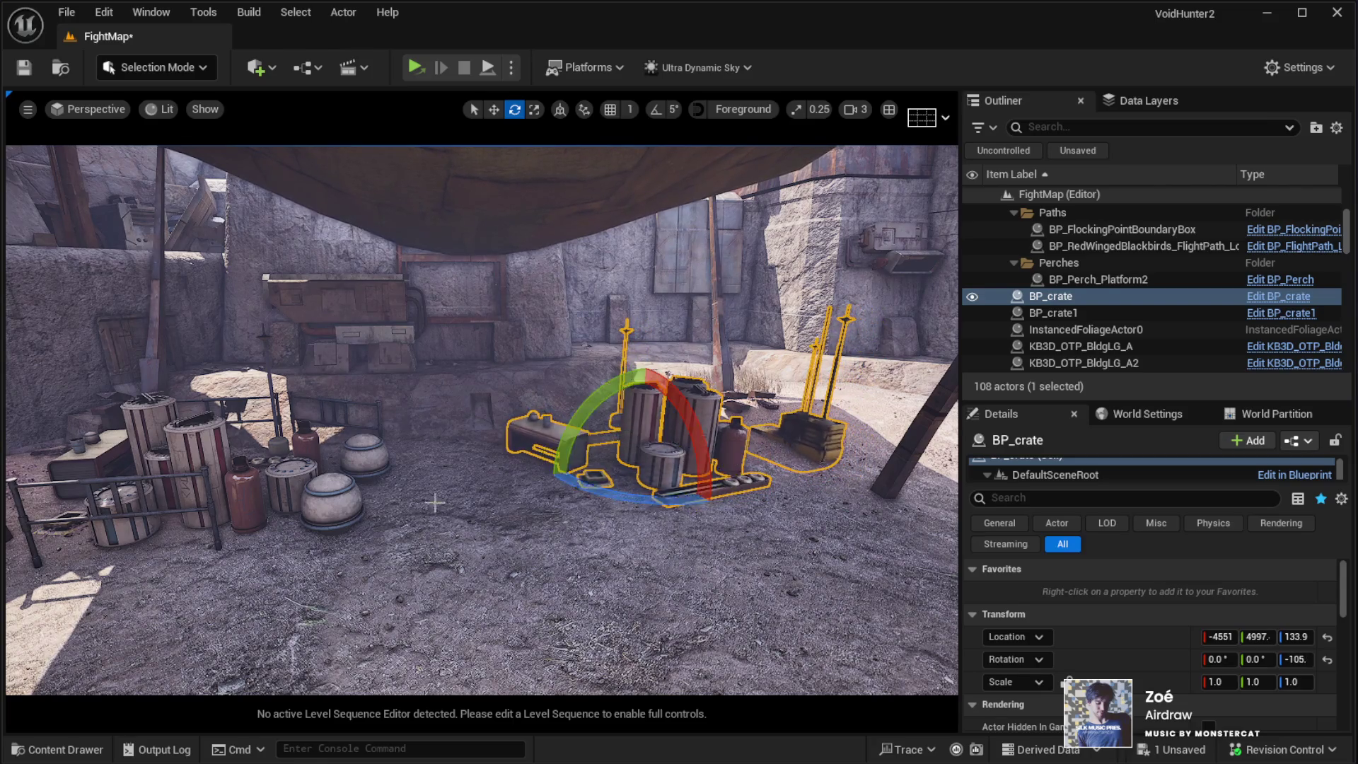
{"action": "key", "text": "w"}
{"action": "key", "text": "s"}
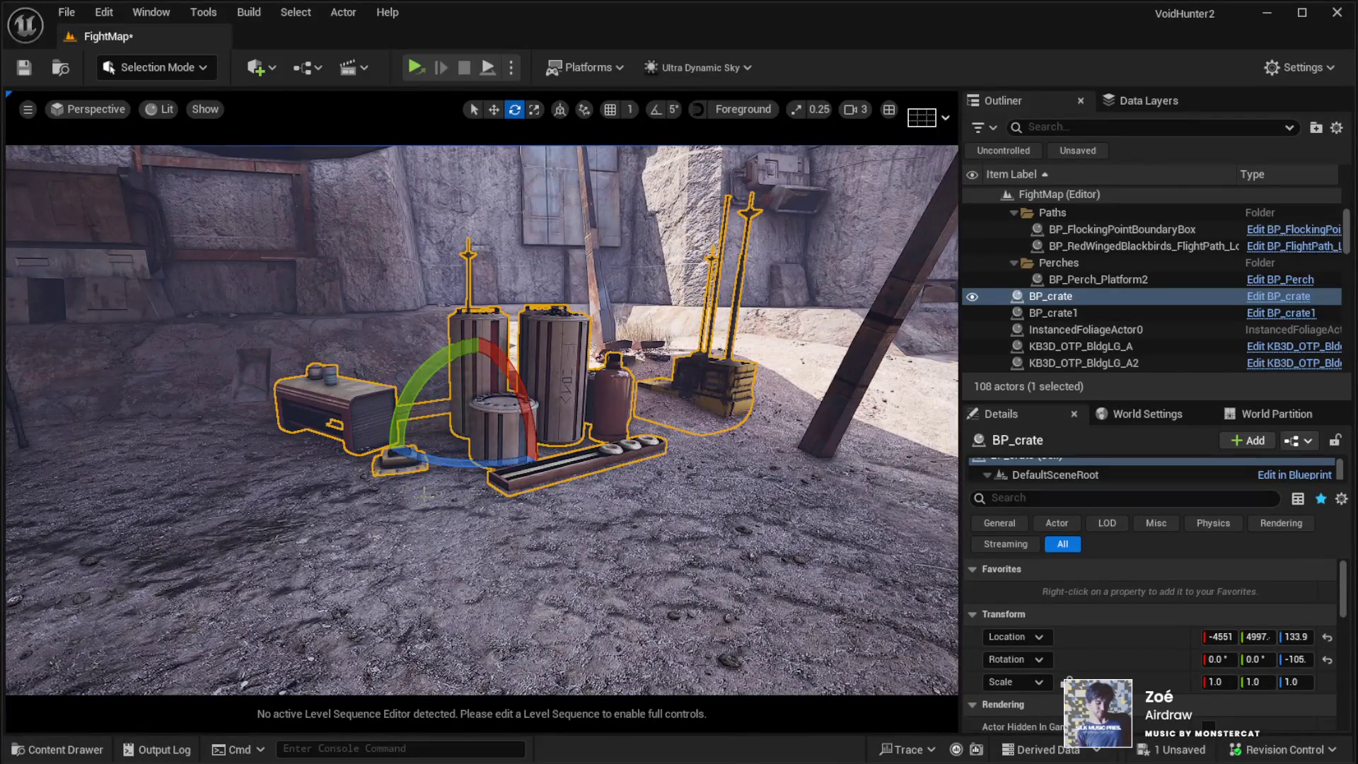
{"action": "left_click_drag", "start_coordinate": [245, 446], "coordinate": [205, 437]}
{"action": "left_click_drag", "start_coordinate": [175, 172], "coordinate": [175, 172]}
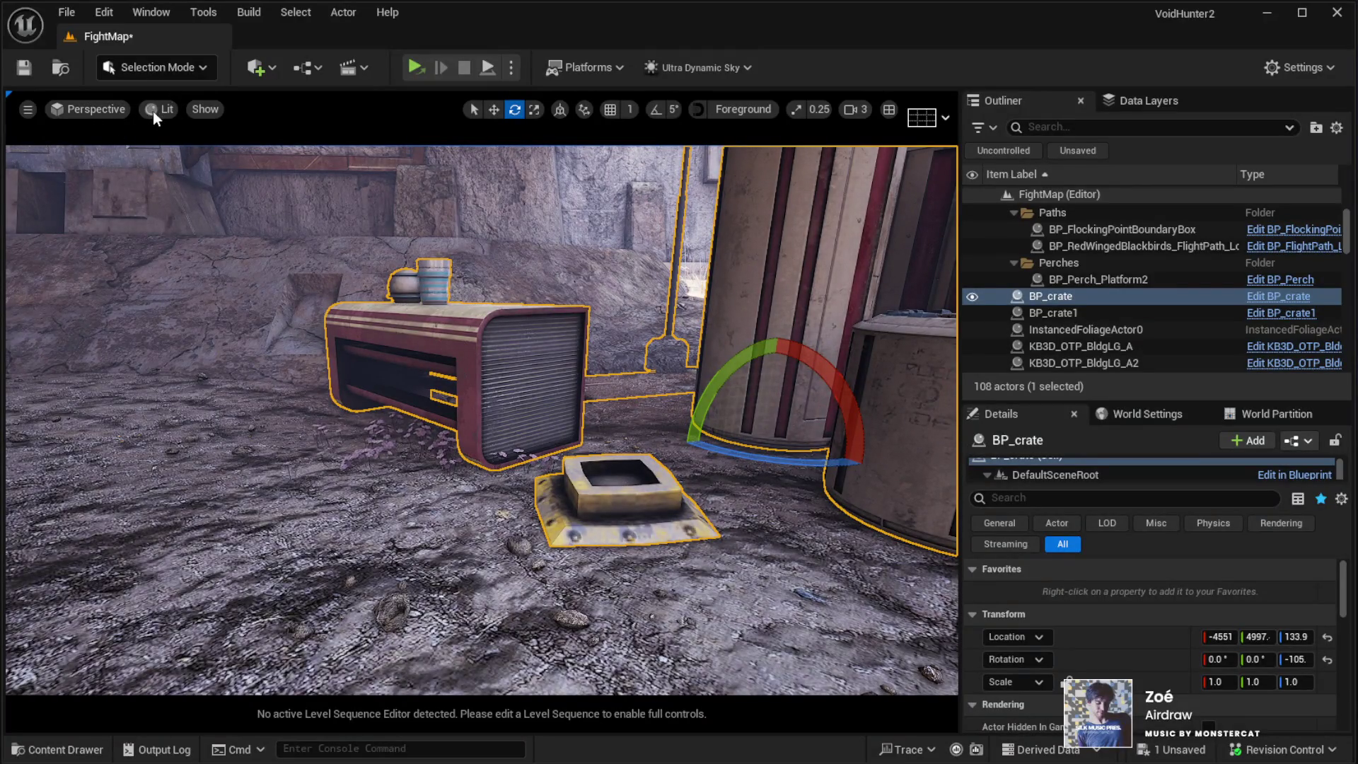
{"action": "key", "text": "shift+2"}
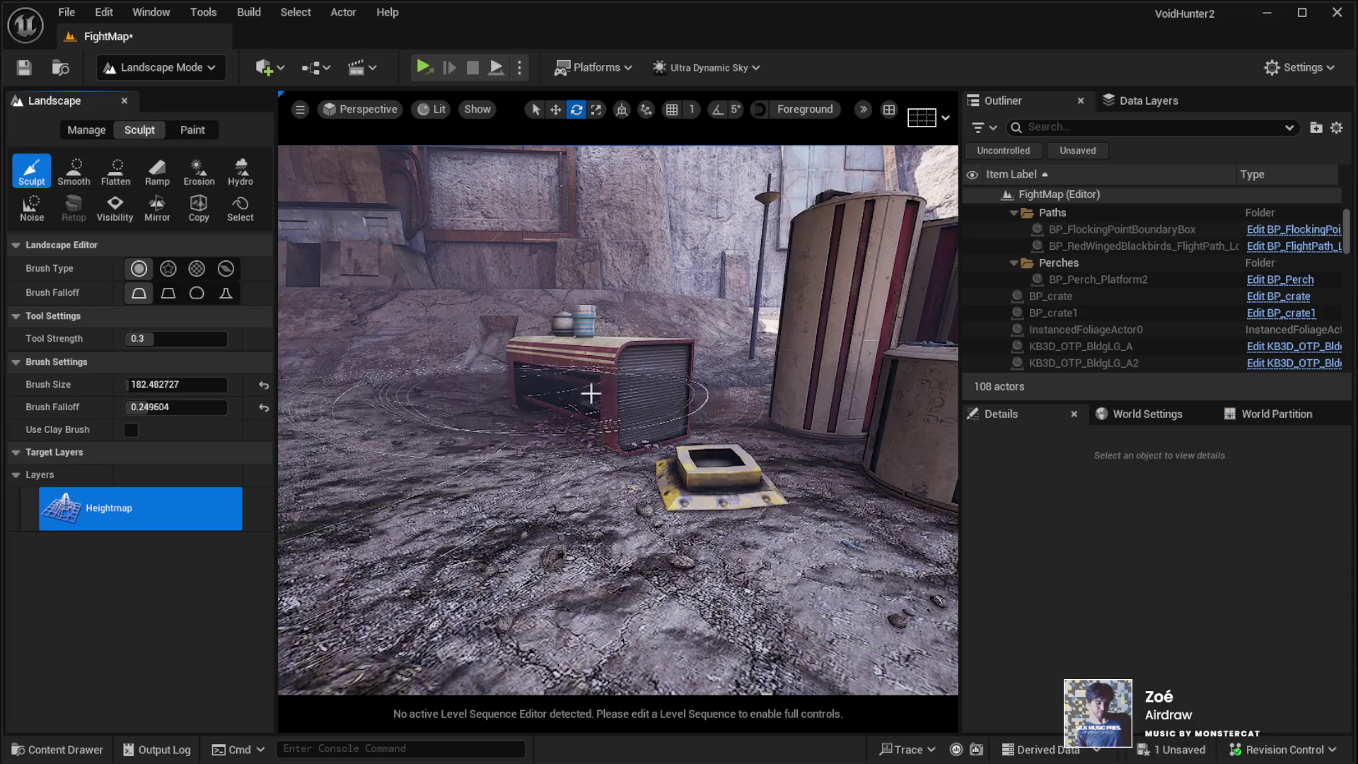
Step: Fly through the crates and cylinders under the awning, then exit Landscape mode
{"action": "key", "text": "w"}
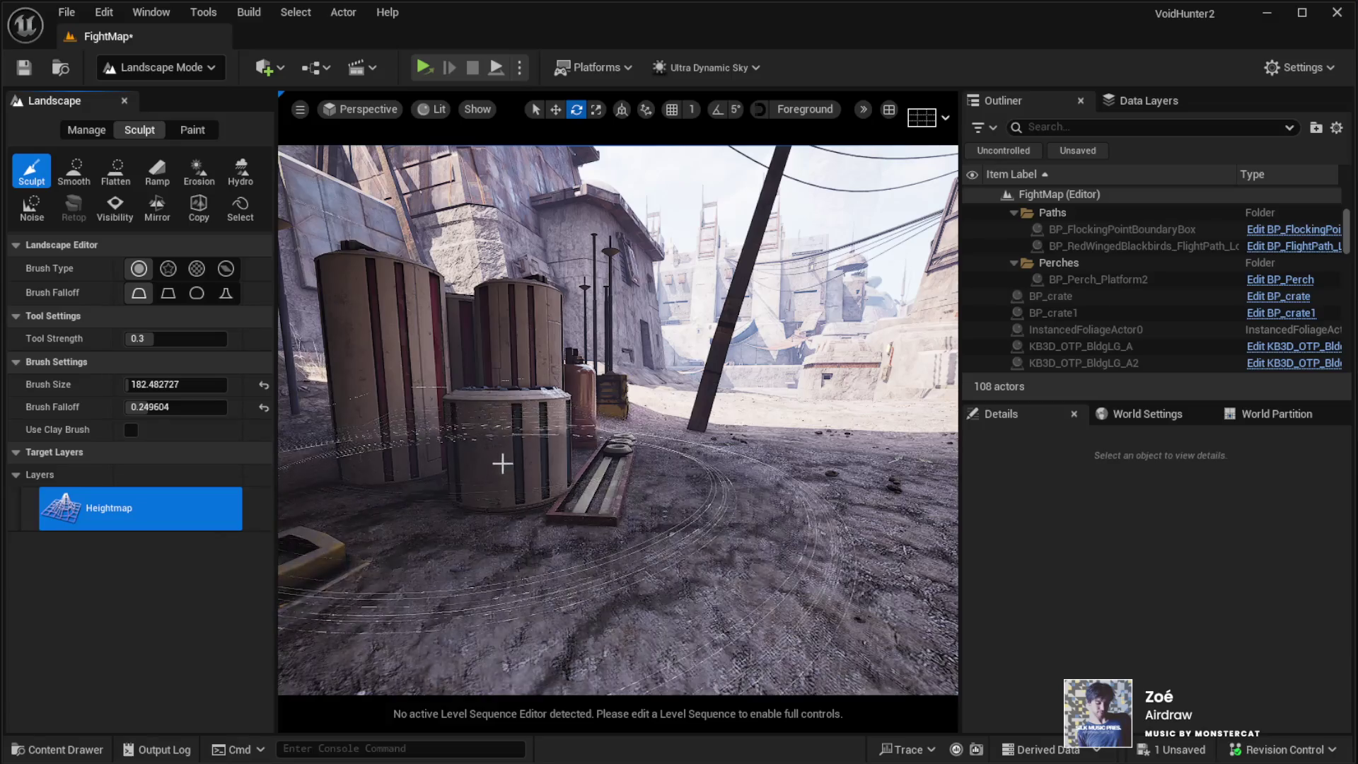
{"action": "key", "text": "w"}
{"action": "key", "text": "w"}
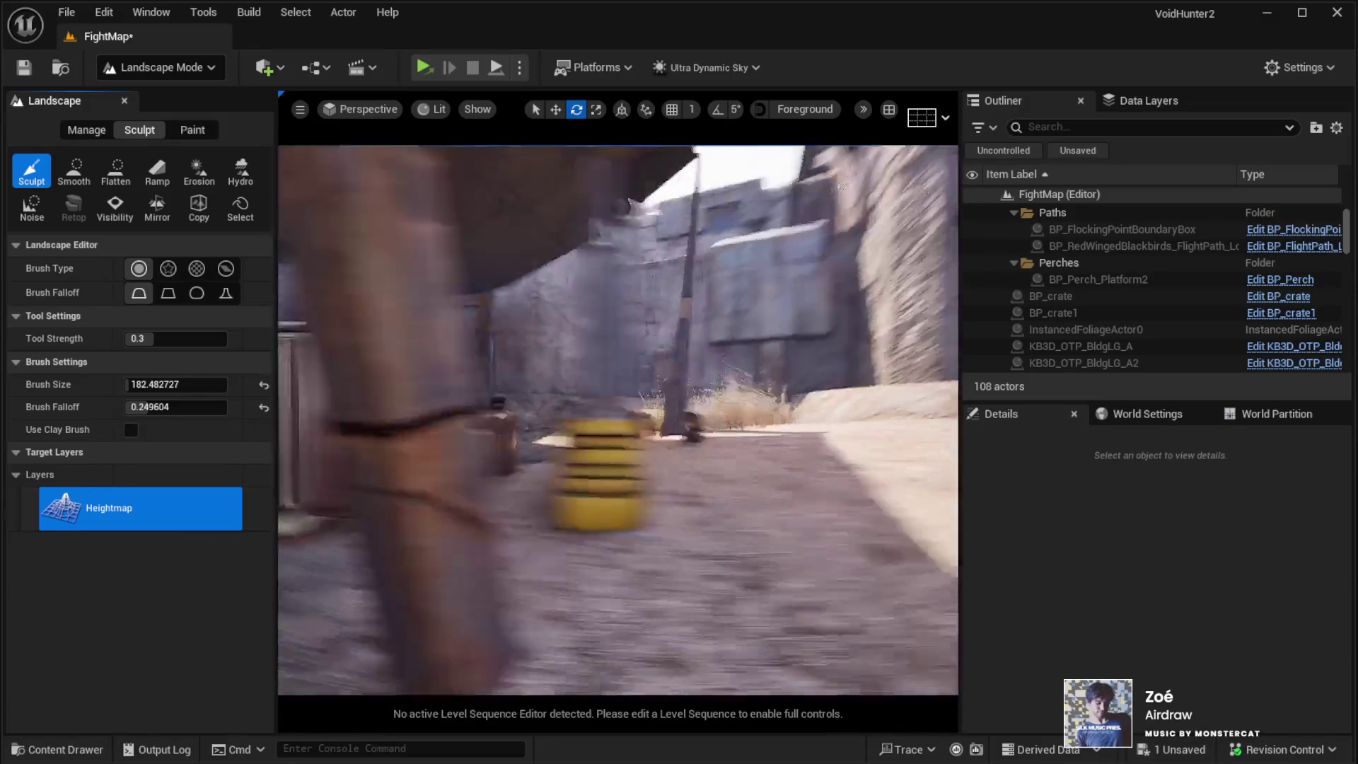
{"action": "key", "text": "w"}
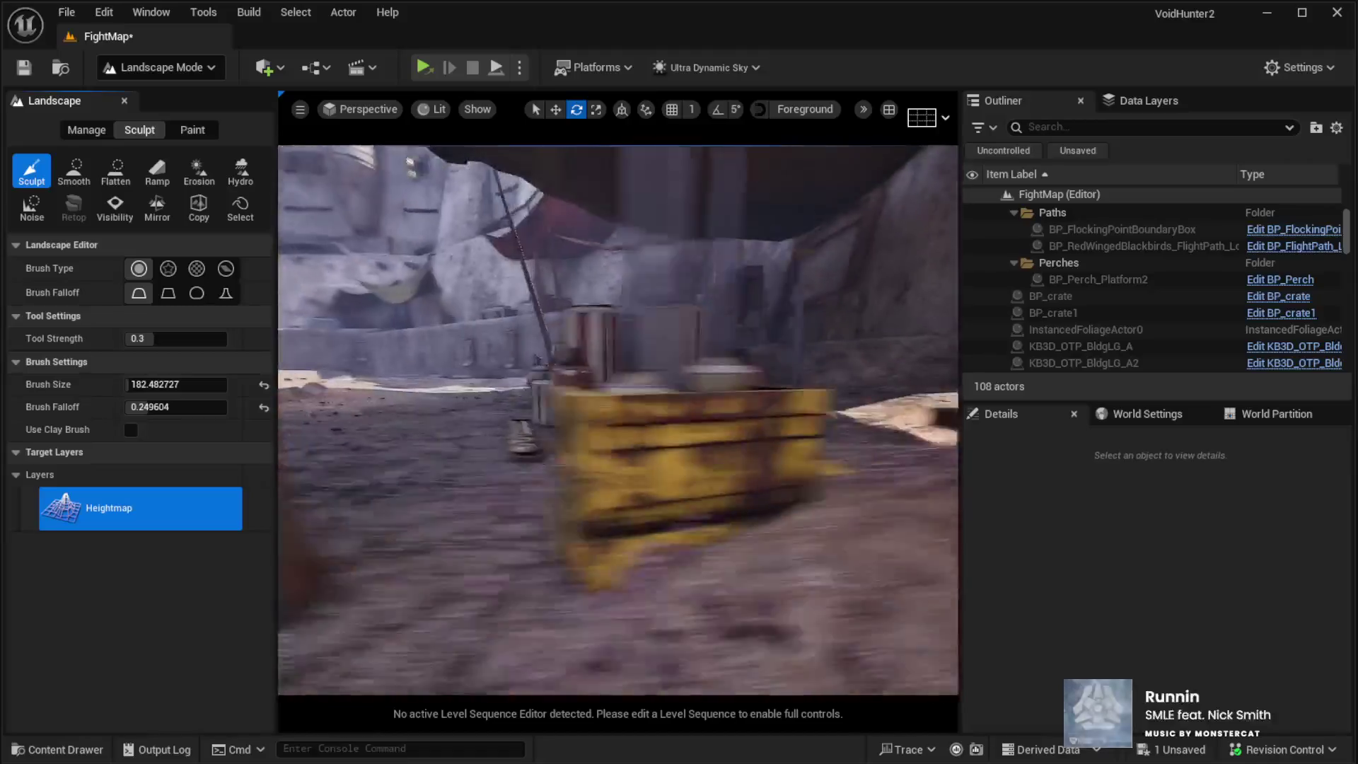
{"action": "key", "text": "s"}
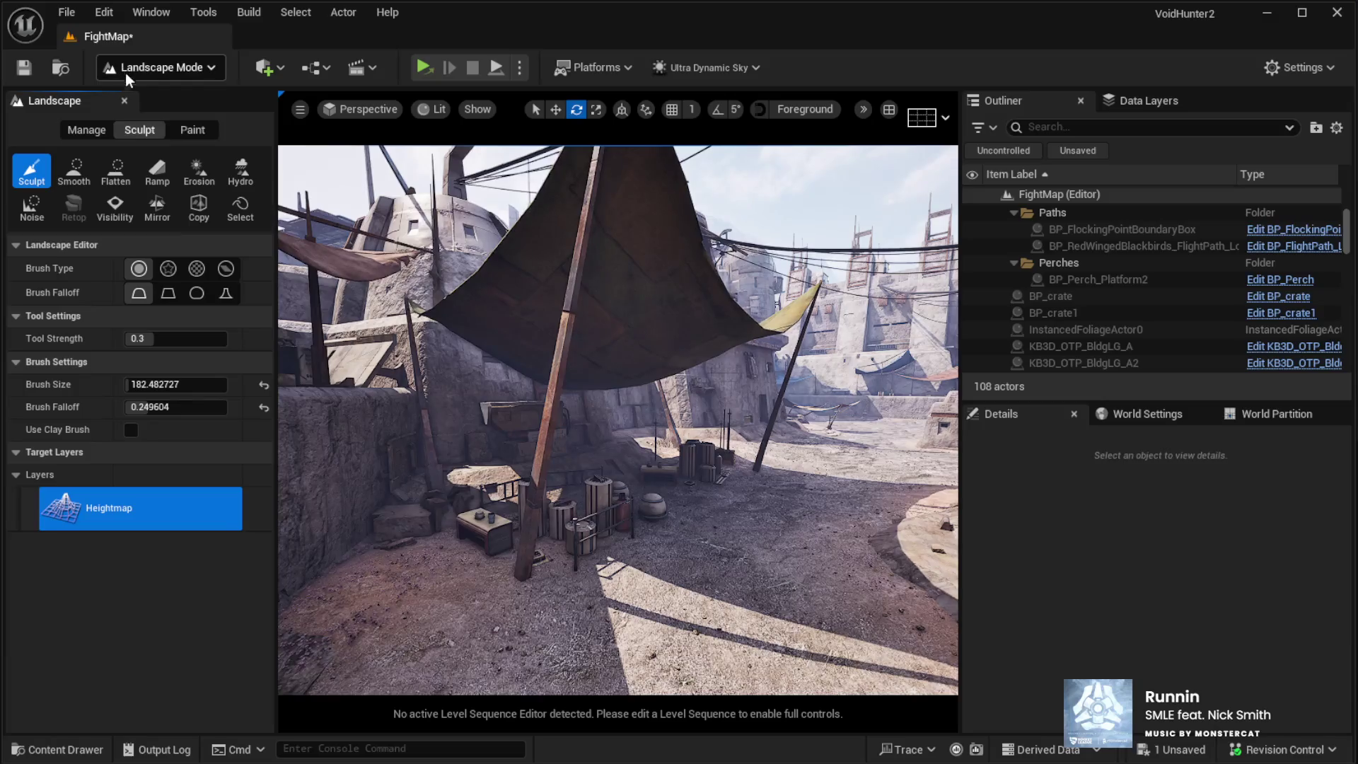
{"action": "key", "text": "shift+1"}
Step: Select the landscape ground and launch a Play In Editor session of FightMap
{"action": "key", "text": "w"}
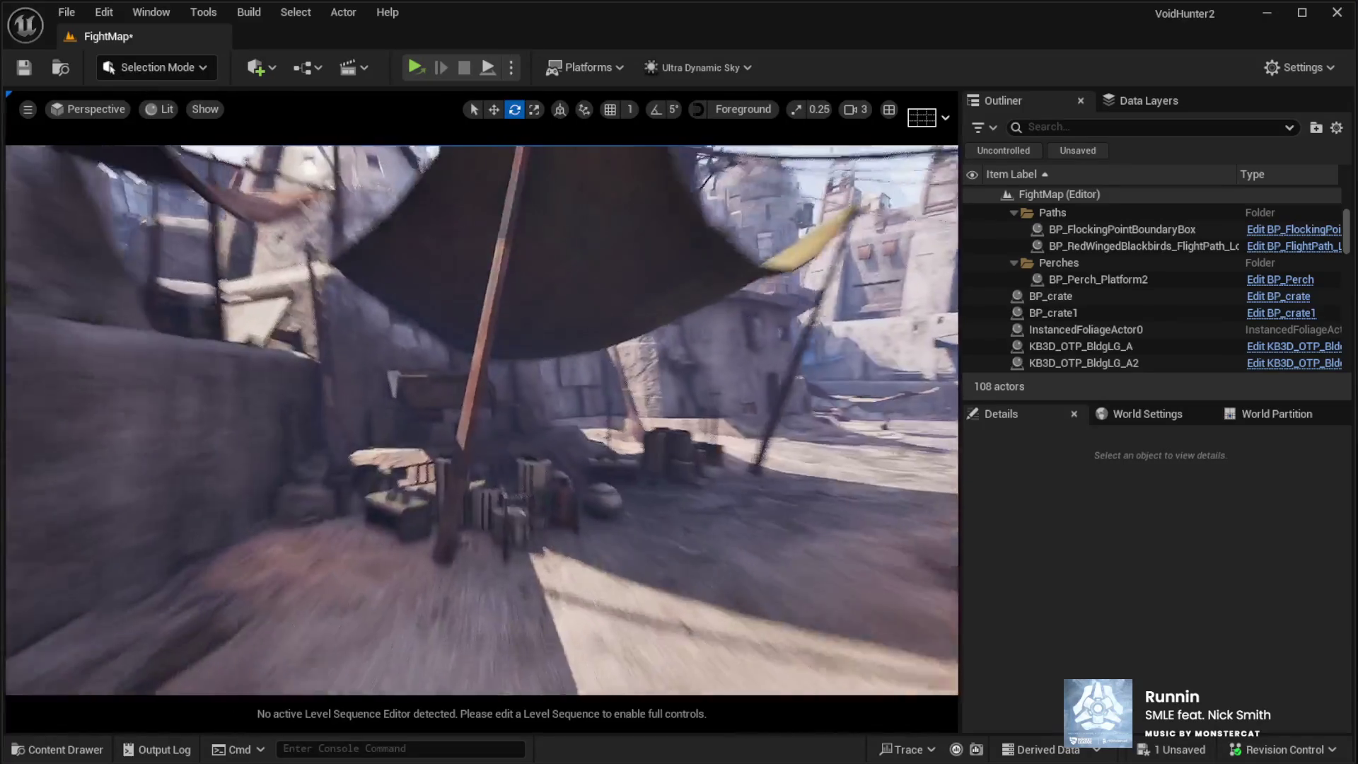
{"action": "key", "text": "s"}
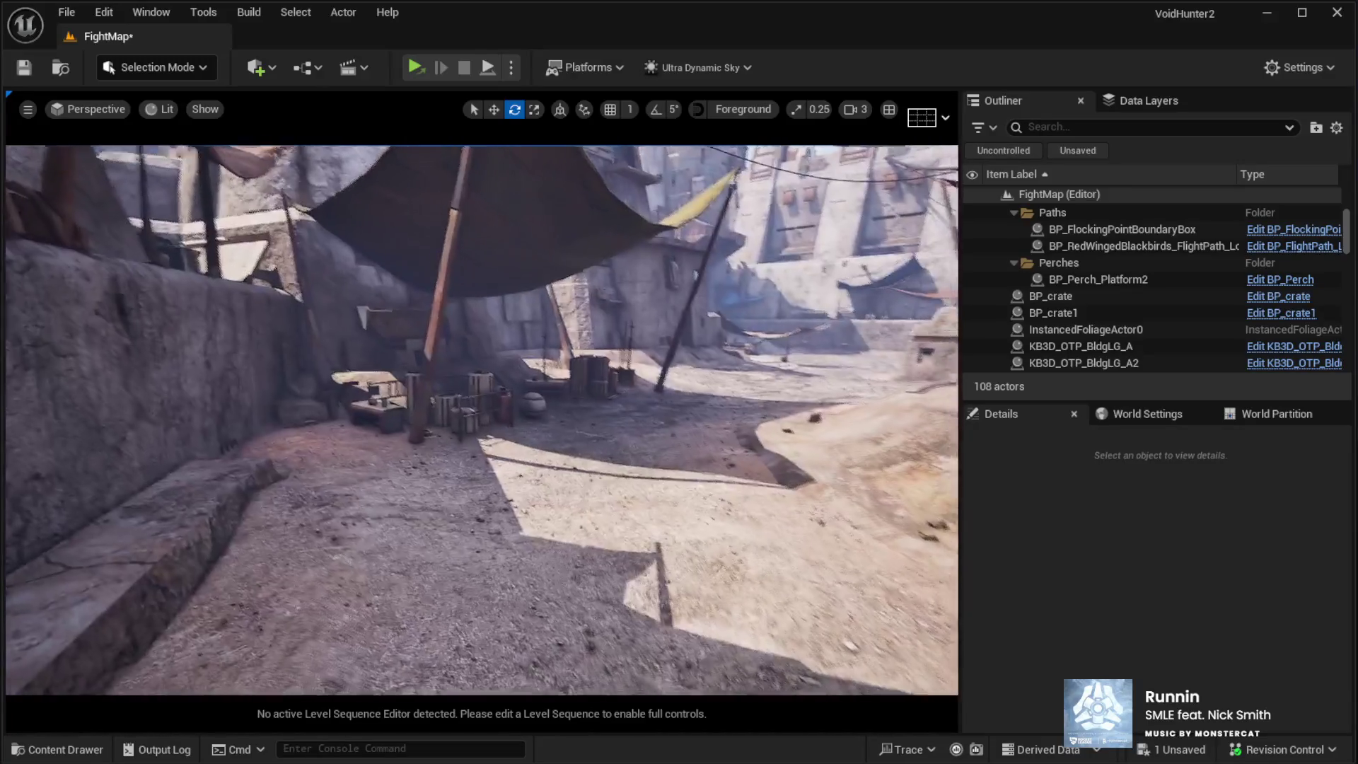
{"action": "left_click", "coordinate": [580, 608]}
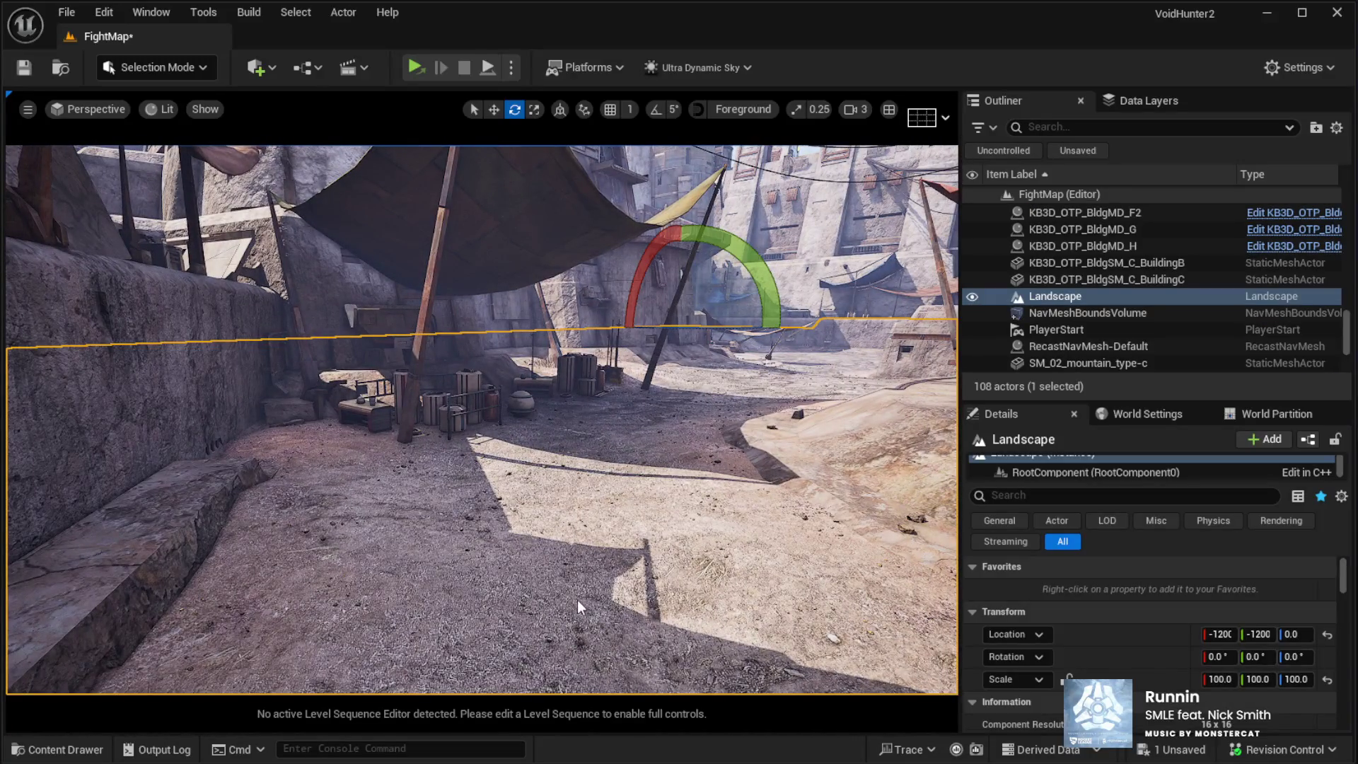
{"action": "key", "text": "alt+p"}
{"action": "left_click", "coordinate": [494, 500]}
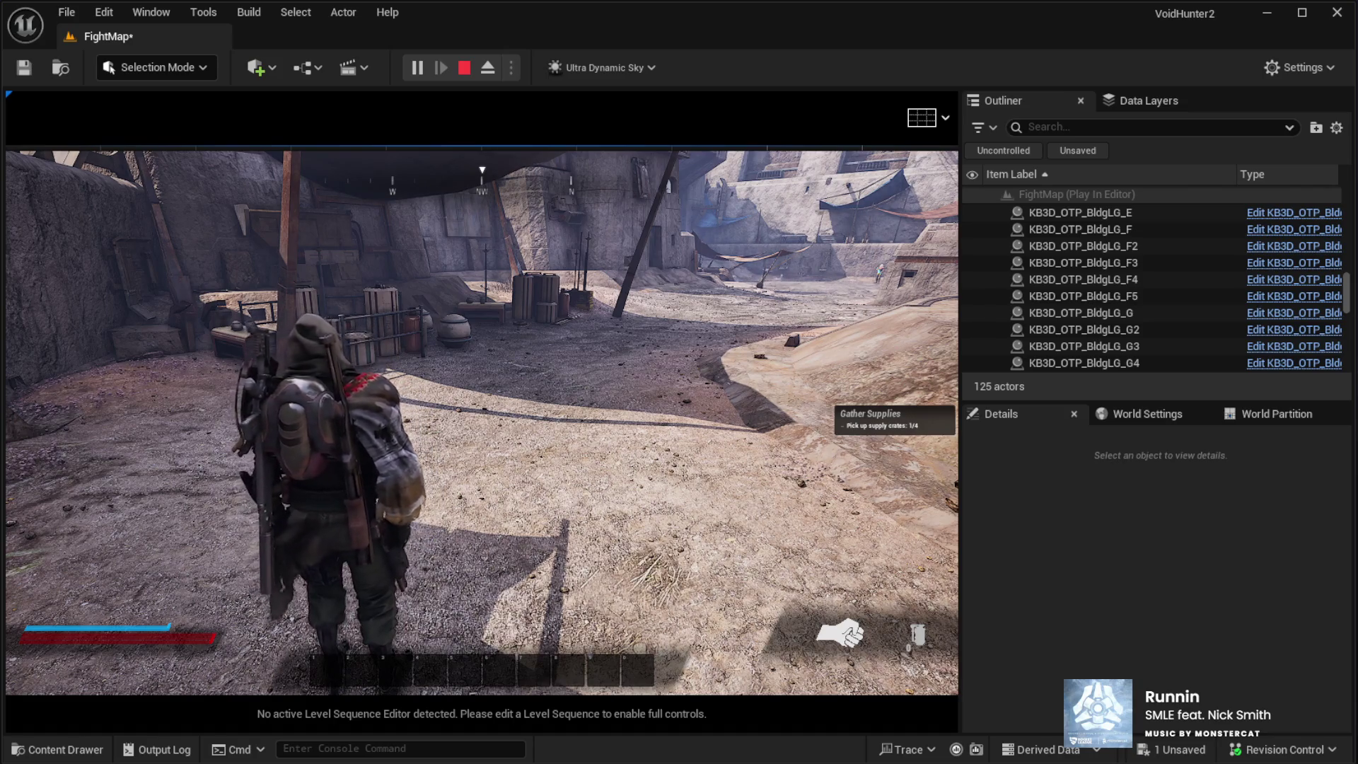
Step: Run the character through the tented area and back to the crates, then stop play
{"action": "key", "text": "w"}
{"action": "key", "text": "w"}
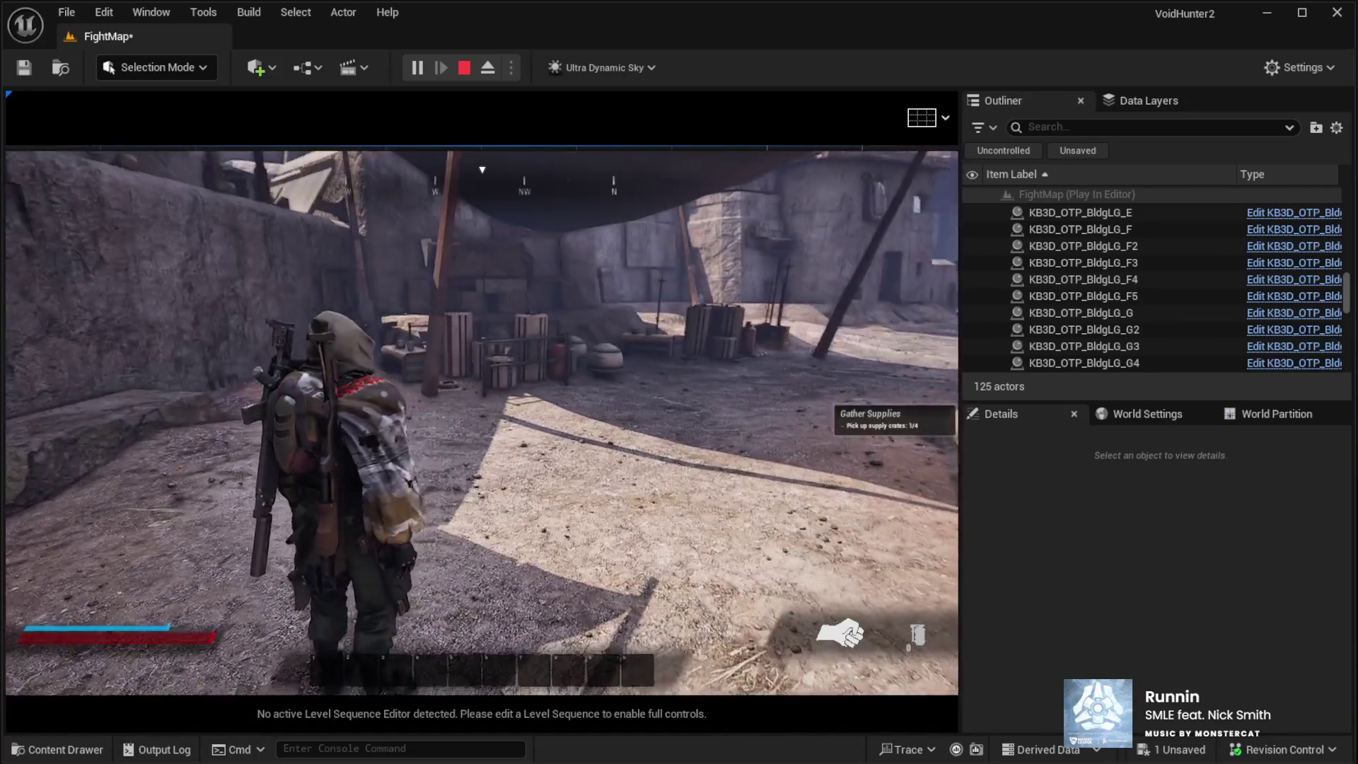
{"action": "key", "text": "w"}
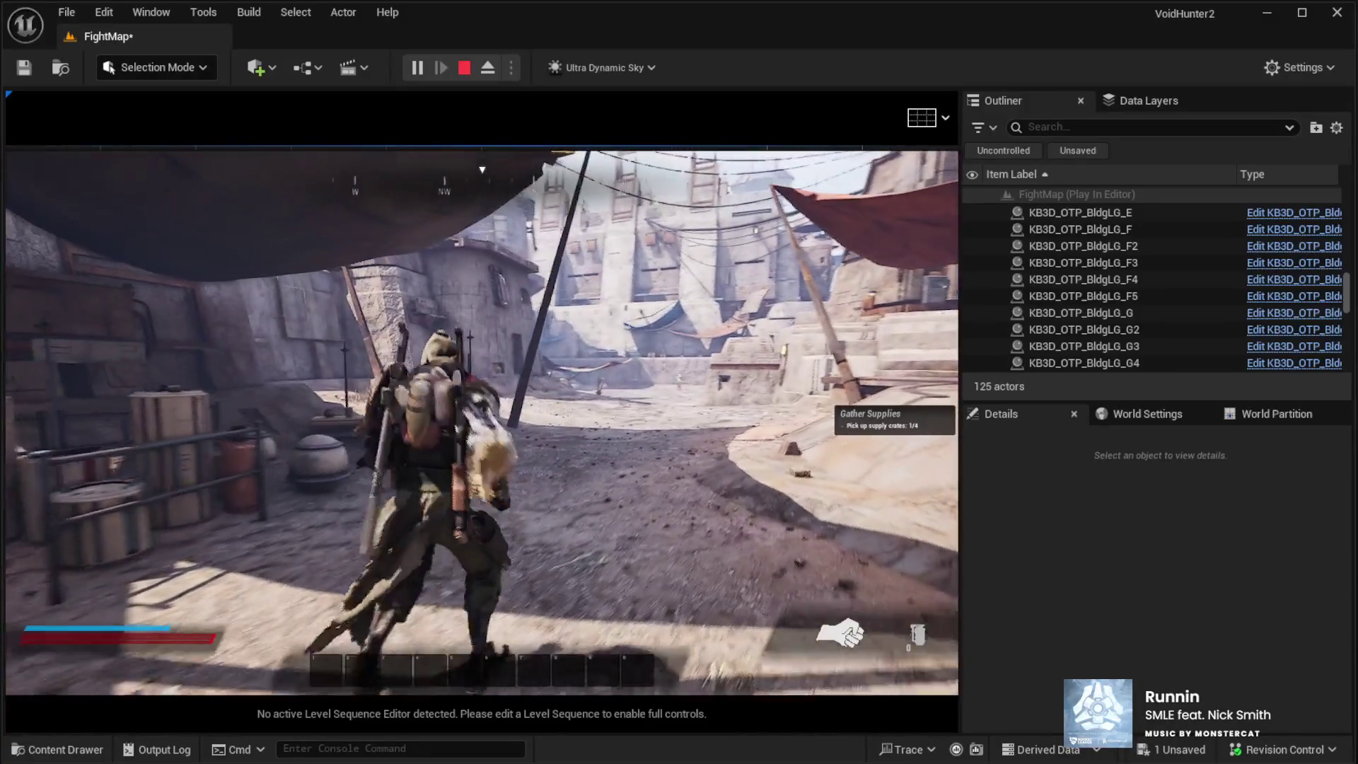
{"action": "key", "text": "w"}
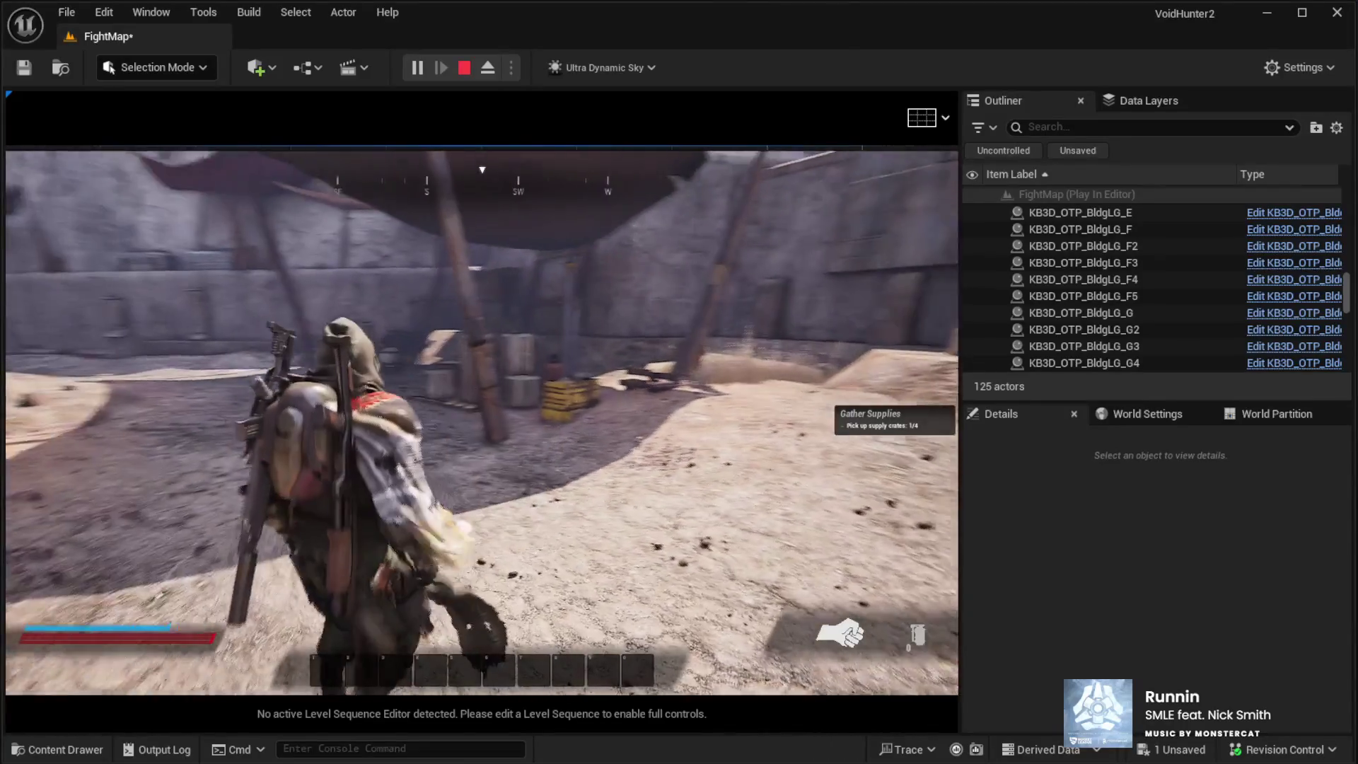
{"action": "key", "text": "Escape"}
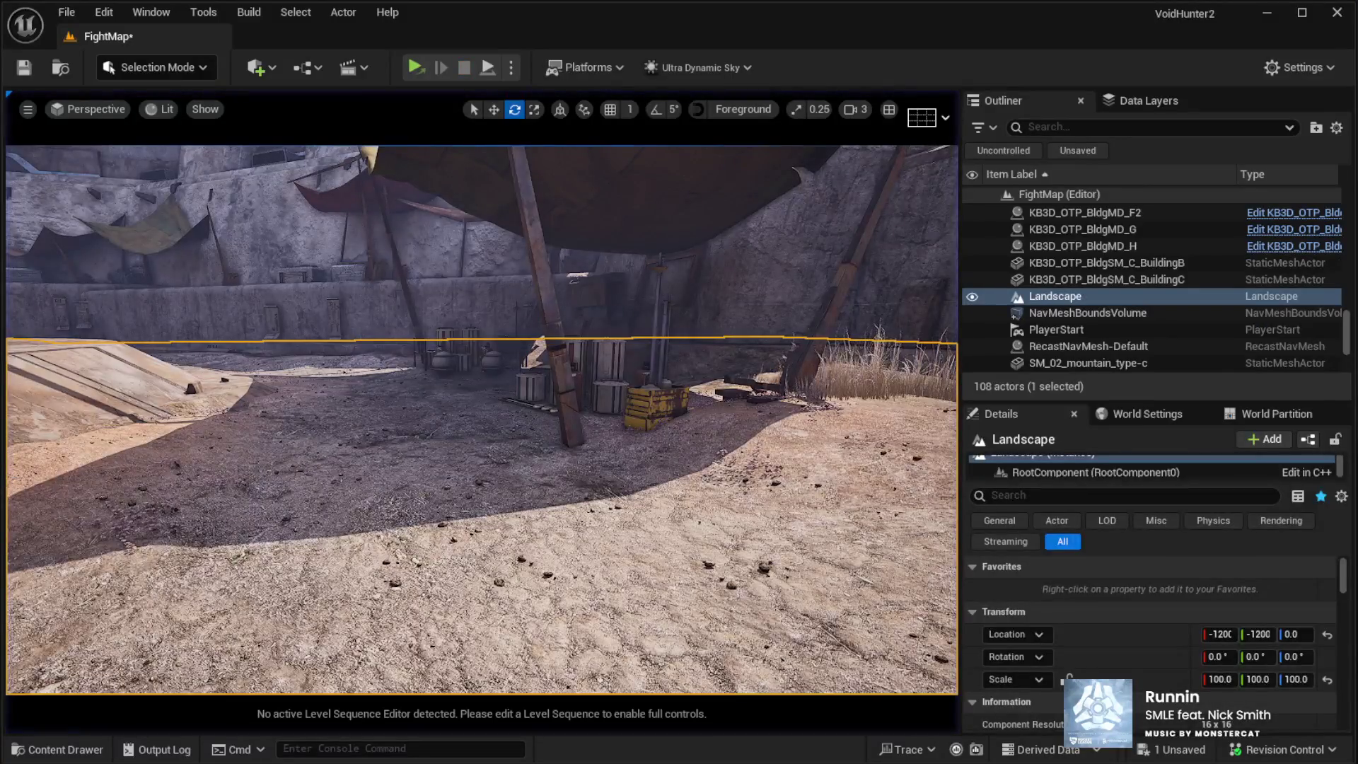
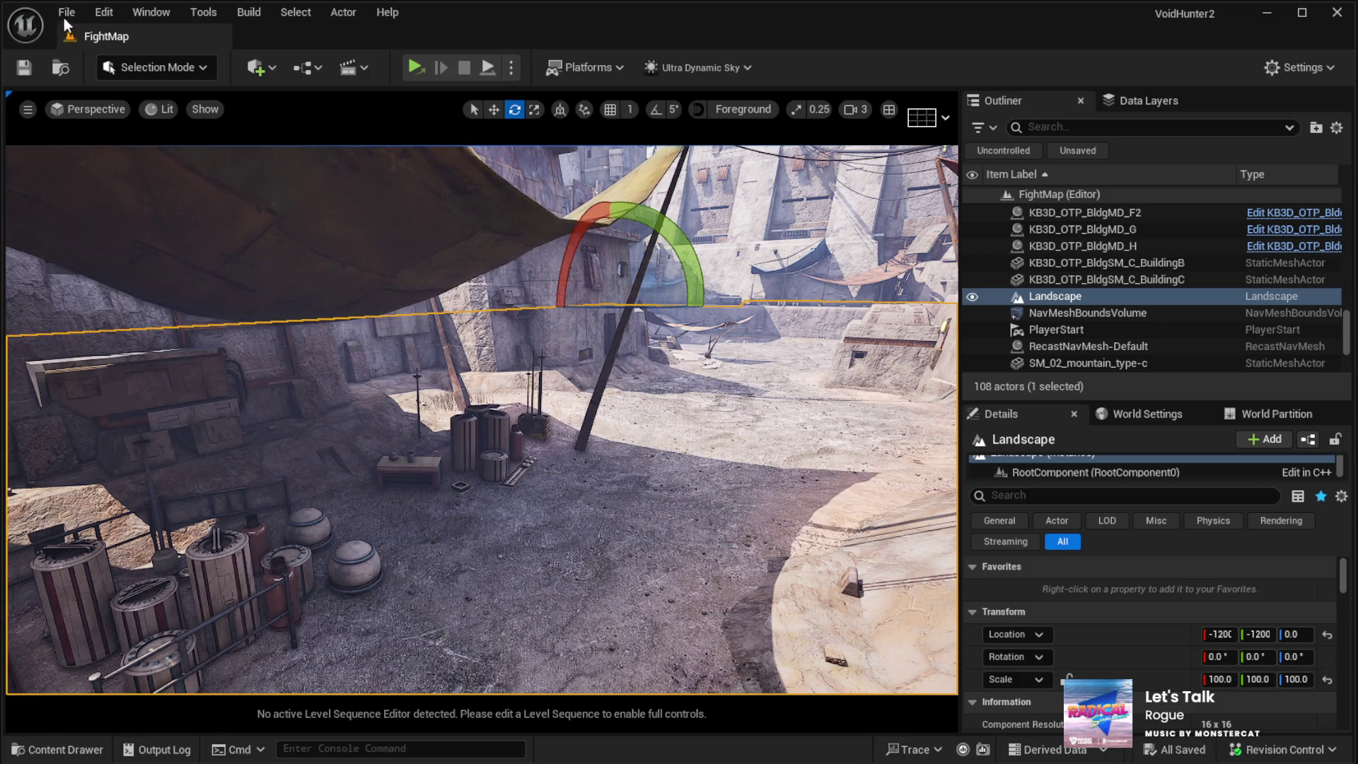
Step: Save the FightMap level with Ctrl+S
{"action": "key", "text": "ctrl+s"}
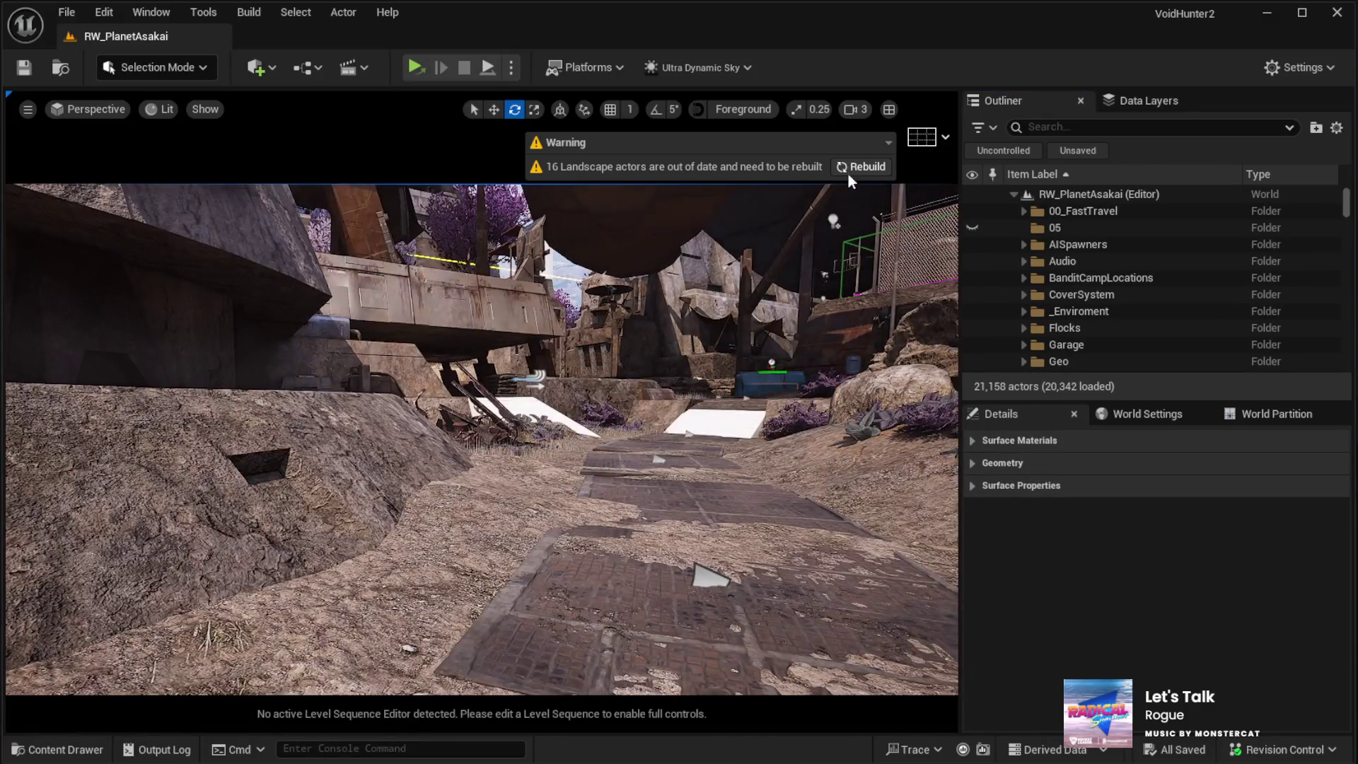
Step: Inspect the stacked crates and the metal cylinder container in RW_PlanetAsakai
{"action": "left_click", "coordinate": [859, 167]}
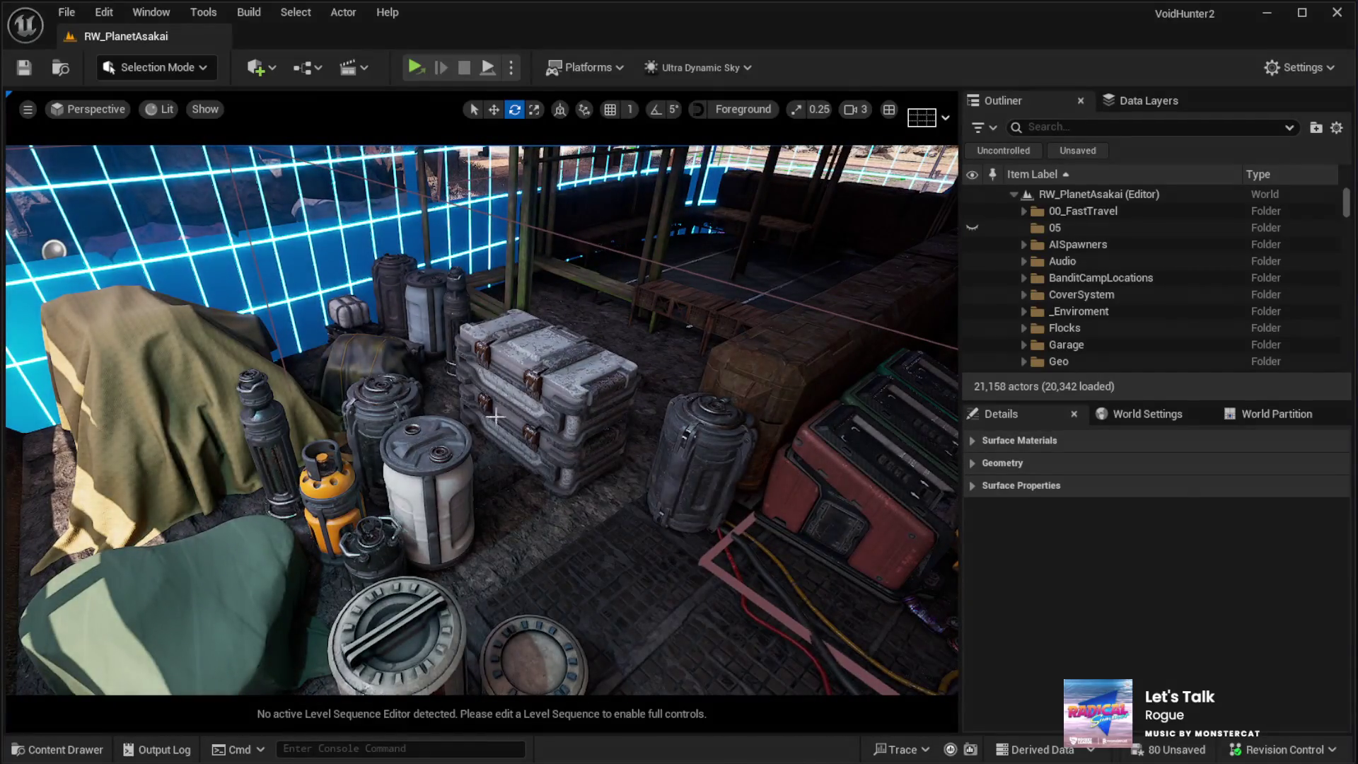
{"action": "left_click", "coordinate": [485, 423]}
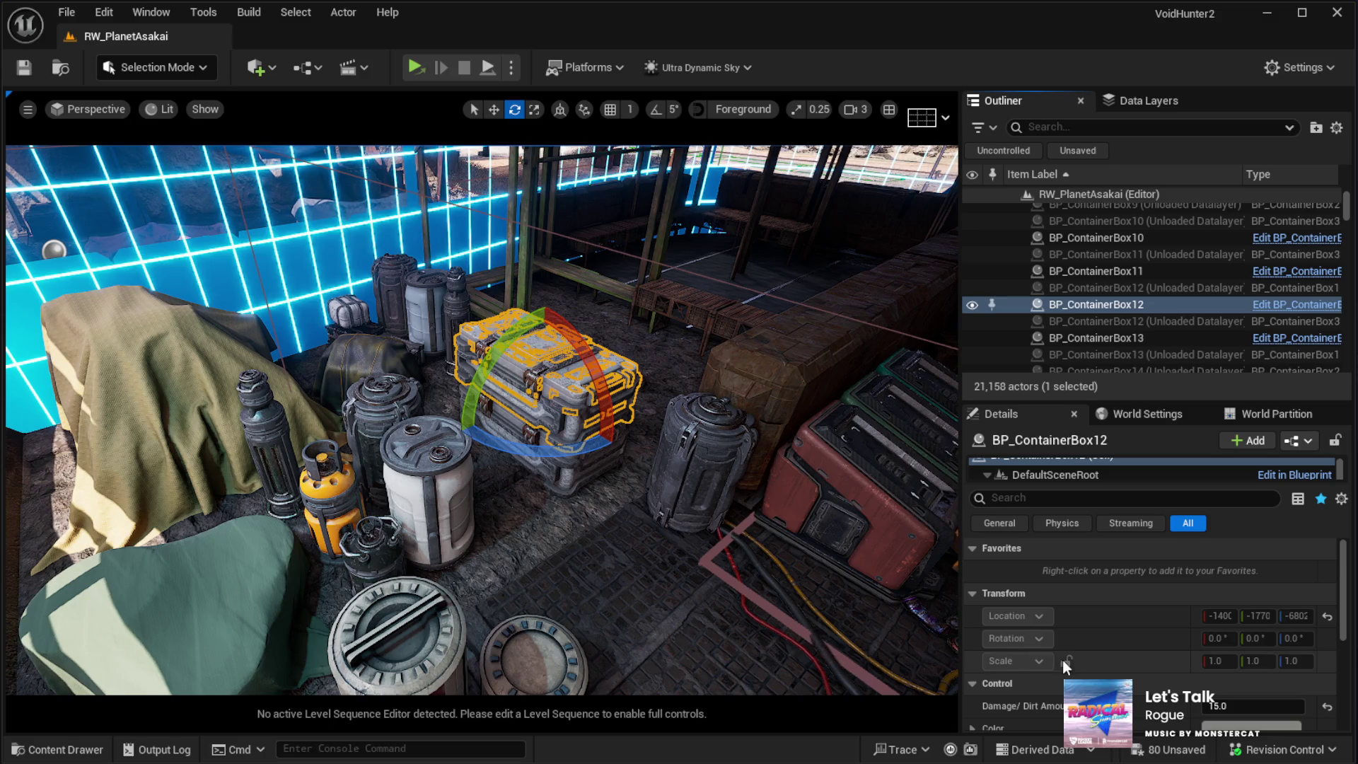
{"action": "left_click", "coordinate": [531, 650]}
Step: Fly past the market street and neon grid to inspect the cargo box and case stack by the stone structure
{"action": "key", "text": "w"}
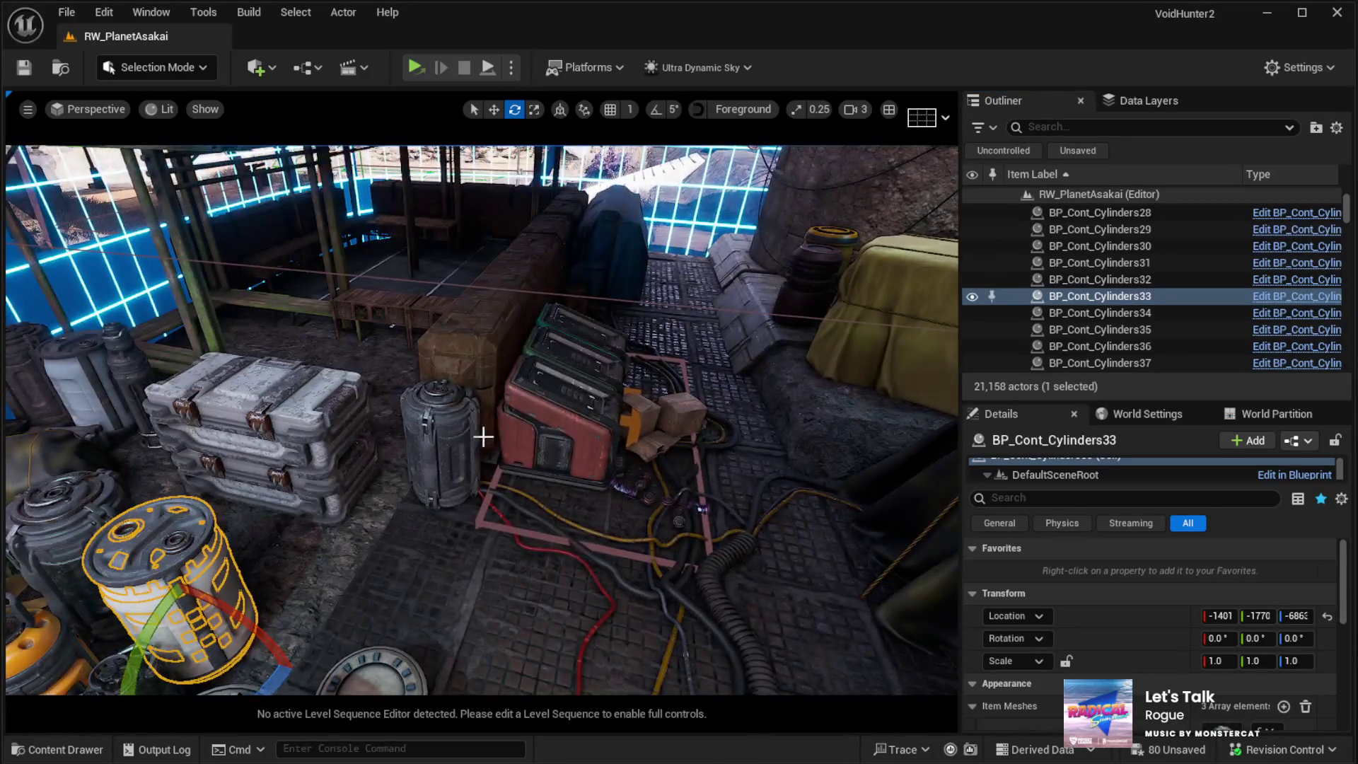
{"action": "key", "text": "w"}
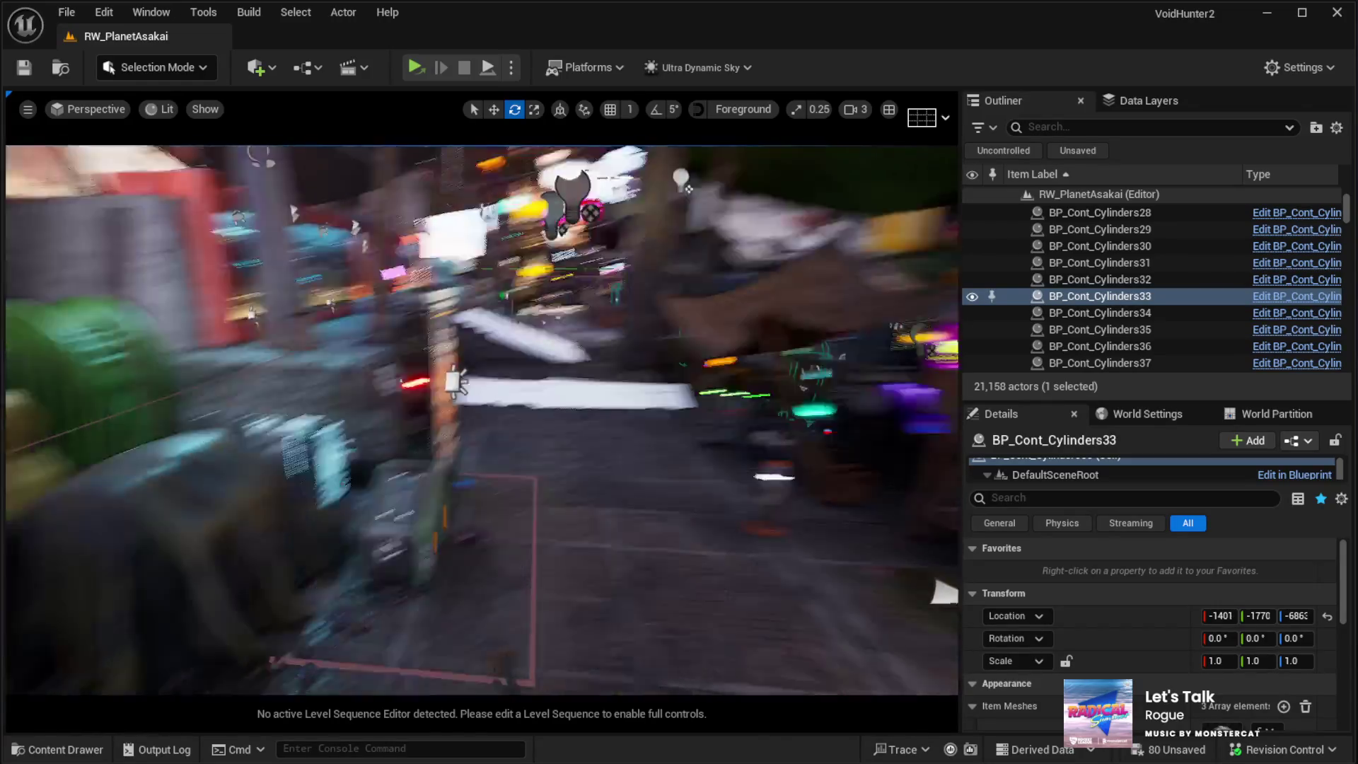
{"action": "key", "text": "w"}
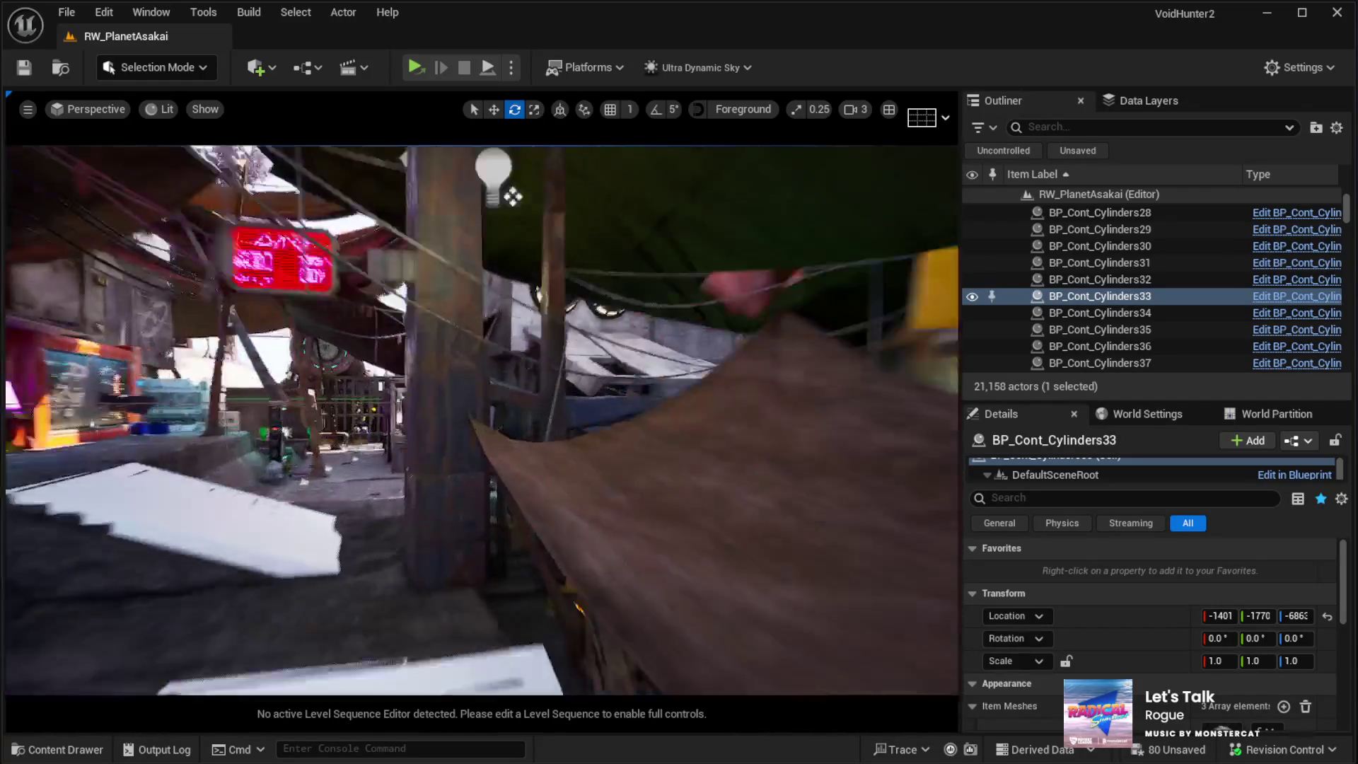
{"action": "key", "text": "w"}
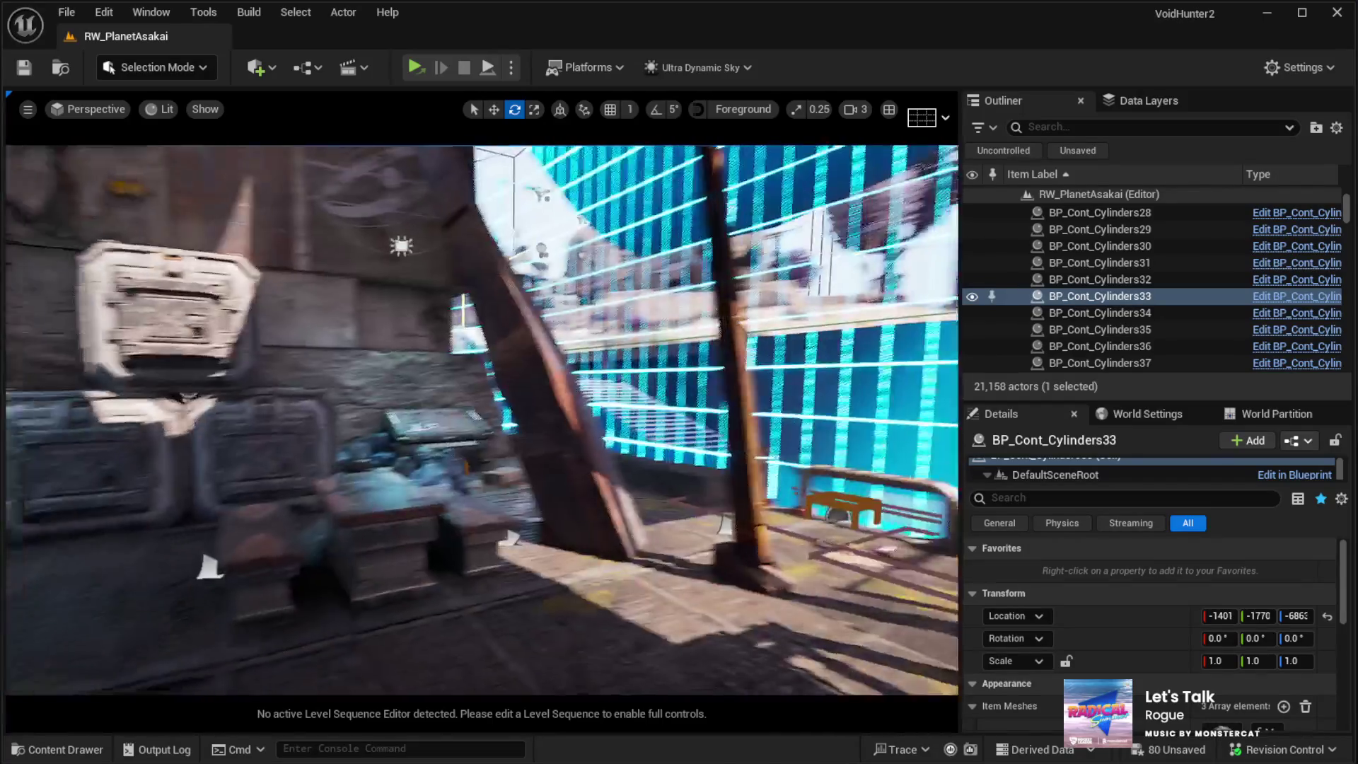
{"action": "key", "text": "w"}
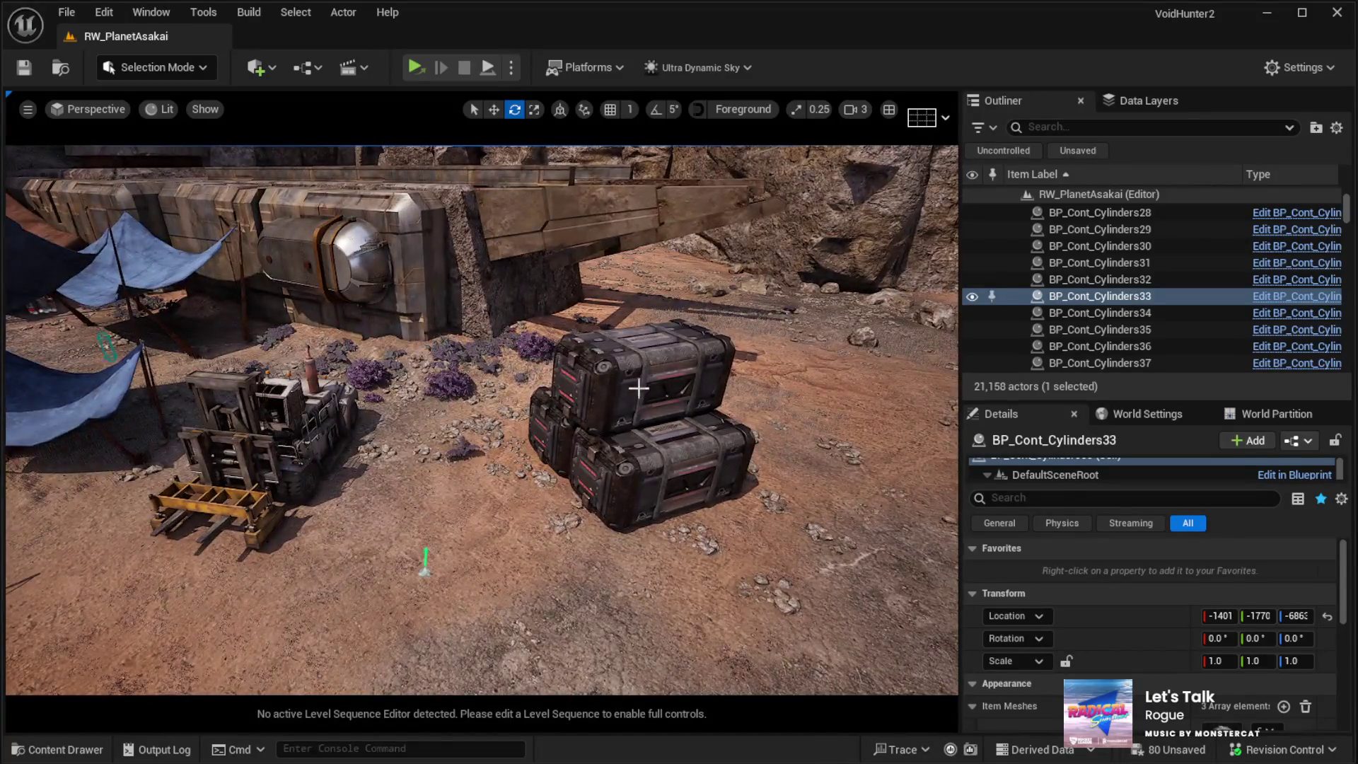
{"action": "left_click", "coordinate": [638, 388]}
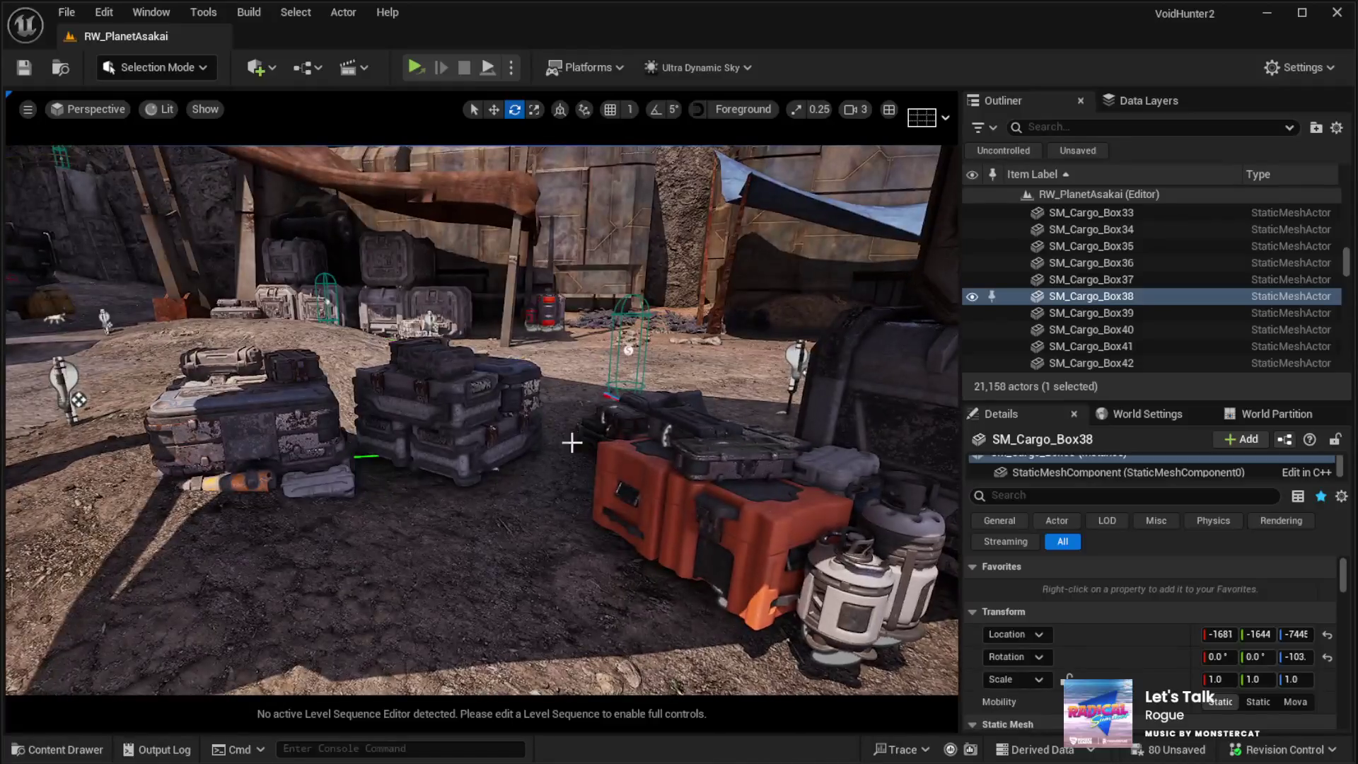
{"action": "left_click", "coordinate": [493, 374]}
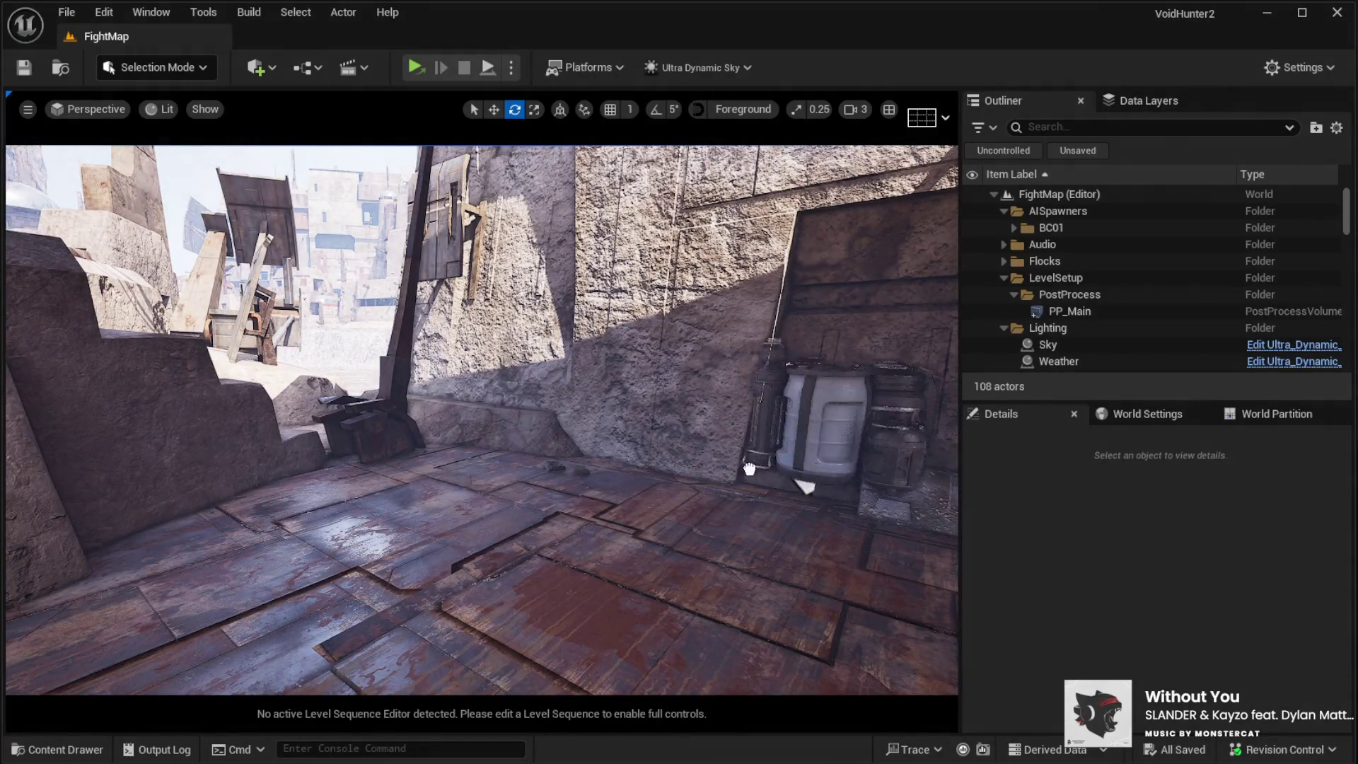
Step: Delete the cargo crate stack and add two crate stacks and a cargo pallet on the platform
{"action": "left_click", "coordinate": [445, 495]}
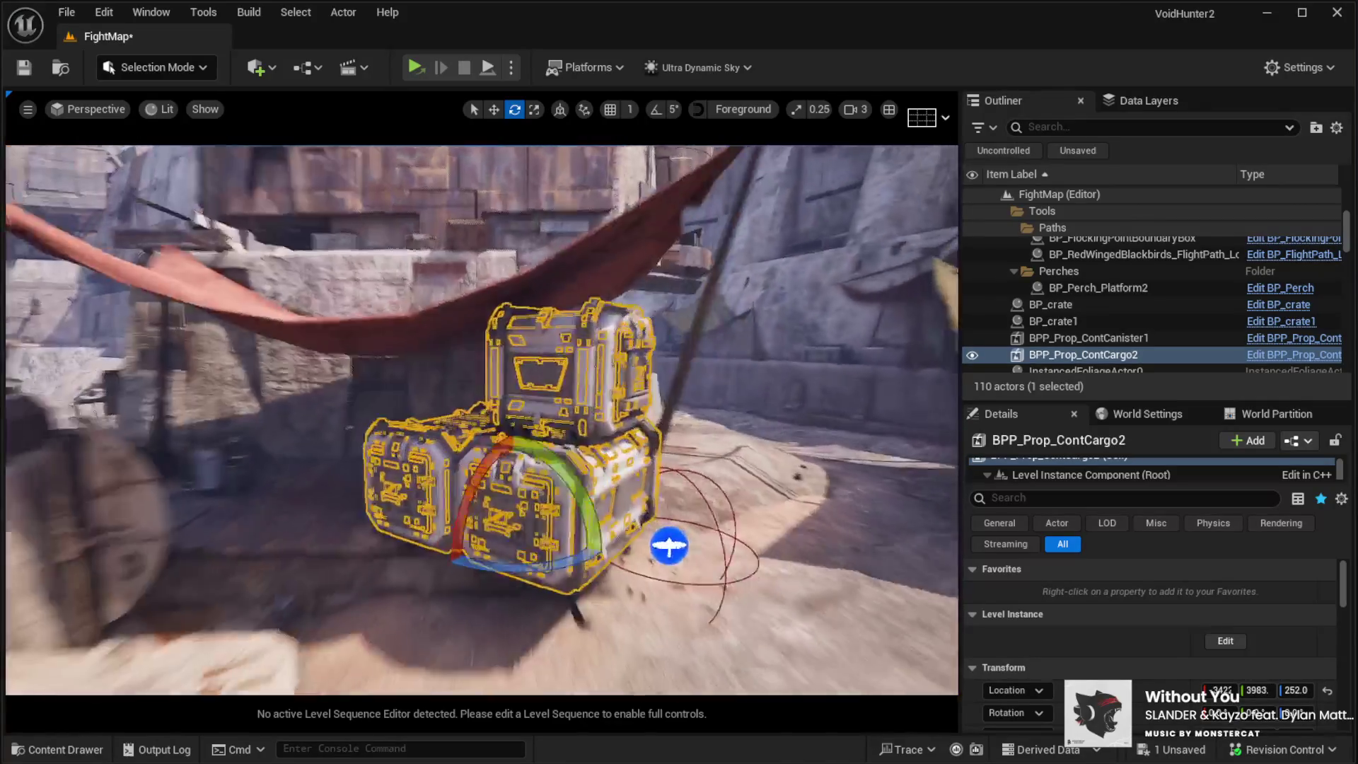
{"action": "key", "text": "Delete"}
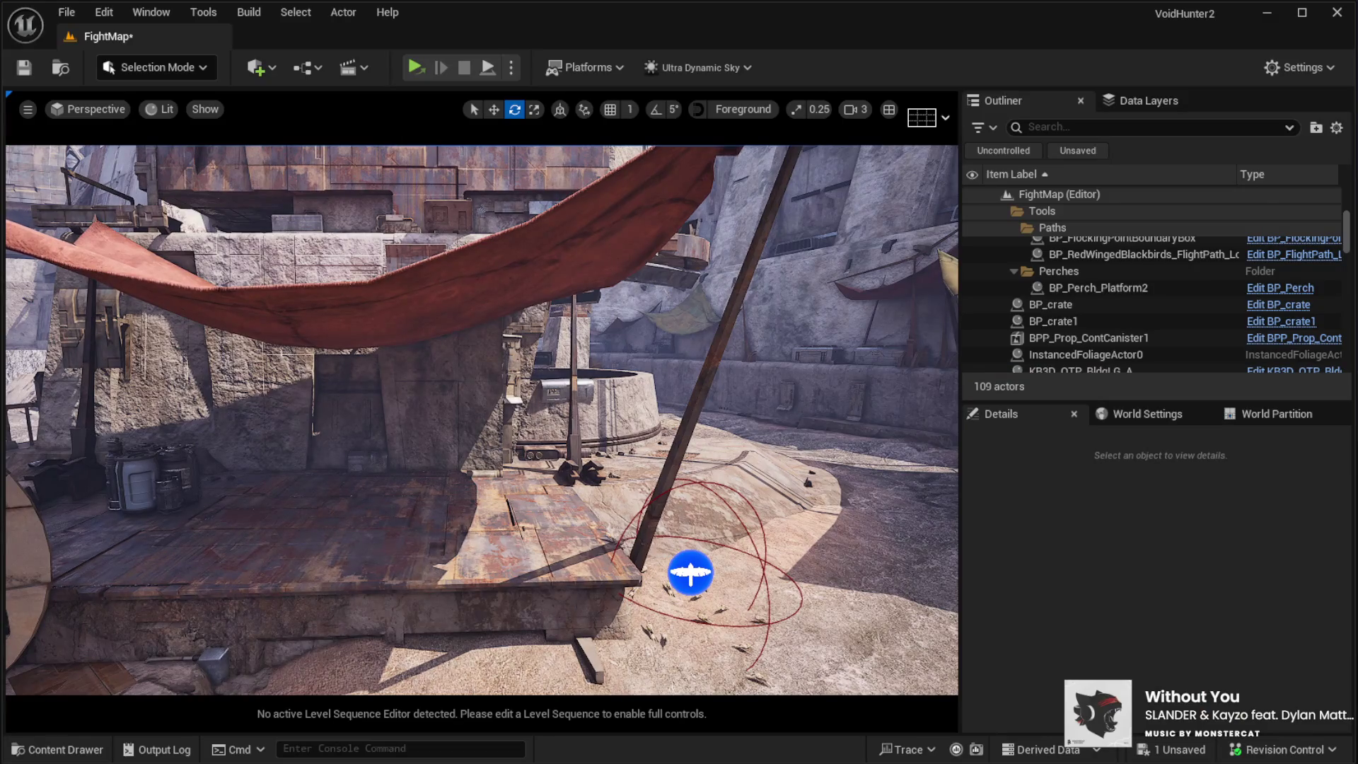
{"action": "mouse_move", "coordinate": [771, 592]}
{"action": "left_mouse_down"}
{"action": "mouse_move", "coordinate": [728, 584]}
{"action": "mouse_move", "coordinate": [548, 460]}
{"action": "mouse_move", "coordinate": [524, 465]}
{"action": "left_mouse_up"}
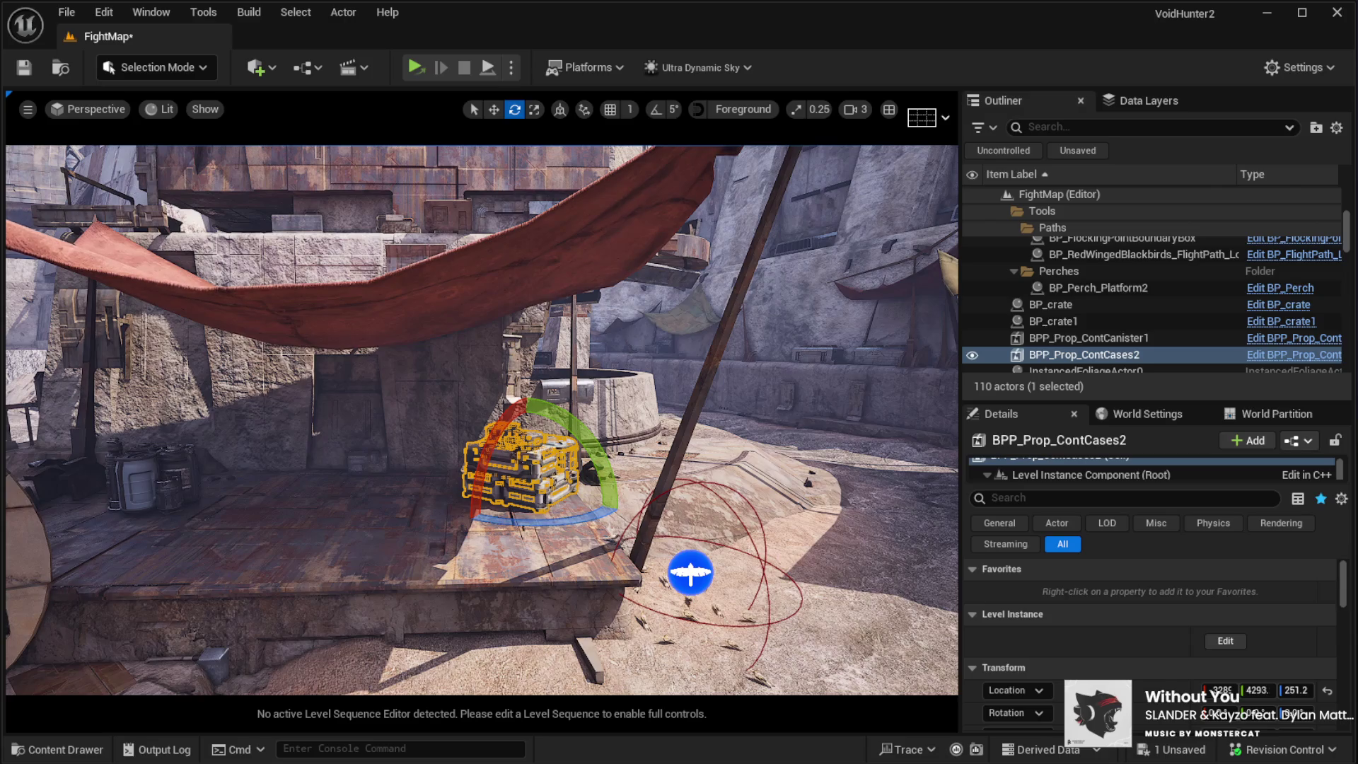
{"action": "mouse_move", "coordinate": [771, 566]}
{"action": "left_mouse_down"}
{"action": "mouse_move", "coordinate": [537, 570]}
{"action": "mouse_move", "coordinate": [394, 485]}
{"action": "mouse_move", "coordinate": [409, 488]}
{"action": "left_mouse_up"}
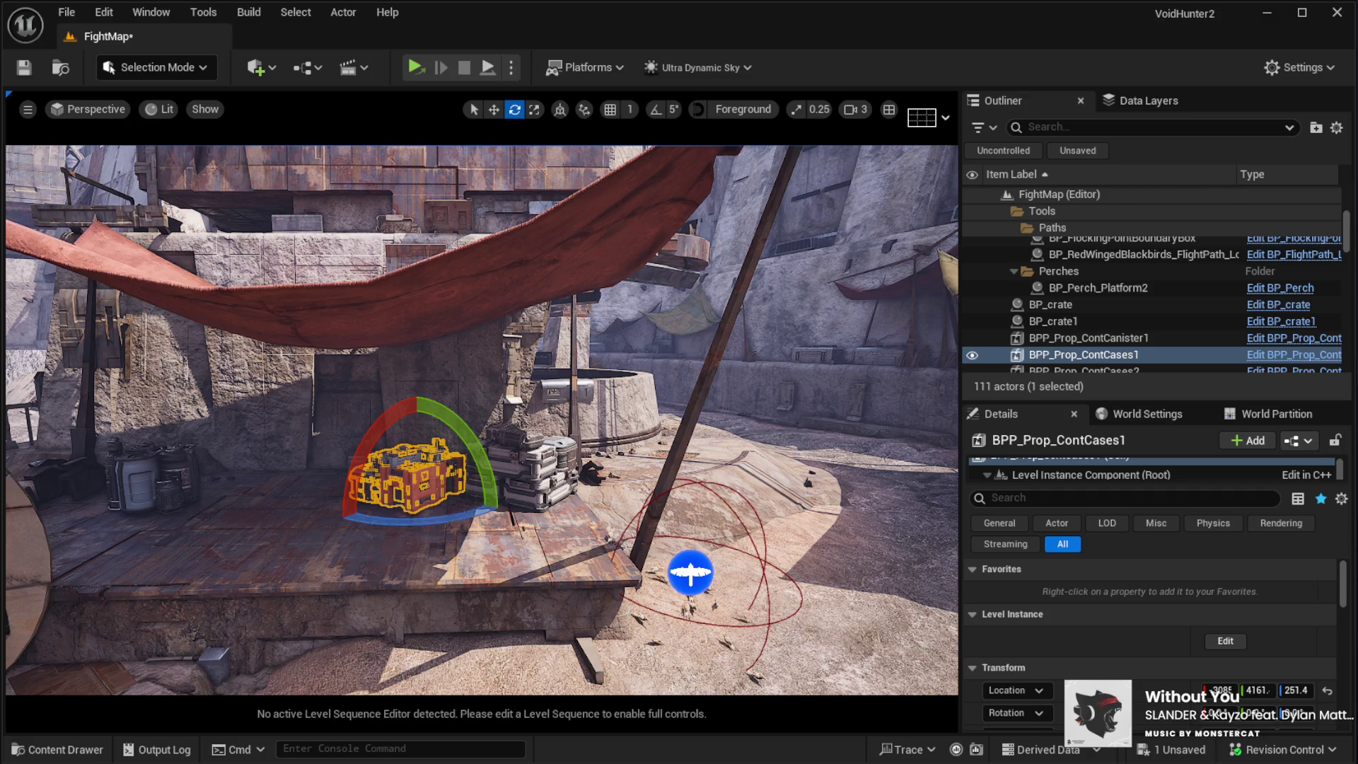
{"action": "left_click_drag", "start_coordinate": [602, 496], "coordinate": [439, 545]}
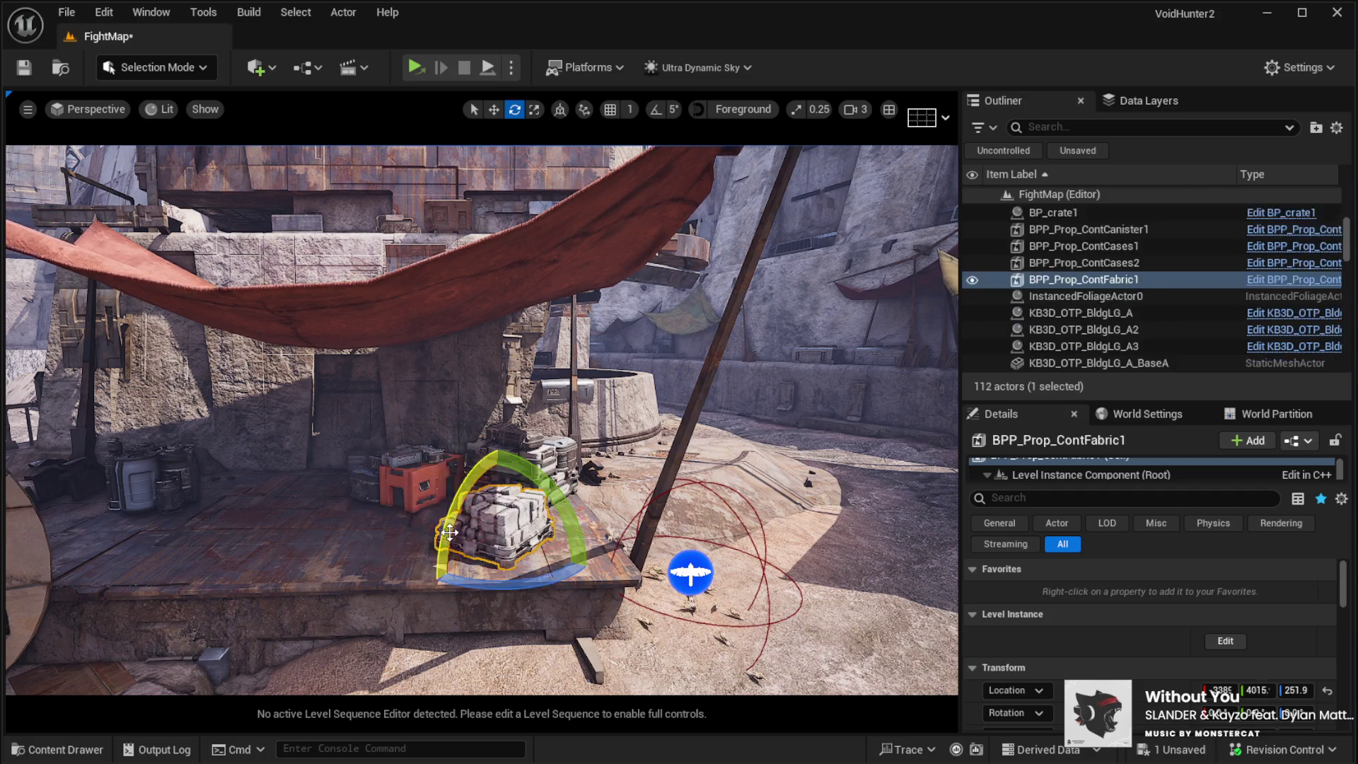
Step: Turn the pallet around its vertical axis and slide it left along the platform
{"action": "mouse_move", "coordinate": [488, 585]}
{"action": "left_mouse_down"}
{"action": "mouse_move", "coordinate": [361, 550]}
{"action": "mouse_move", "coordinate": [343, 462]}
{"action": "left_mouse_up"}
{"action": "key", "text": "w"}
{"action": "left_click_drag", "start_coordinate": [486, 535], "coordinate": [465, 521]}
Step: Turn the left crate stack about 10 degrees and preview the scene without editor overlays
{"action": "left_click", "coordinate": [523, 467]}
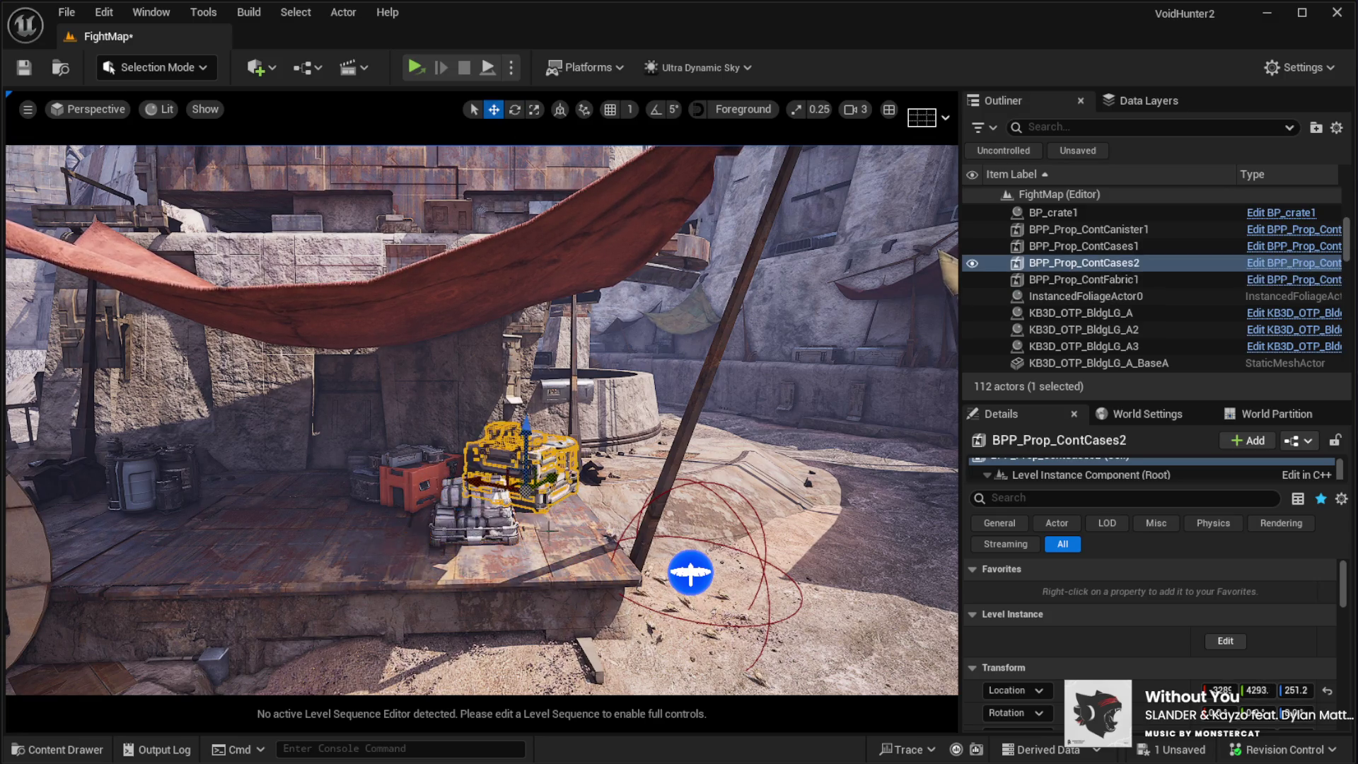
{"action": "key", "text": "e"}
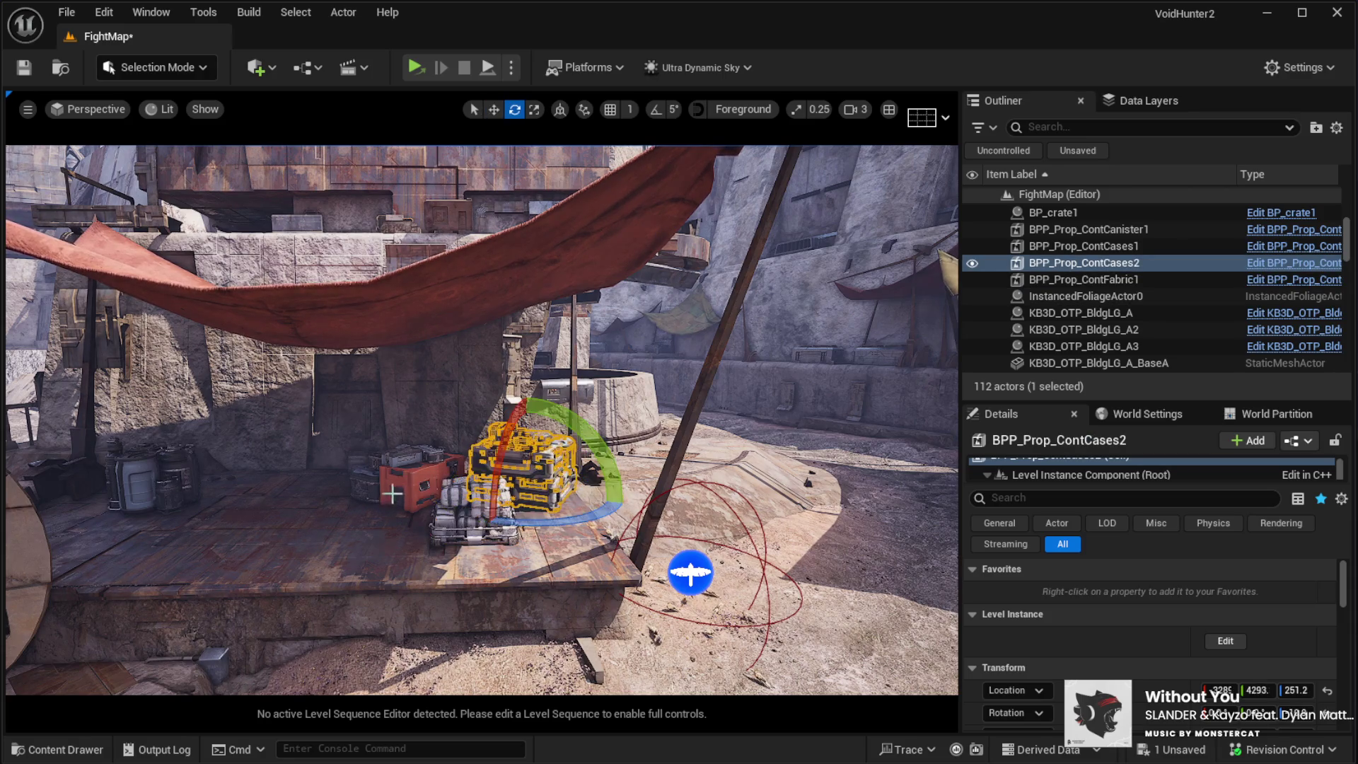
{"action": "left_click", "coordinate": [413, 495]}
{"action": "left_click_drag", "start_coordinate": [414, 535], "coordinate": [449, 524]}
{"action": "mouse_move", "coordinate": [538, 509]}
{"action": "left_mouse_down"}
{"action": "mouse_move", "coordinate": [509, 488]}
{"action": "mouse_move", "coordinate": [515, 521]}
{"action": "left_mouse_up"}
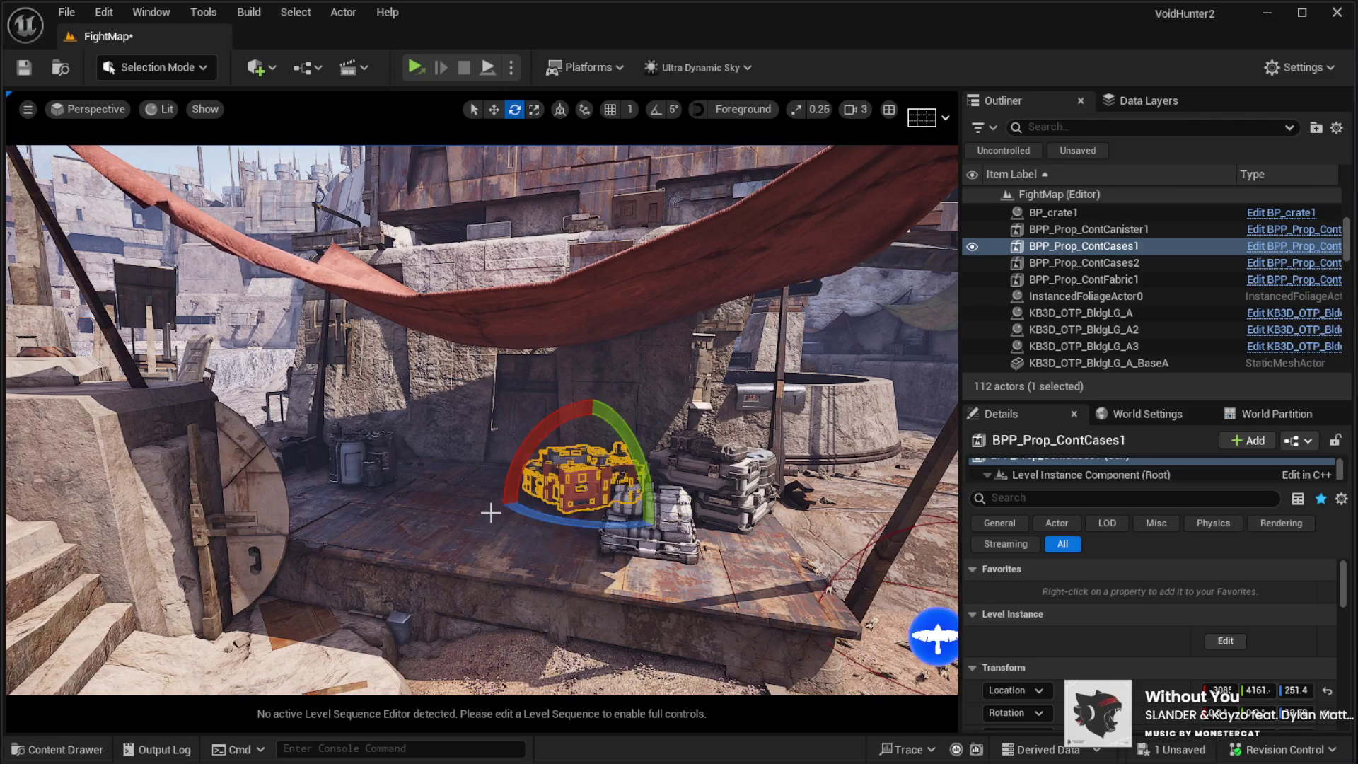
{"action": "key", "text": "g"}
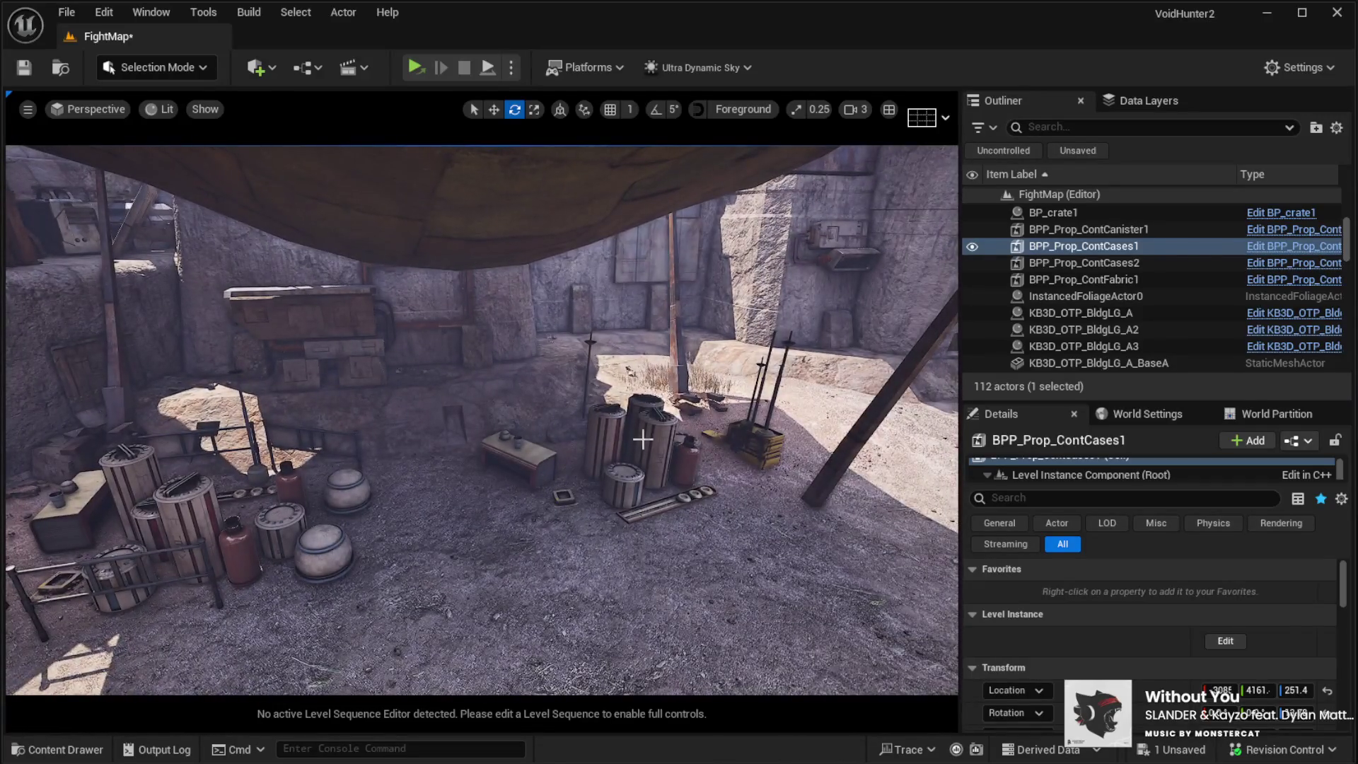
{"action": "left_click", "coordinate": [642, 440]}
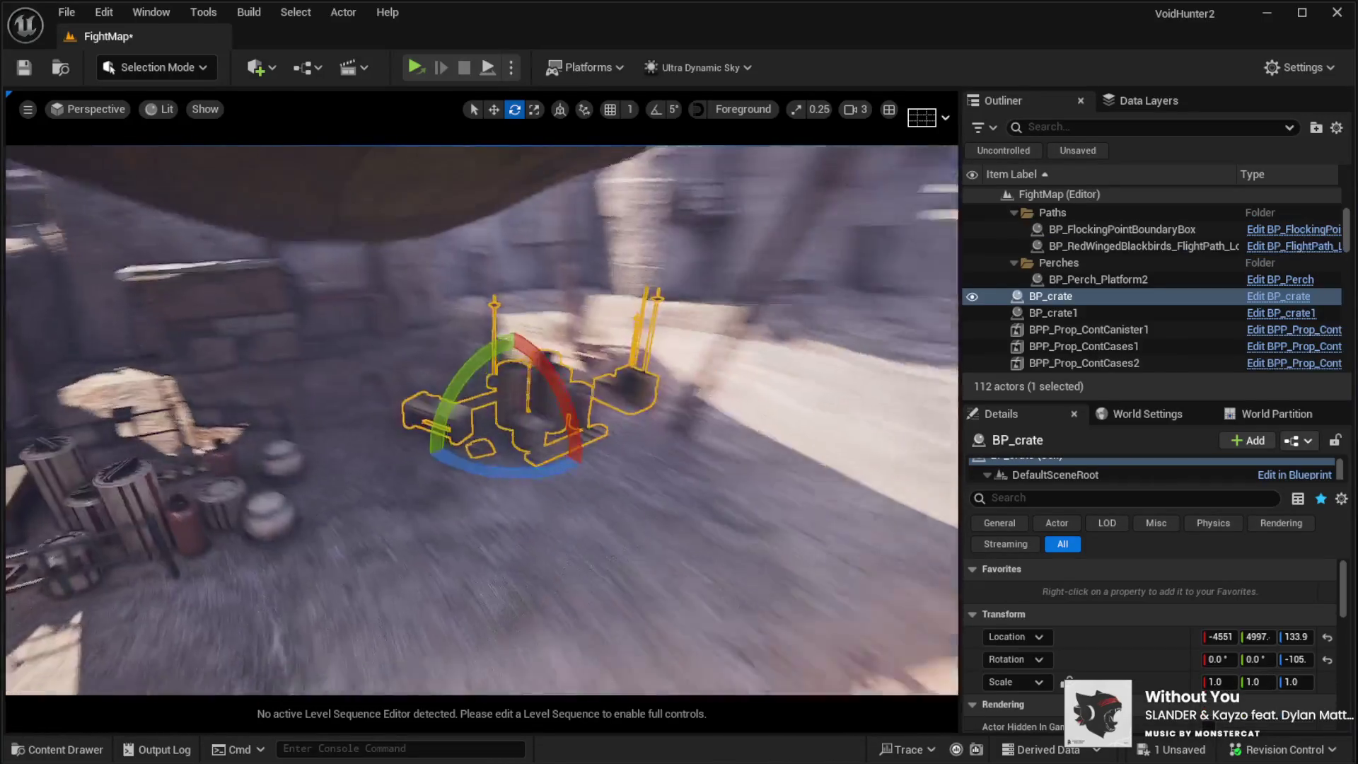
Step: Move the BP_crate group and place a cargo crate stack under the tan tarp
{"action": "left_click_drag", "start_coordinate": [462, 412], "coordinate": [846, 337]}
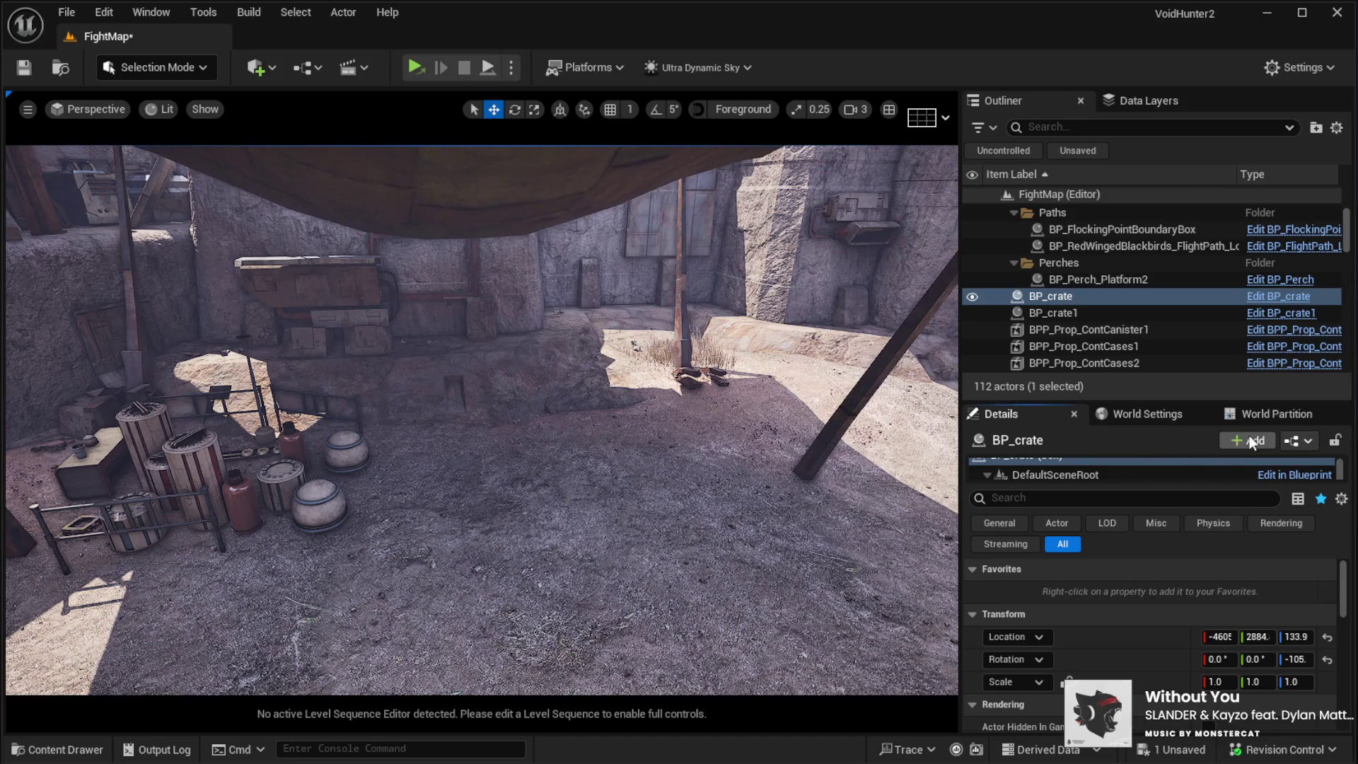
{"action": "left_click_drag", "start_coordinate": [481, 417], "coordinate": [510, 417]}
{"action": "left_click_drag", "start_coordinate": [276, 518], "coordinate": [269, 562]}
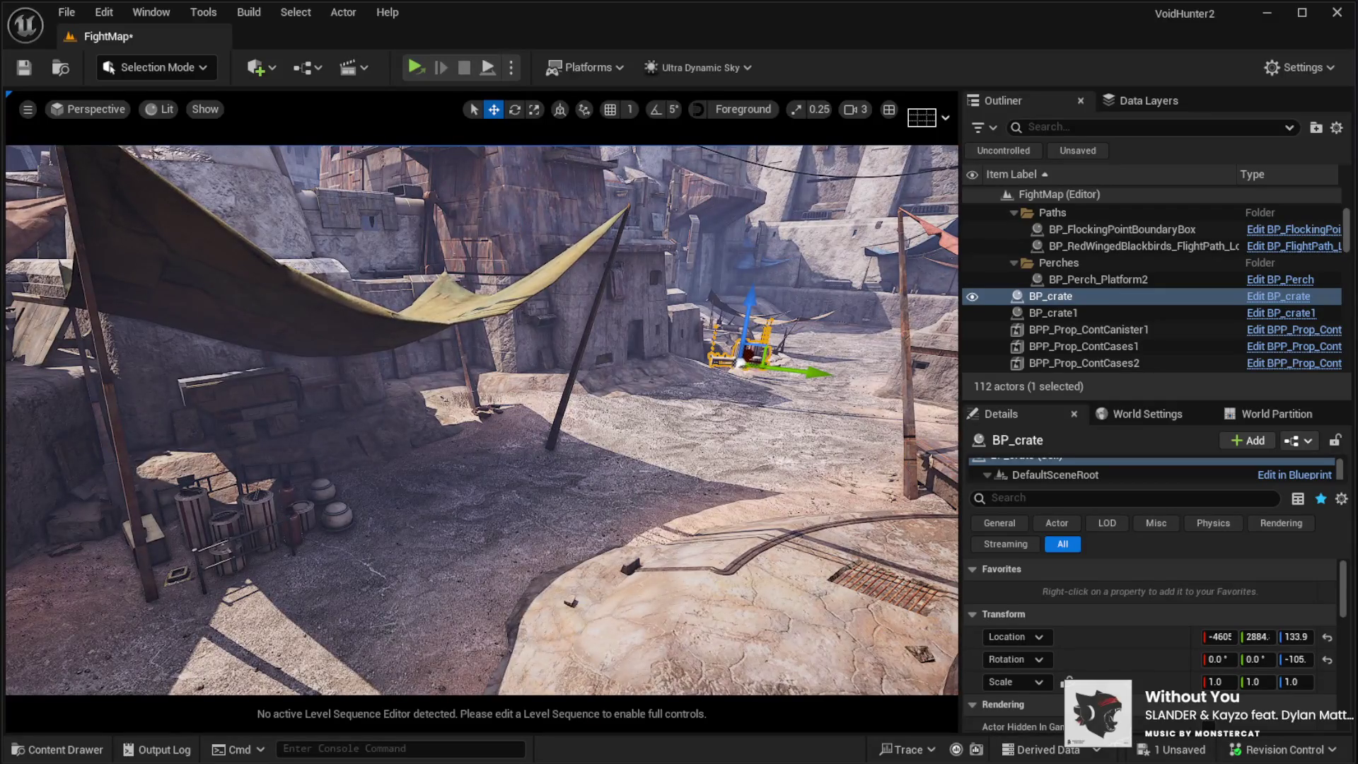
{"action": "left_click_drag", "start_coordinate": [473, 431], "coordinate": [472, 486]}
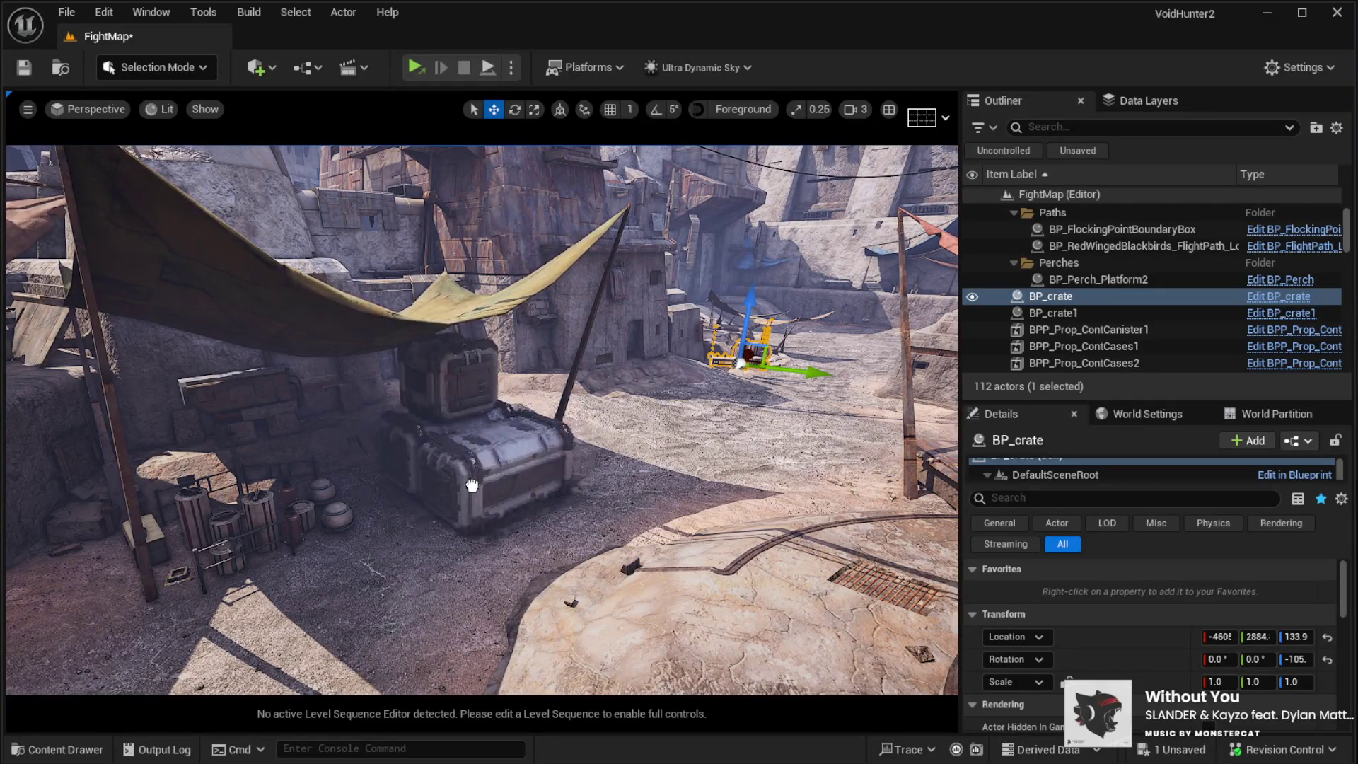
{"action": "left_click", "coordinate": [476, 461]}
{"action": "key", "text": "f"}
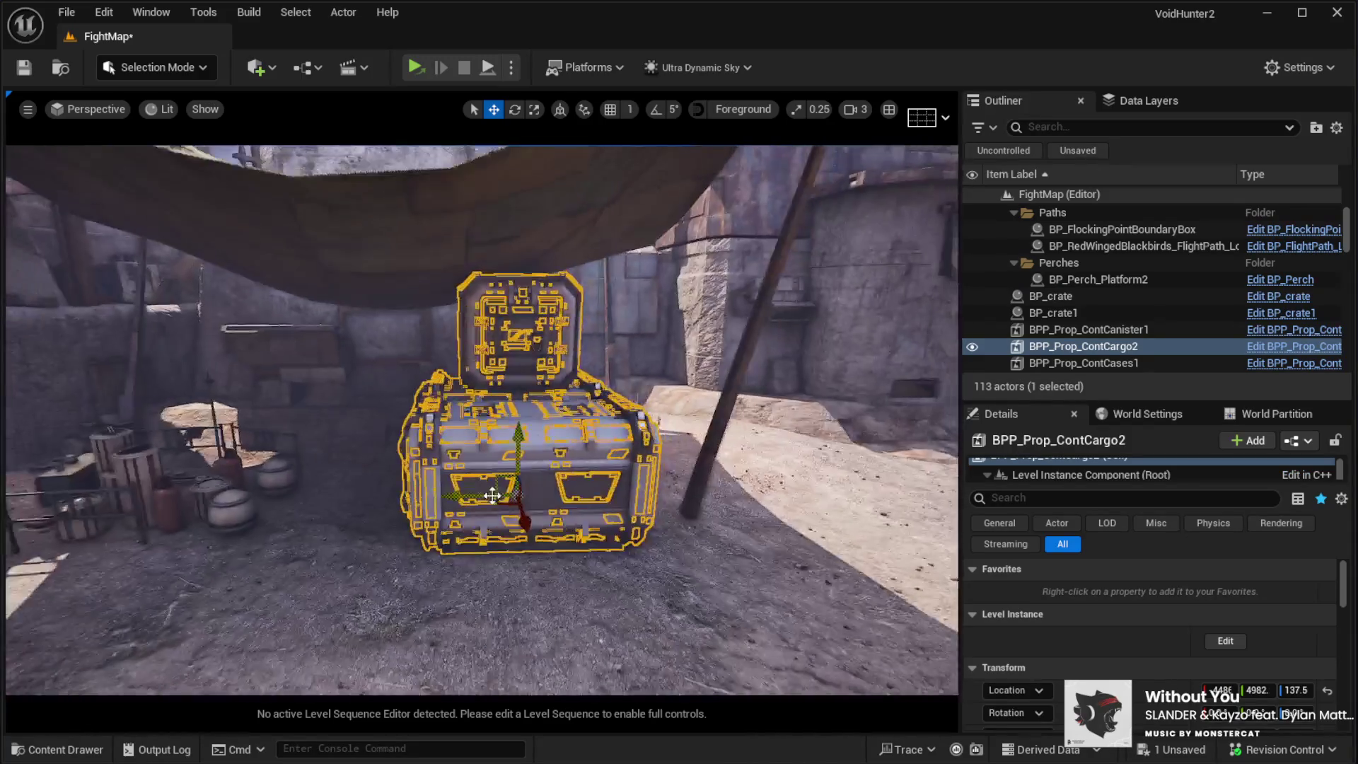
Step: Rotate the cargo crate about 44 degrees, shift it right and sink it slightly into the sand
{"action": "key", "text": "e"}
{"action": "left_click_drag", "start_coordinate": [538, 541], "coordinate": [453, 538]}
{"action": "key", "text": "w"}
{"action": "mouse_move", "coordinate": [498, 495]}
{"action": "left_mouse_down"}
{"action": "mouse_move", "coordinate": [529, 480]}
{"action": "mouse_move", "coordinate": [588, 499]}
{"action": "left_mouse_up"}
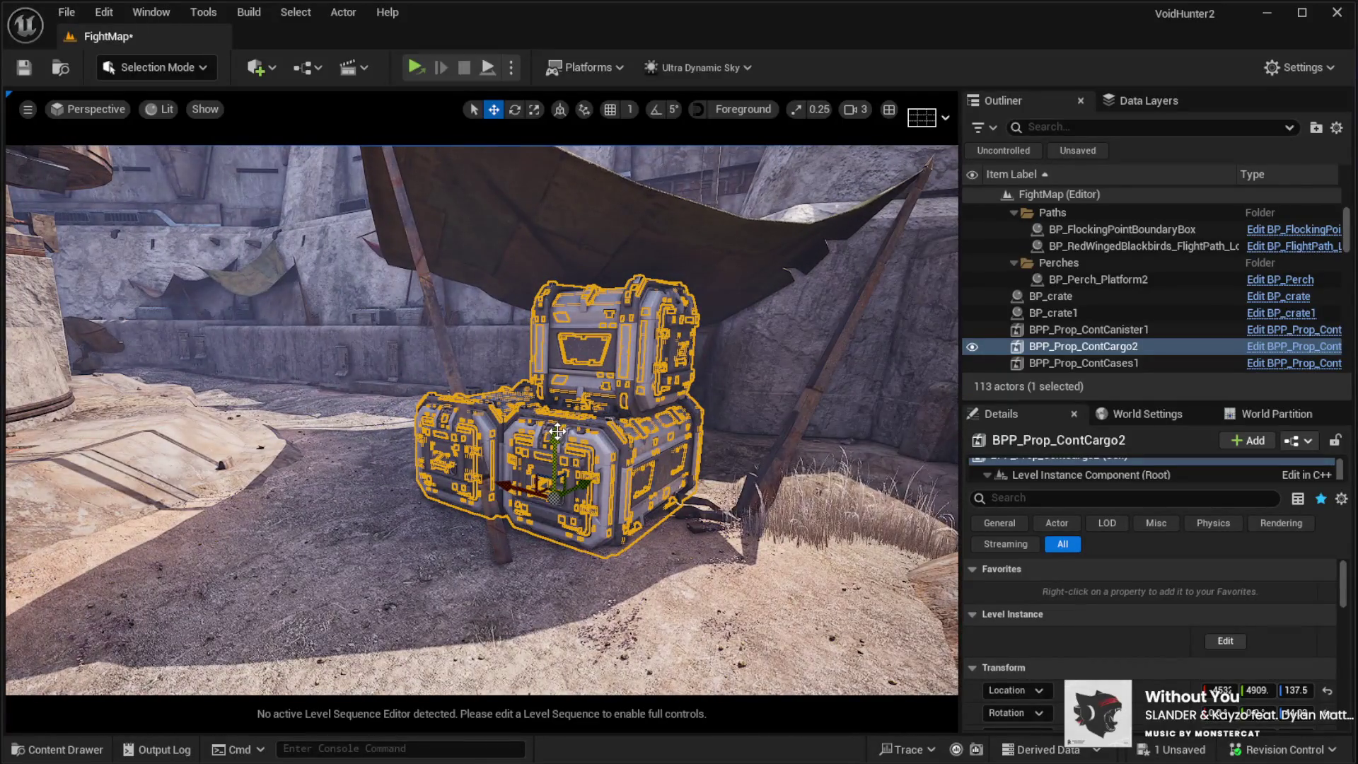
{"action": "left_click_drag", "start_coordinate": [557, 431], "coordinate": [557, 434]}
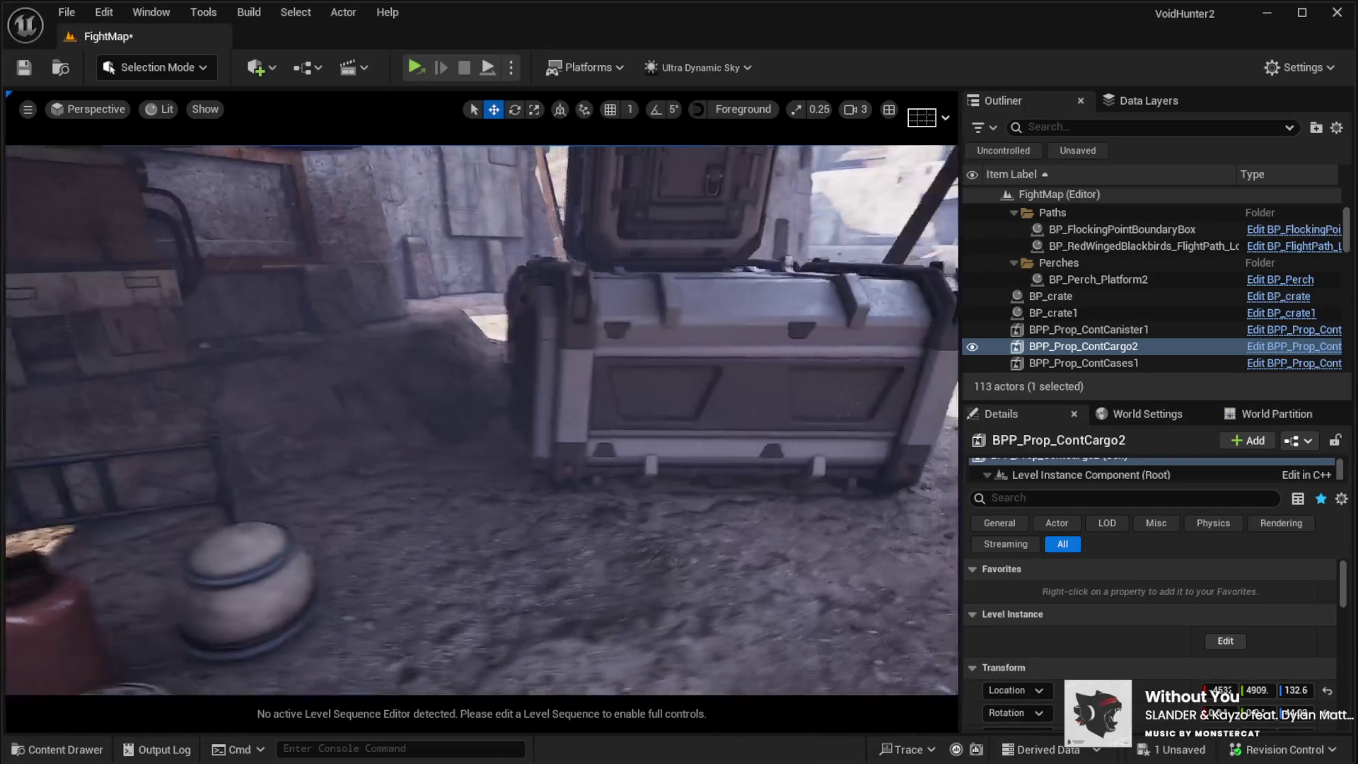
Step: Fine-tune the cargo crate so it rests on the ground, then add a BPP_Prop_ContCases3 stack beside it
{"action": "key", "text": "f"}
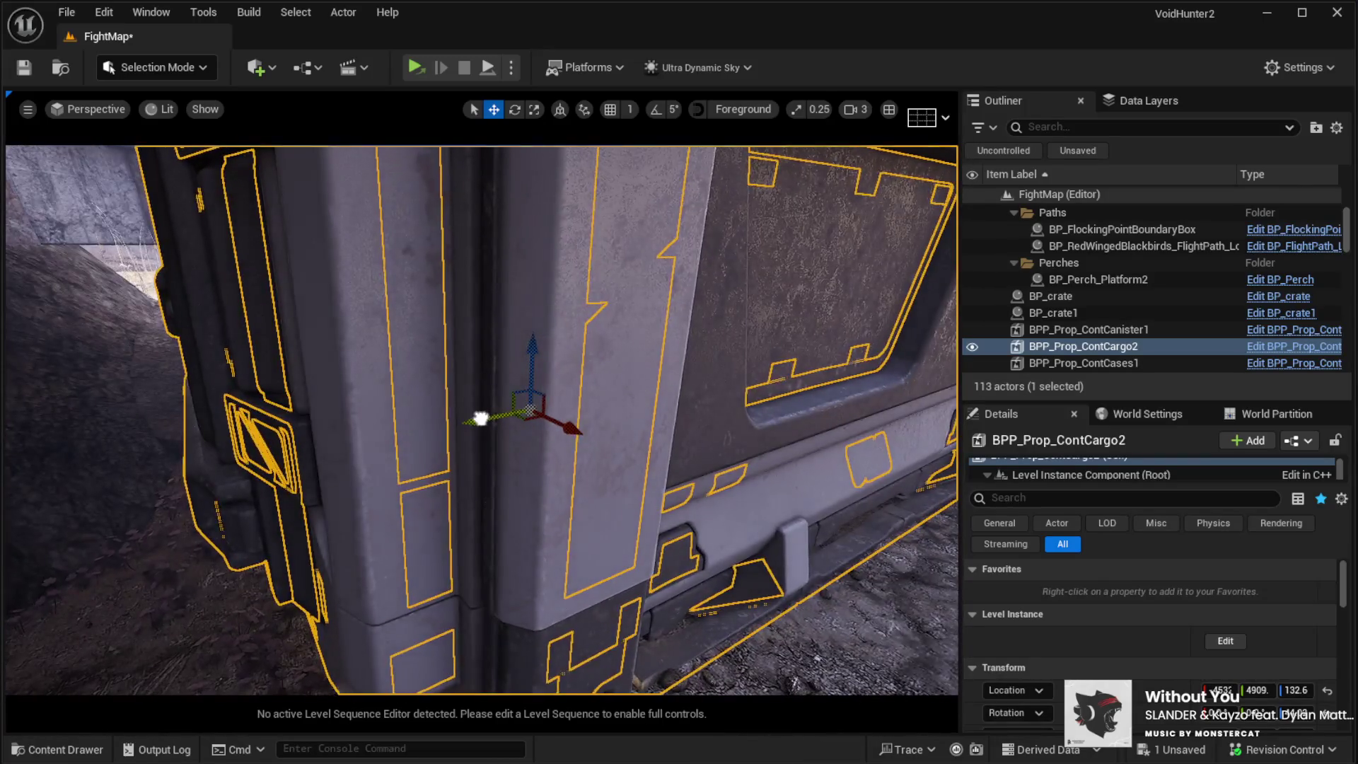
{"action": "mouse_move", "coordinate": [520, 400]}
{"action": "left_mouse_down"}
{"action": "mouse_move", "coordinate": [602, 365]}
{"action": "mouse_move", "coordinate": [509, 385]}
{"action": "left_mouse_up"}
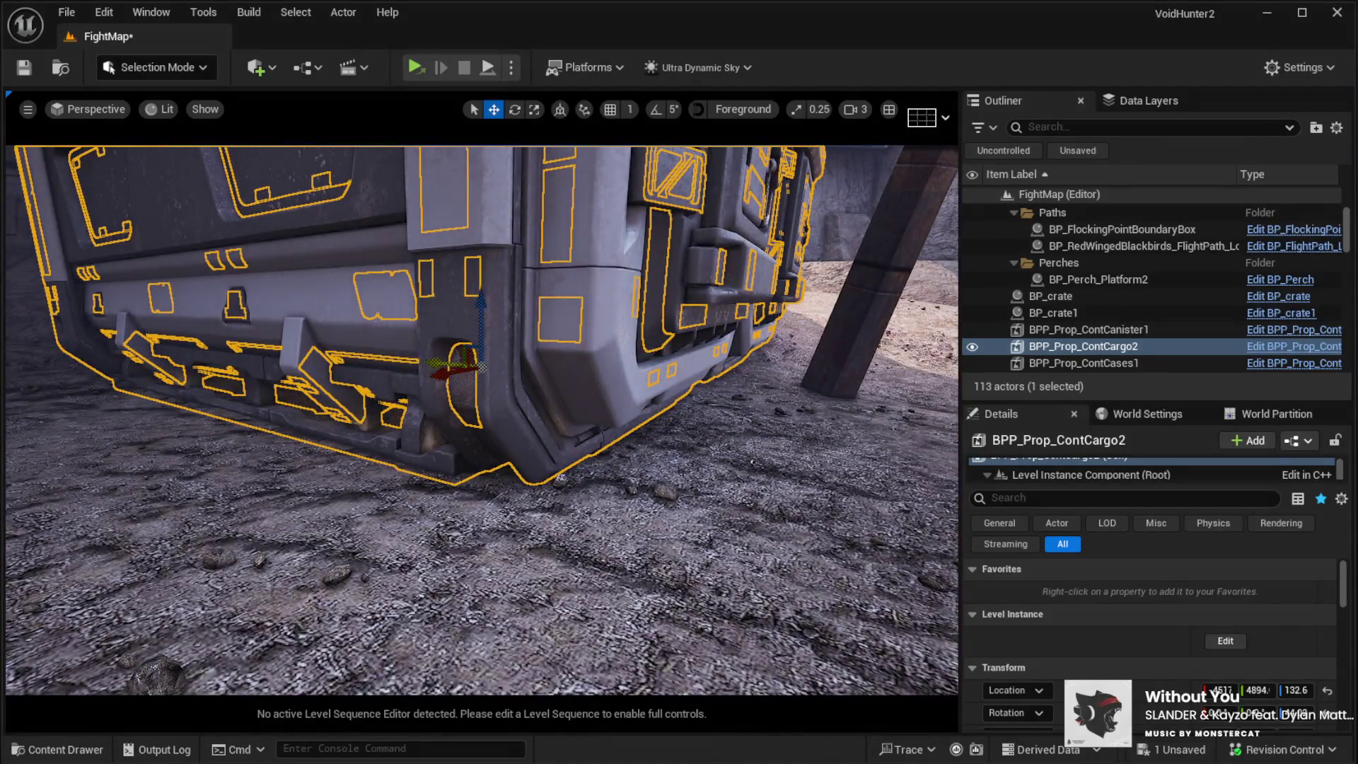
{"action": "left_click_drag", "start_coordinate": [480, 366], "coordinate": [442, 364]}
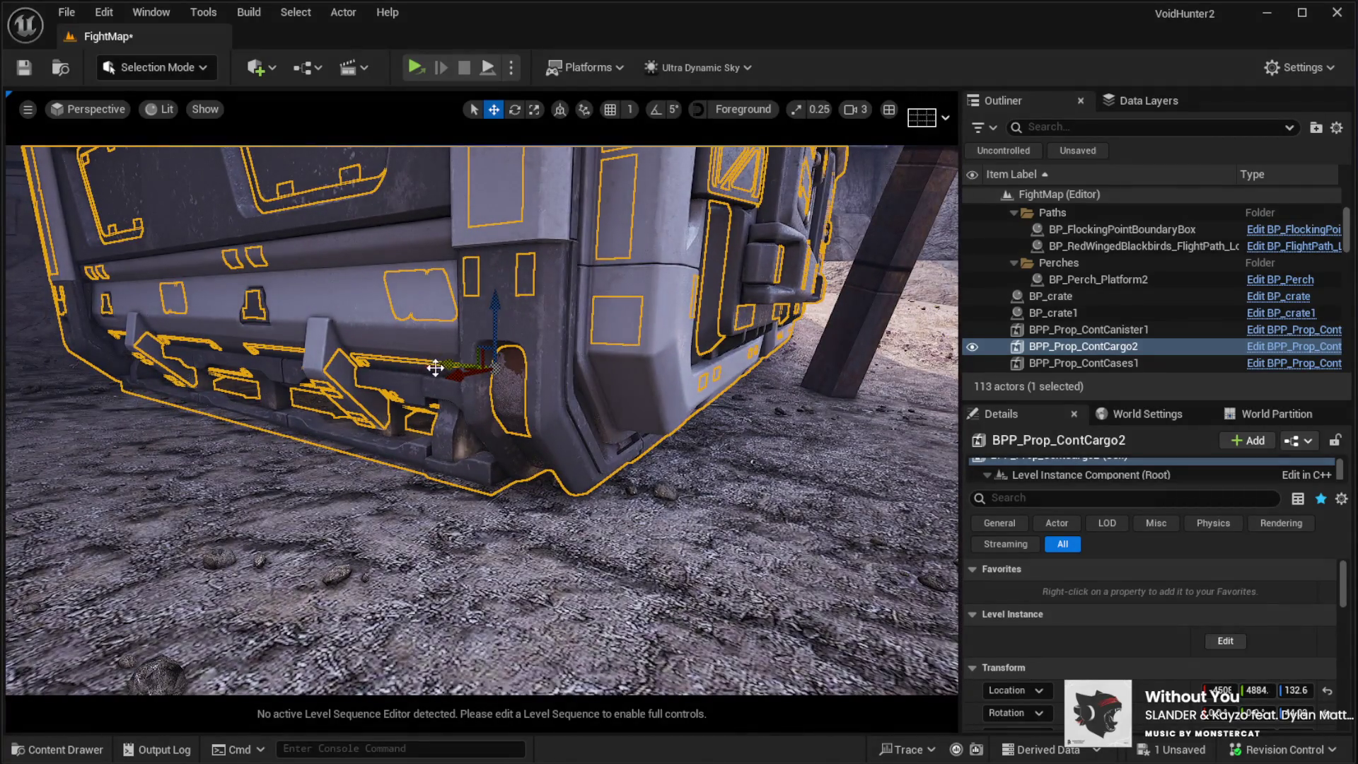
{"action": "left_click_drag", "start_coordinate": [493, 315], "coordinate": [495, 320]}
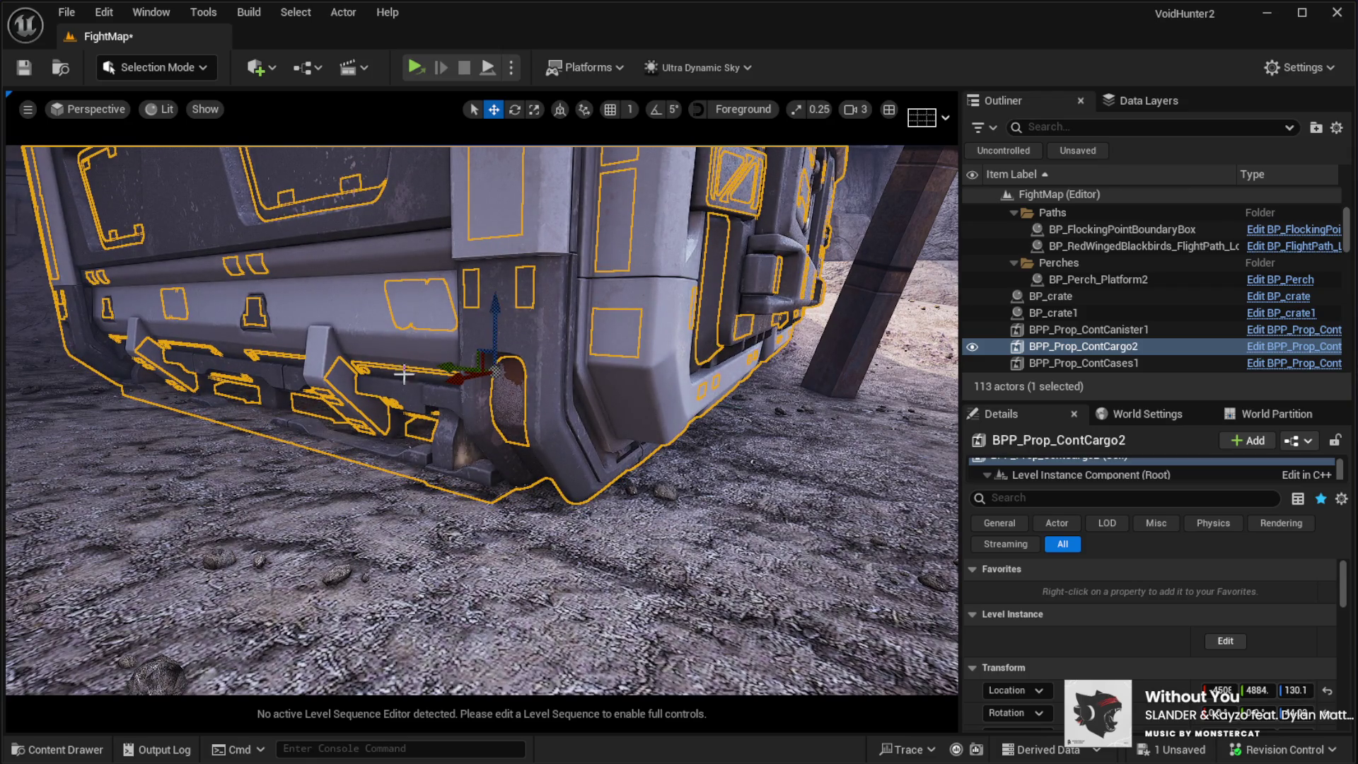
{"action": "scroll", "coordinate": [405, 371], "scroll_direction": "down", "scroll_amount": 10}
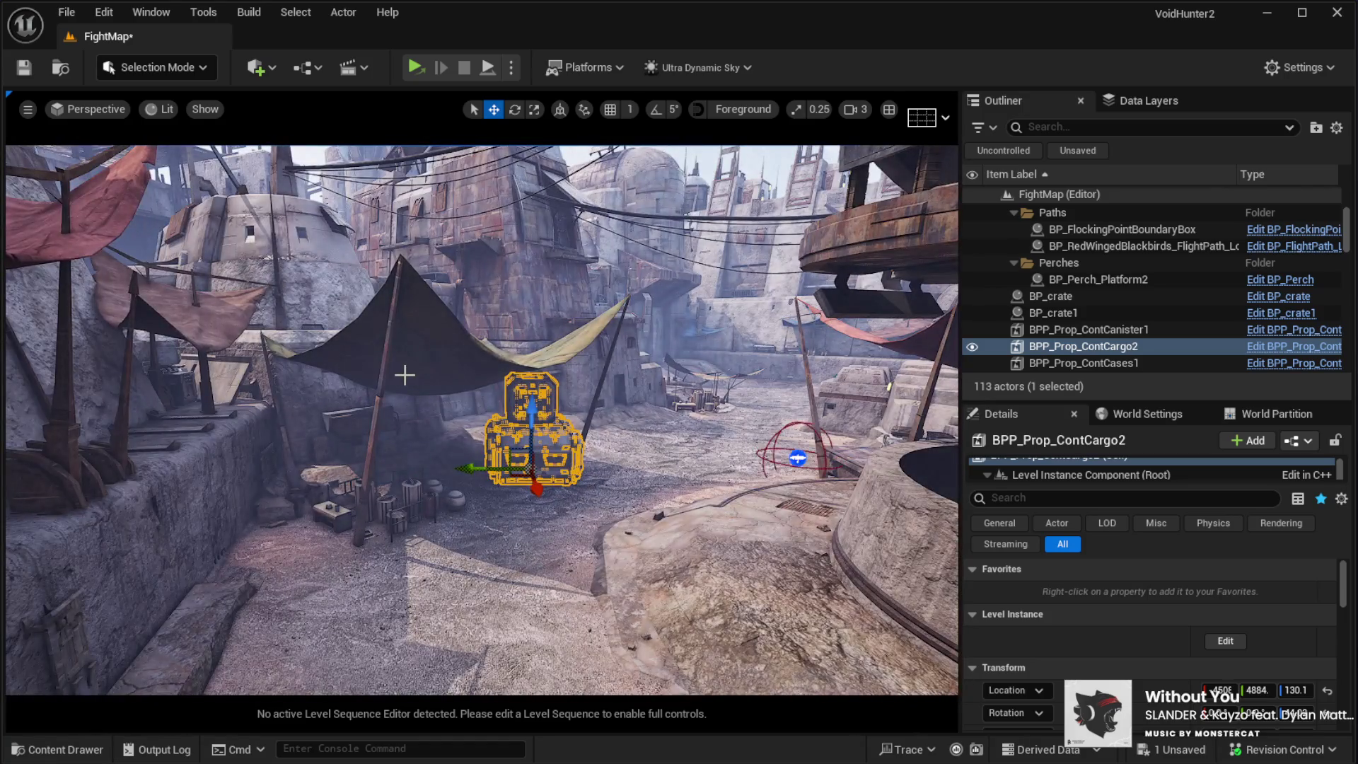
{"action": "mouse_move", "coordinate": [405, 375]}
{"action": "left_mouse_down"}
{"action": "mouse_move", "coordinate": [438, 375]}
{"action": "mouse_move", "coordinate": [396, 368]}
{"action": "mouse_move", "coordinate": [405, 353]}
{"action": "mouse_move", "coordinate": [396, 375]}
{"action": "mouse_move", "coordinate": [417, 378]}
{"action": "mouse_move", "coordinate": [404, 378]}
{"action": "left_mouse_up"}
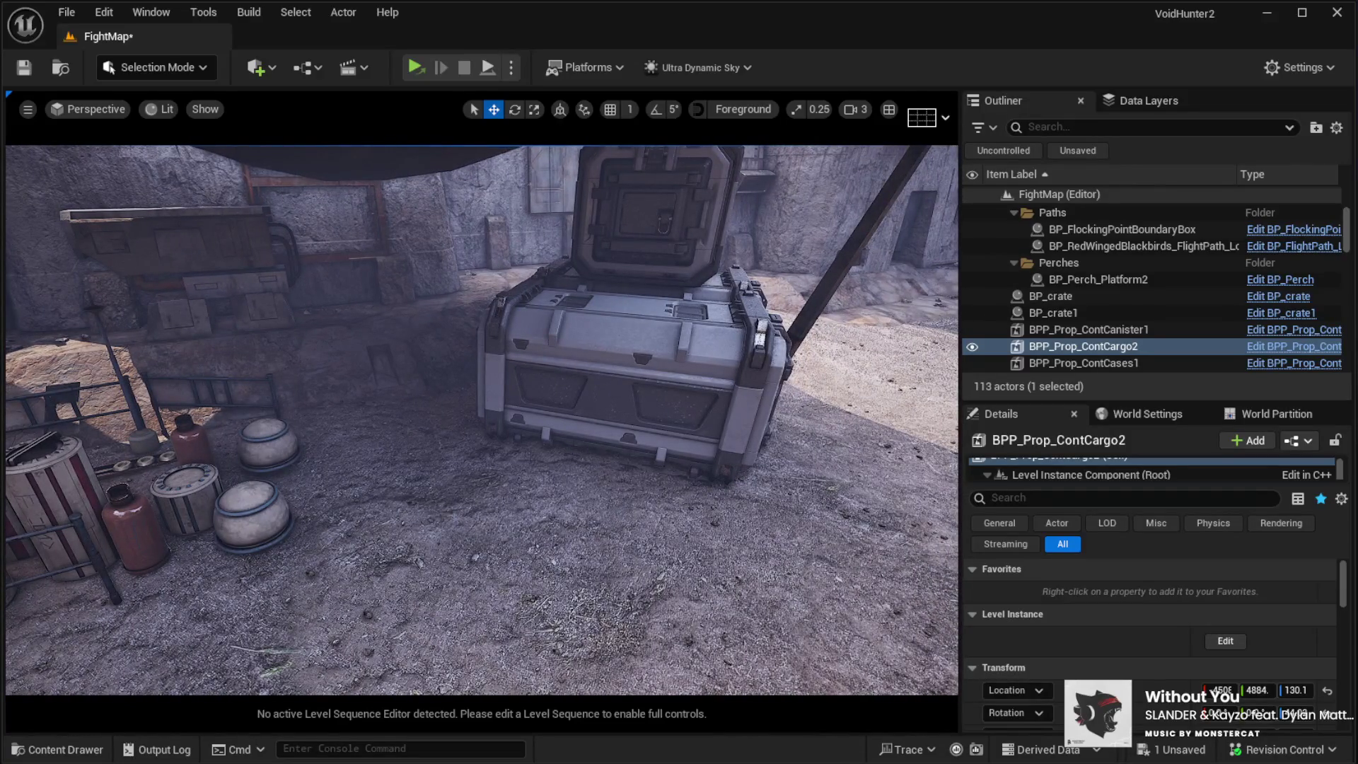
{"action": "left_click_drag", "start_coordinate": [494, 491], "coordinate": [382, 442]}
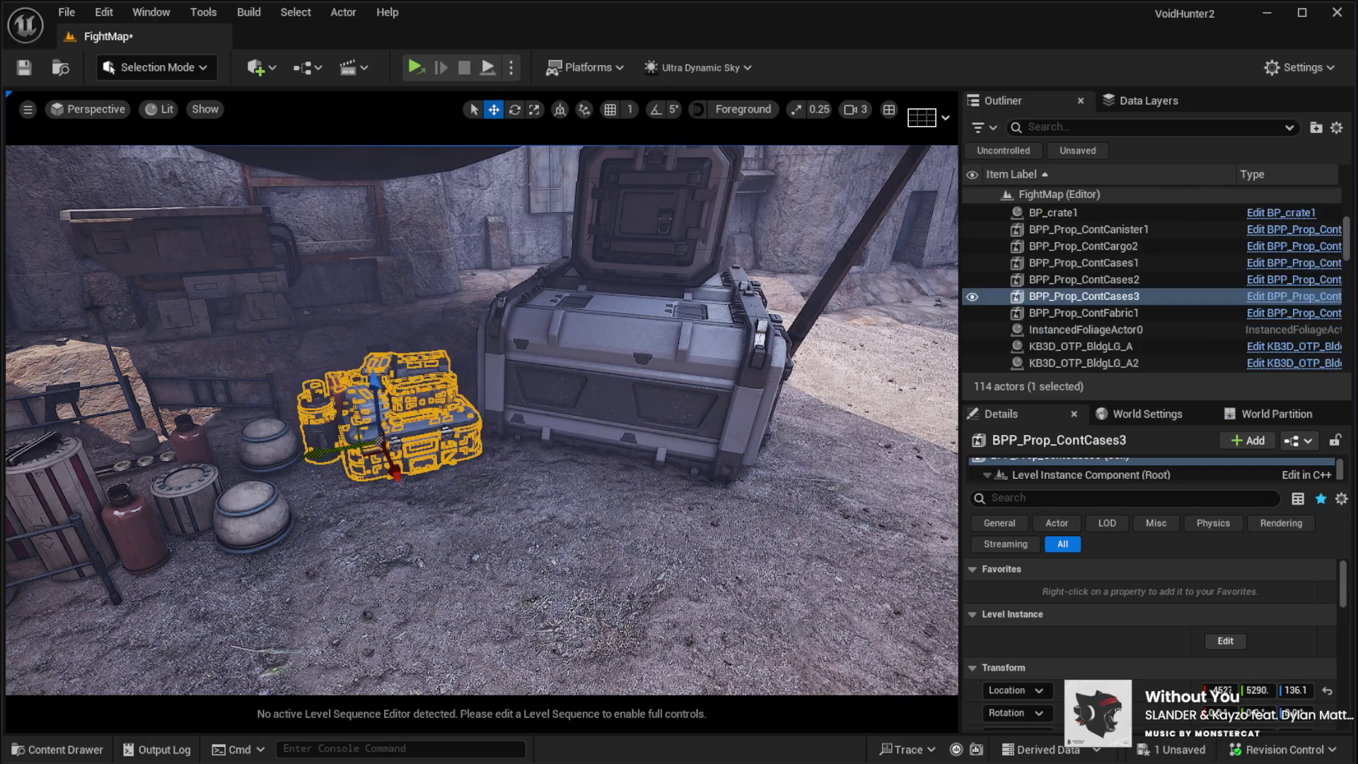
Step: Place a BPP_Prop_ContFabric2 bundle beside the cargo crate and rotate it about 32 degrees
{"action": "left_click_drag", "start_coordinate": [757, 495], "coordinate": [543, 518]}
{"action": "key", "text": "e"}
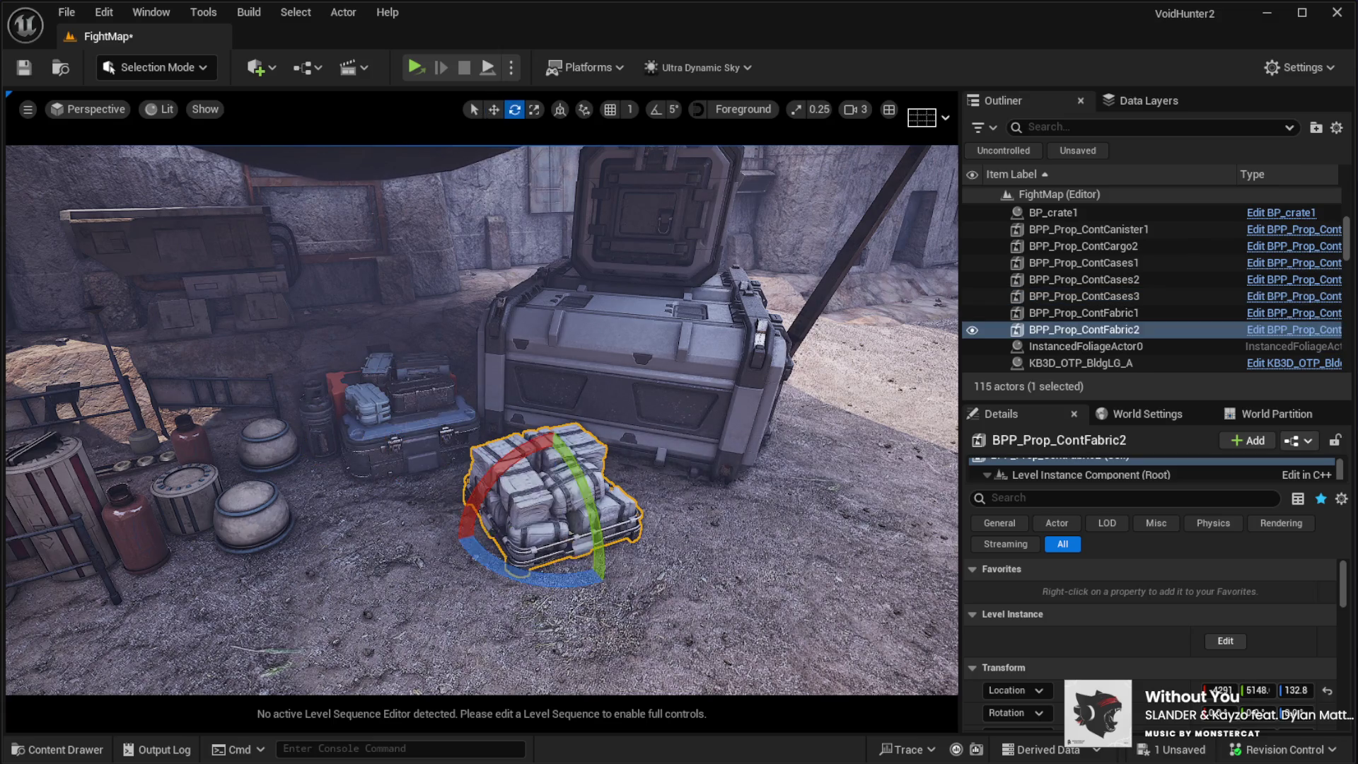
{"action": "mouse_move", "coordinate": [545, 579]}
{"action": "left_mouse_down"}
{"action": "mouse_move", "coordinate": [608, 584]}
{"action": "mouse_move", "coordinate": [523, 559]}
{"action": "mouse_move", "coordinate": [566, 538]}
{"action": "mouse_move", "coordinate": [559, 467]}
{"action": "mouse_move", "coordinate": [526, 452]}
{"action": "left_mouse_up"}
{"action": "key", "text": "w"}
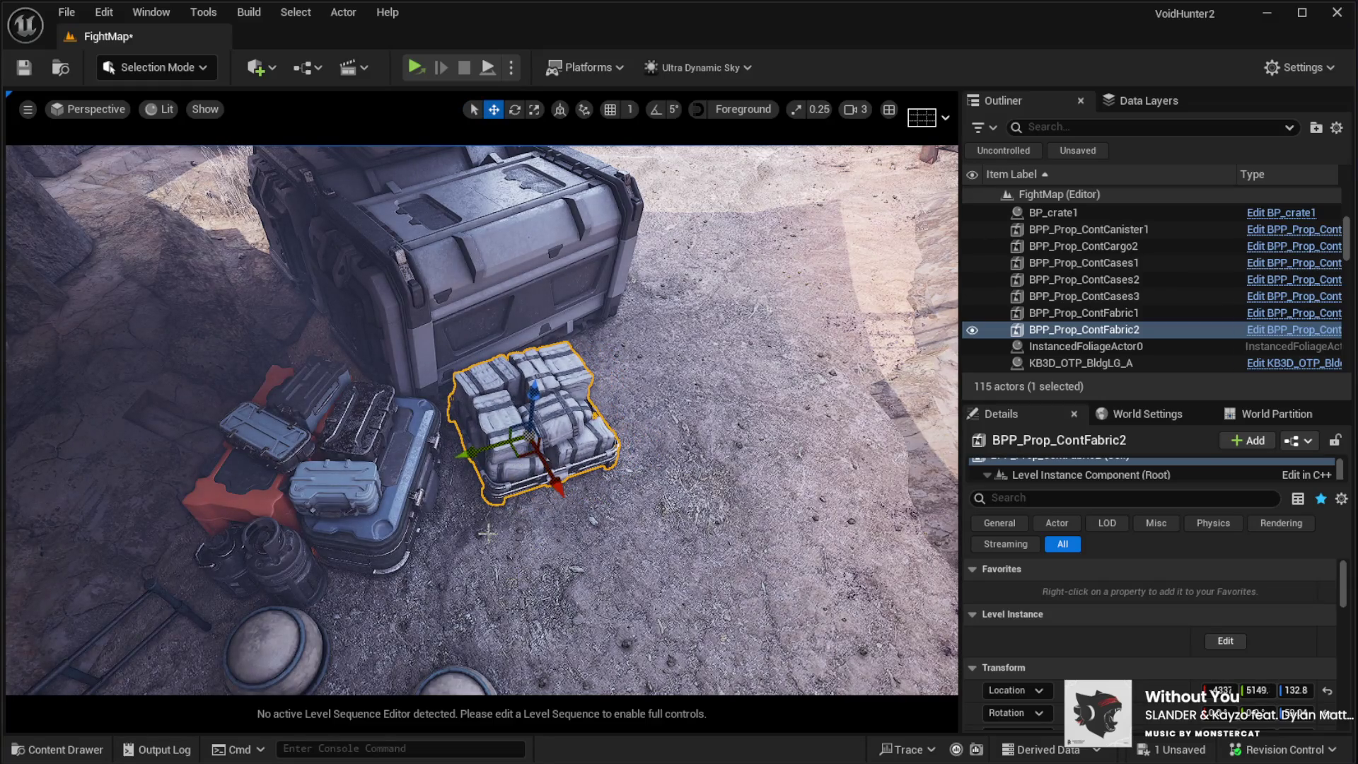
{"action": "mouse_move", "coordinate": [413, 537]}
{"action": "left_mouse_down"}
{"action": "mouse_move", "coordinate": [413, 495]}
{"action": "mouse_move", "coordinate": [446, 424]}
{"action": "mouse_move", "coordinate": [407, 375]}
{"action": "mouse_move", "coordinate": [424, 518]}
{"action": "mouse_move", "coordinate": [375, 488]}
{"action": "mouse_move", "coordinate": [406, 470]}
{"action": "left_mouse_up"}
{"action": "left_click", "coordinate": [541, 657]}
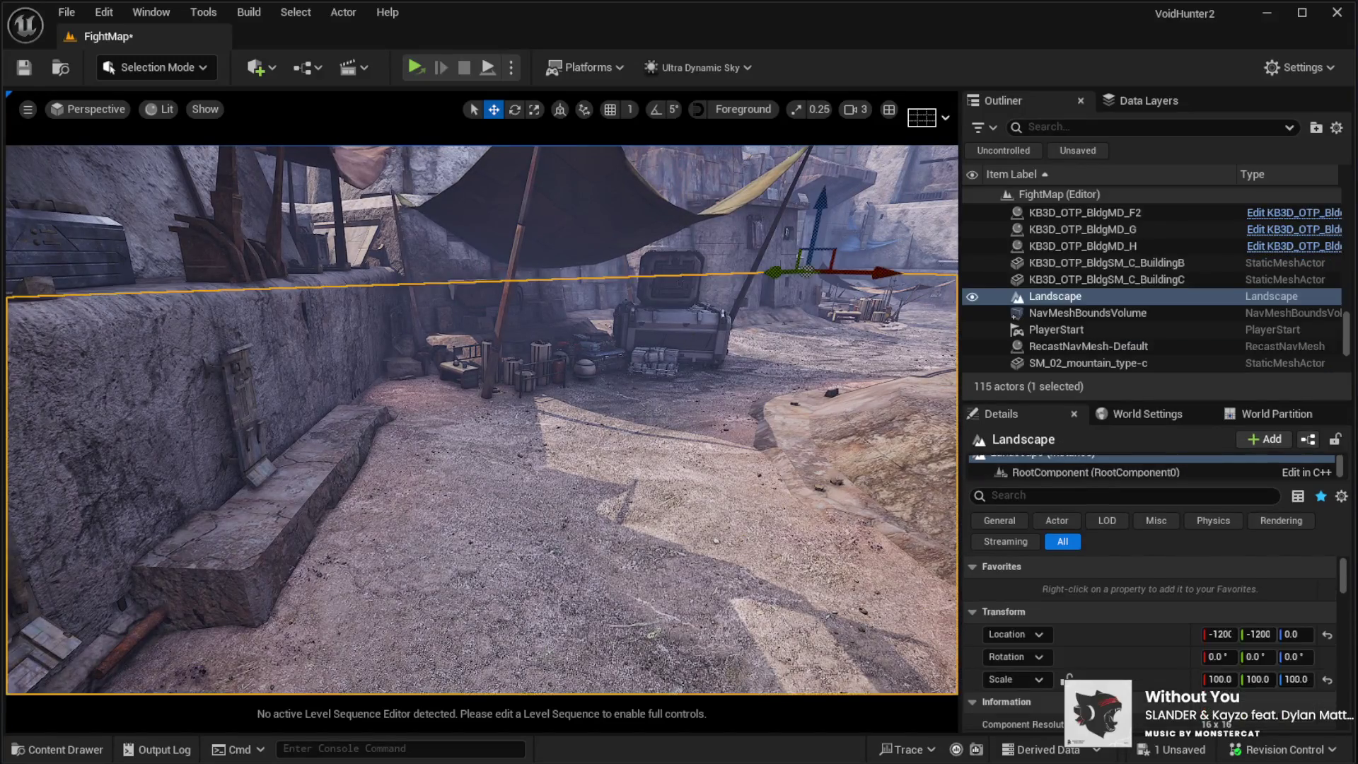
Step: Start a play test and walk the character past the container into the courtyard toward the tent
{"action": "key", "text": "alt+p"}
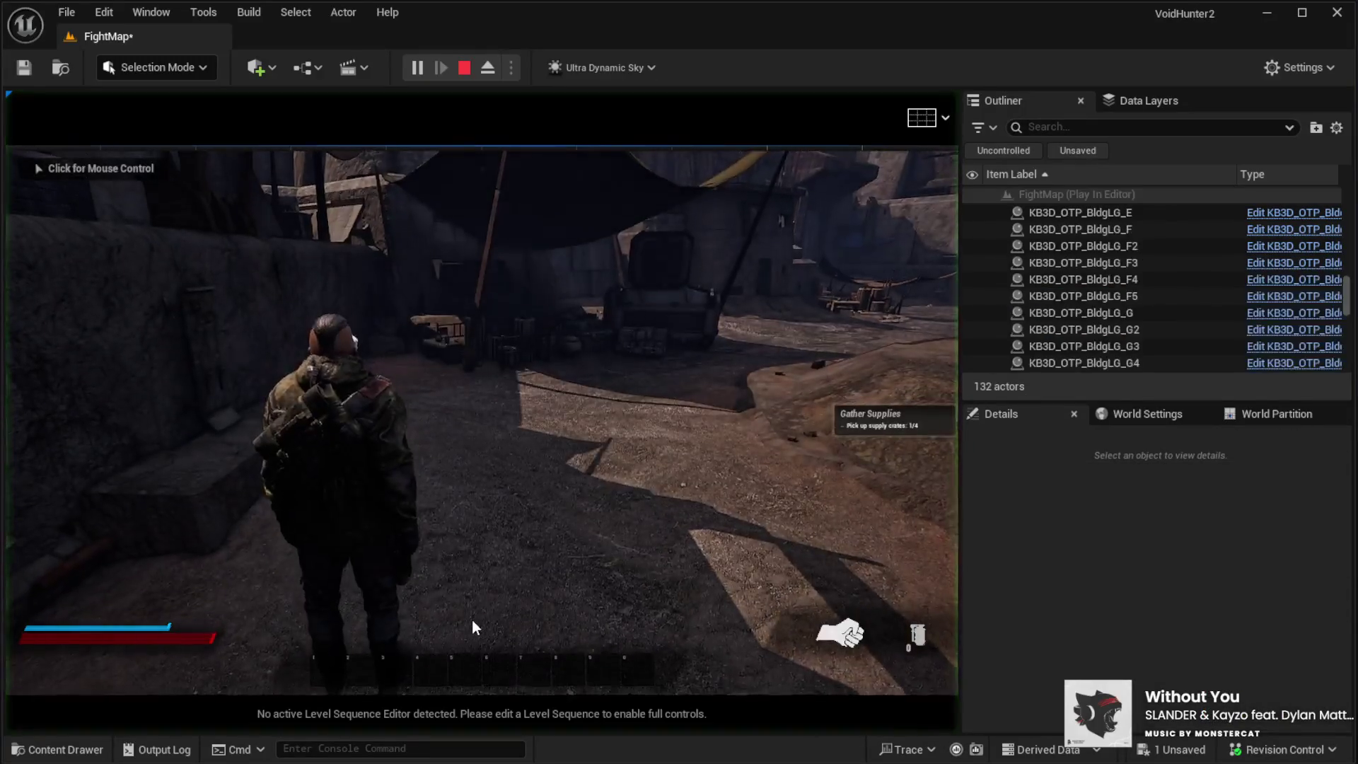
{"action": "left_click", "coordinate": [431, 582]}
{"action": "key", "text": "w"}
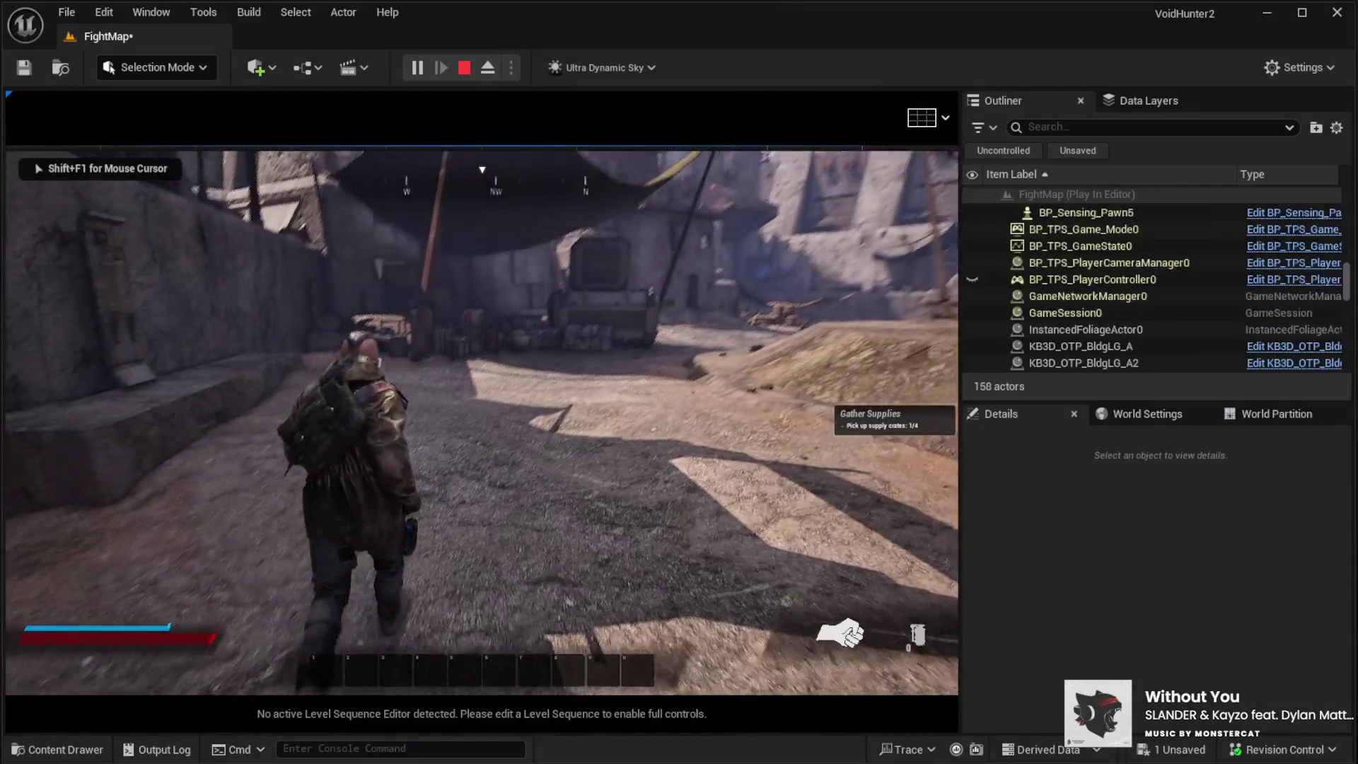
{"action": "key", "text": "w"}
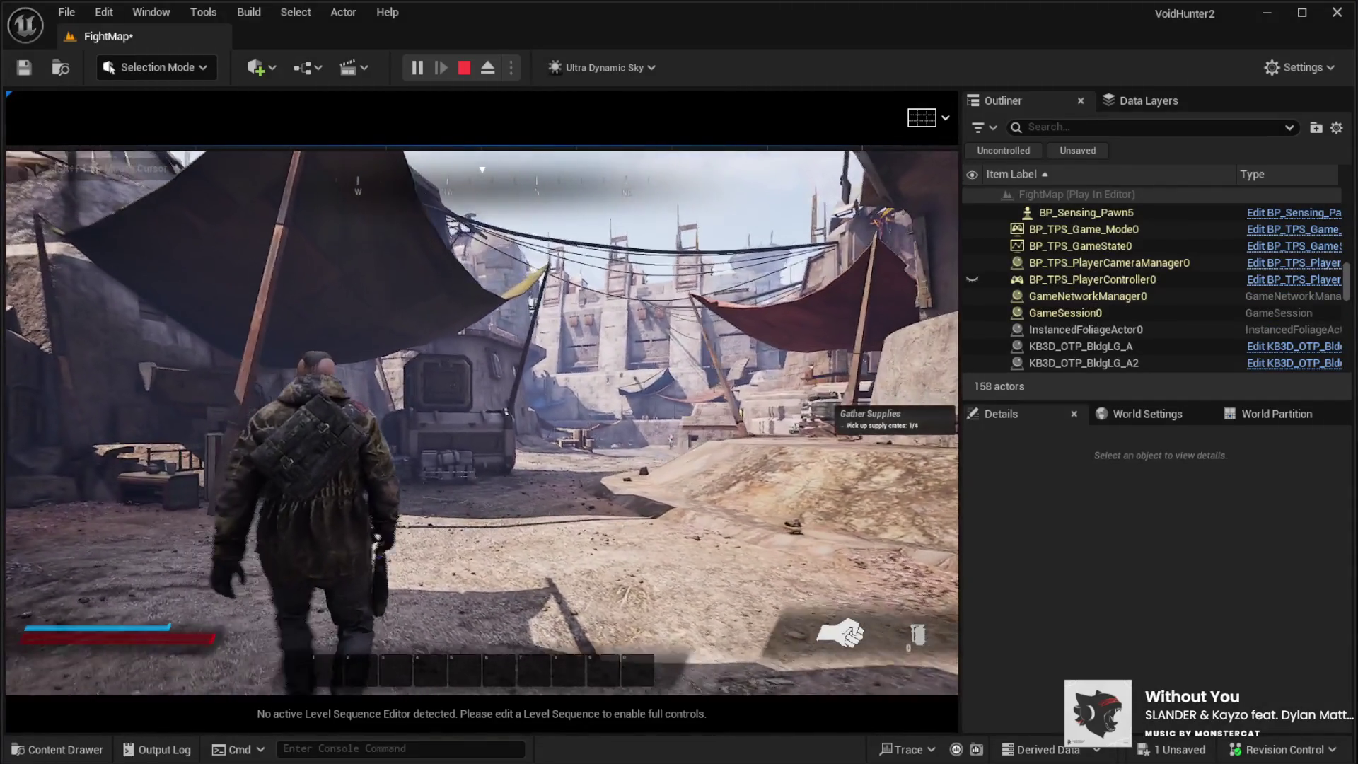
{"action": "key", "text": "w"}
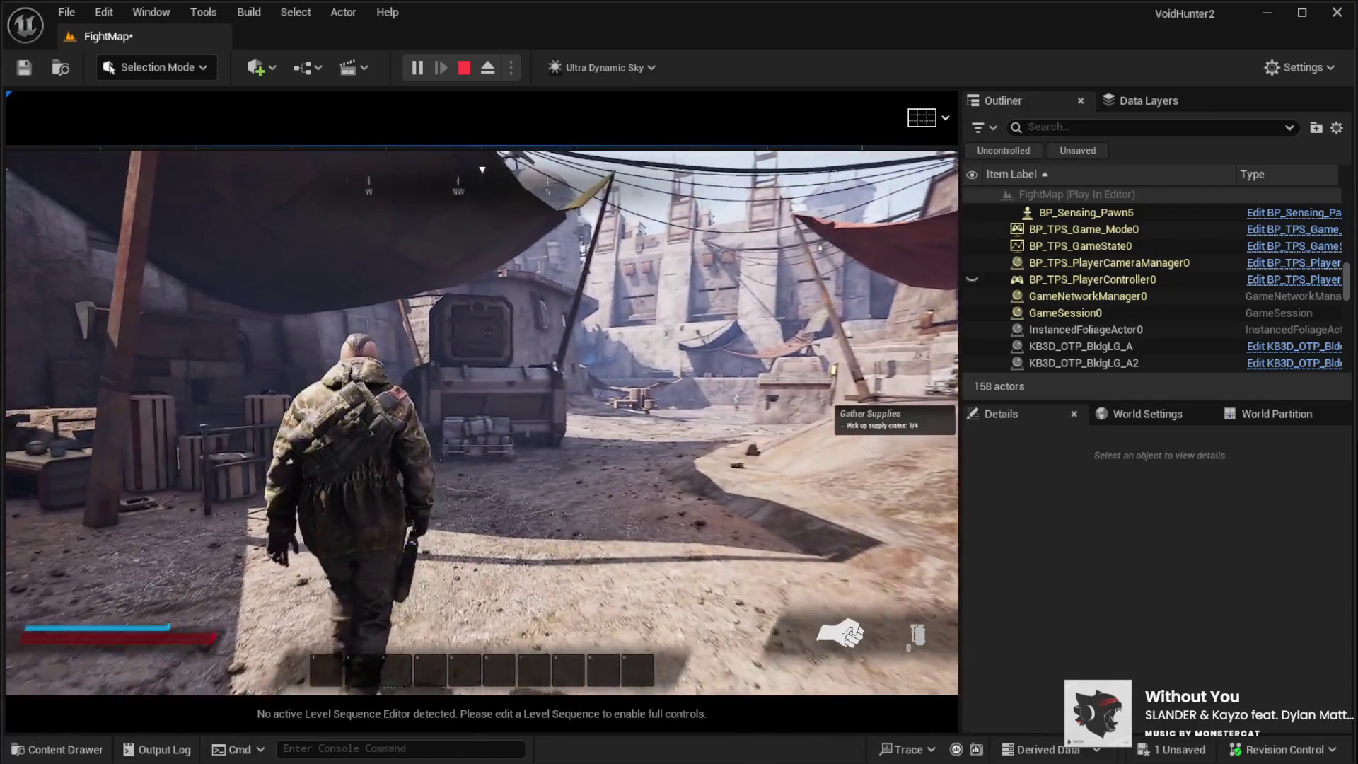
{"action": "key", "text": "w"}
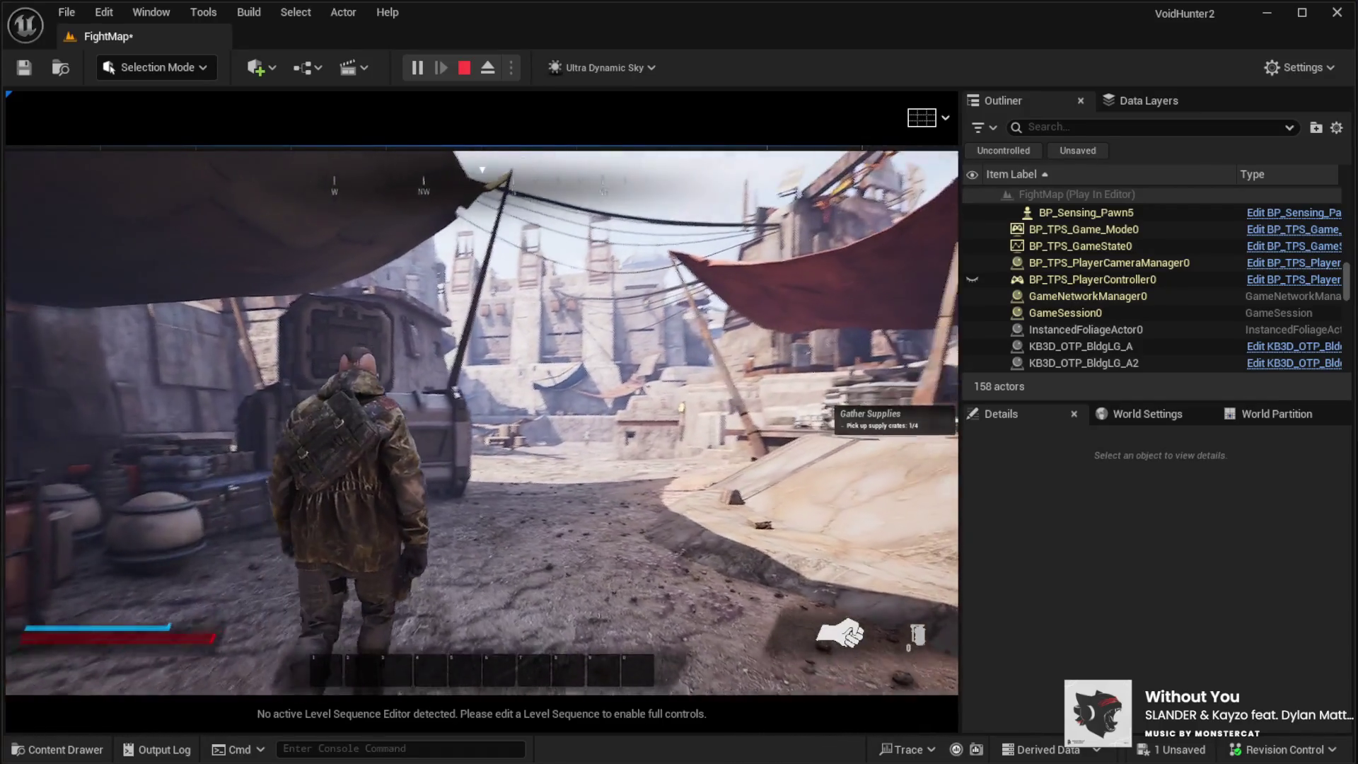
{"action": "key", "text": "w"}
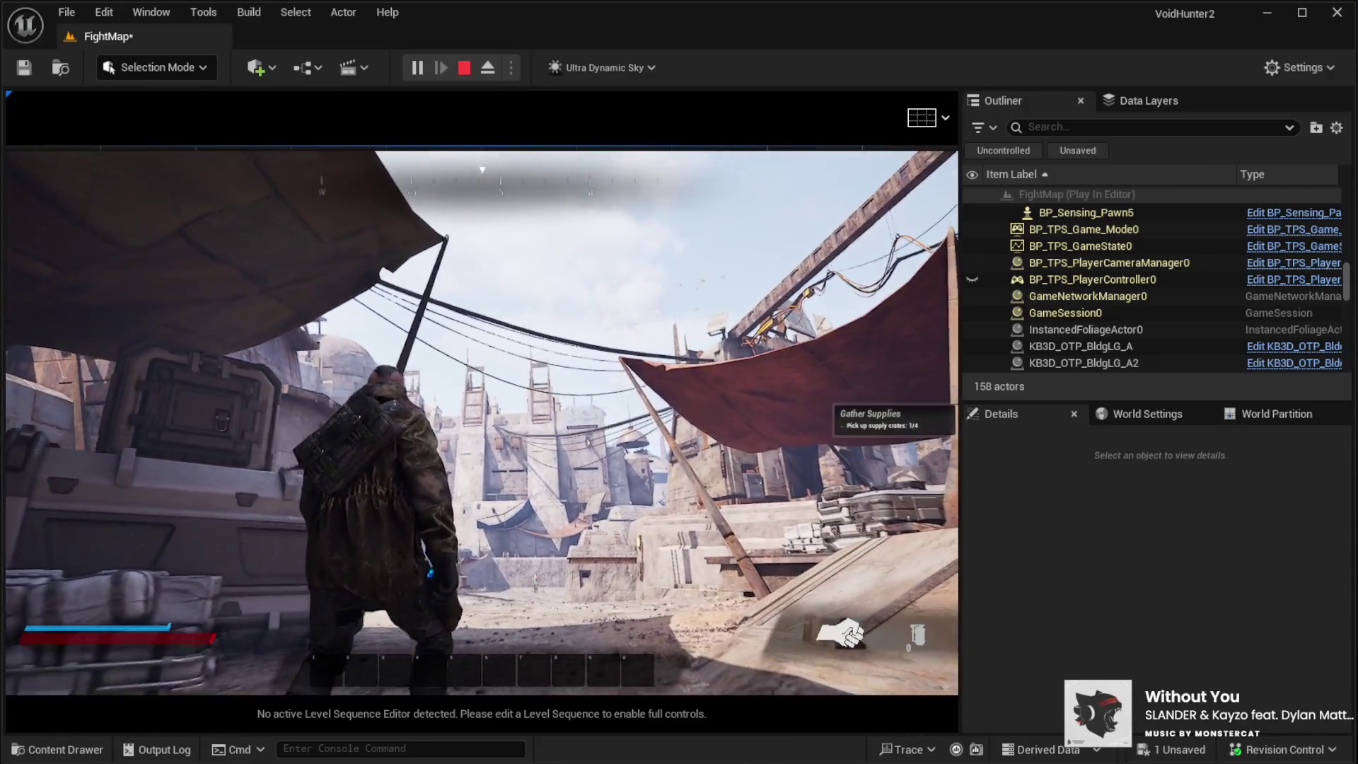
{"action": "key", "text": "w"}
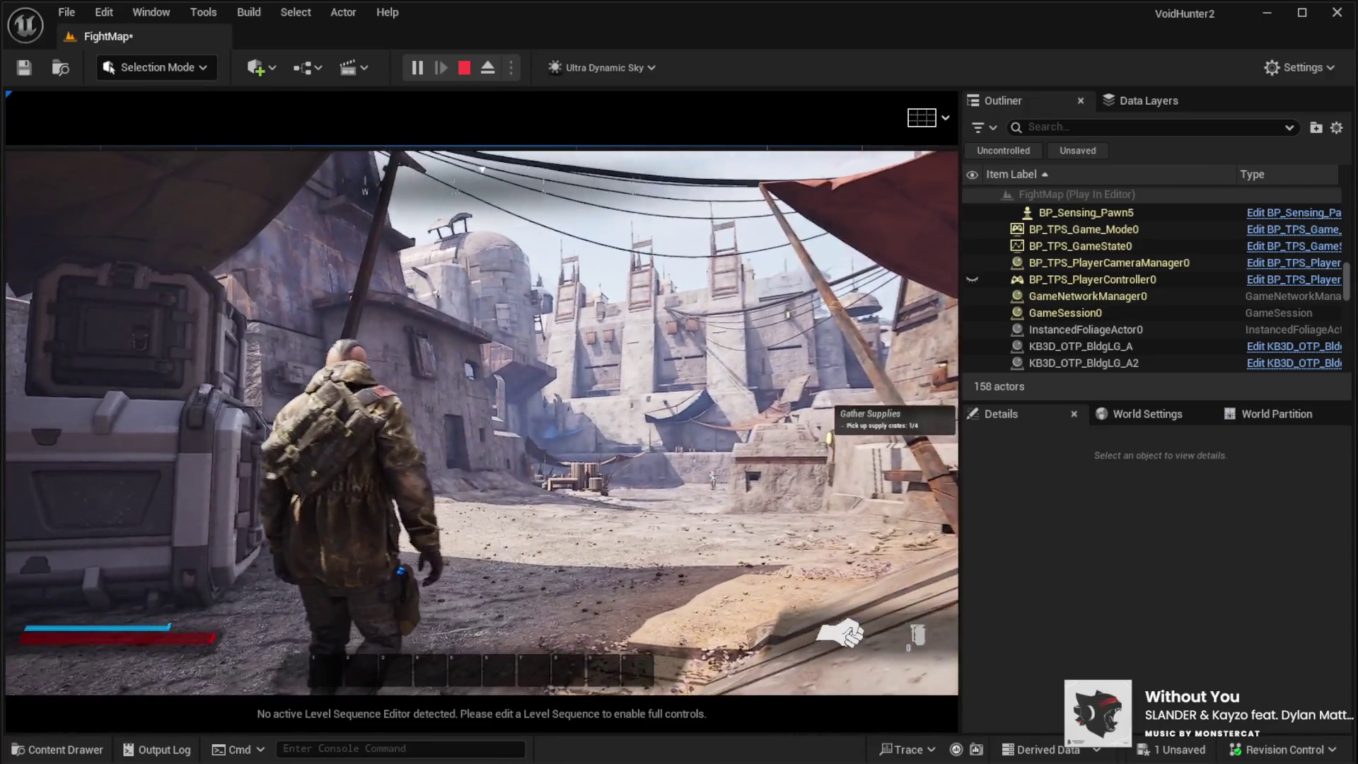
{"action": "key", "text": "w"}
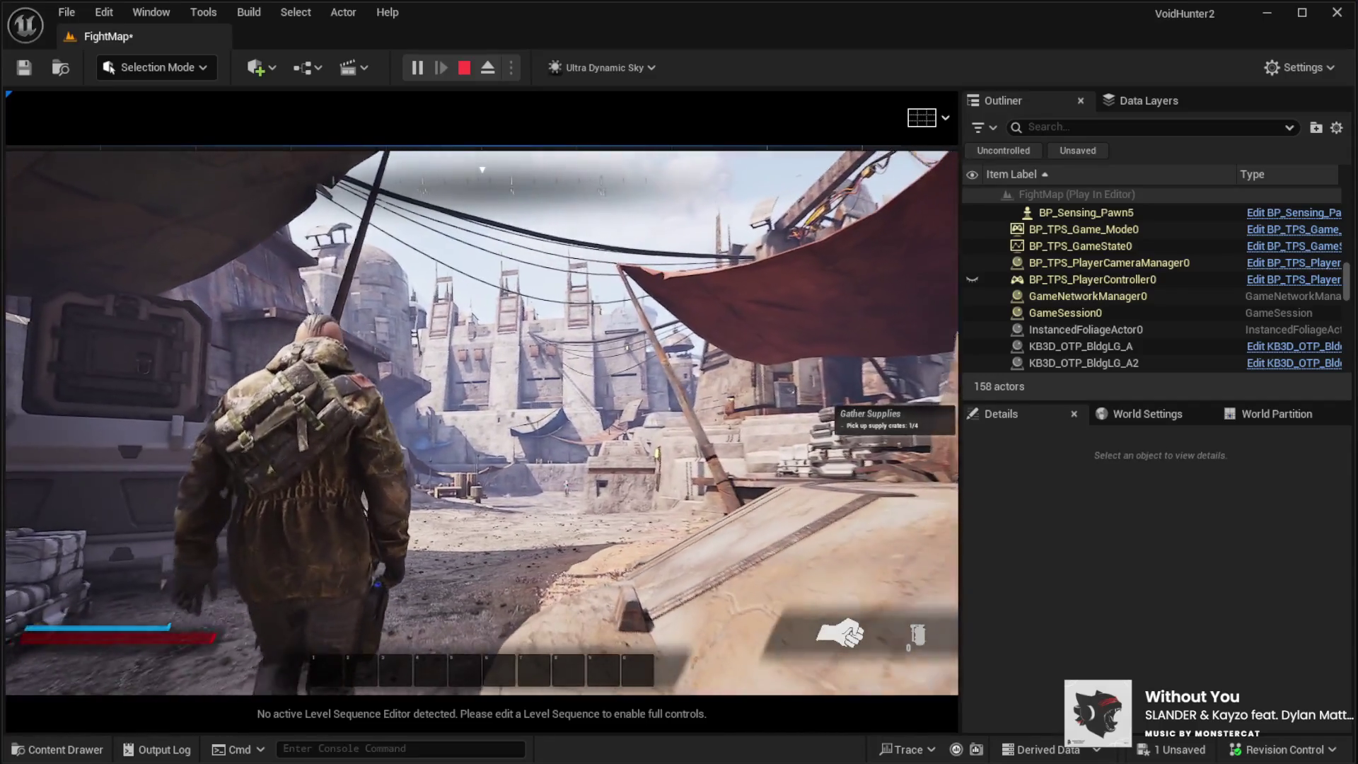
{"action": "key", "text": "w"}
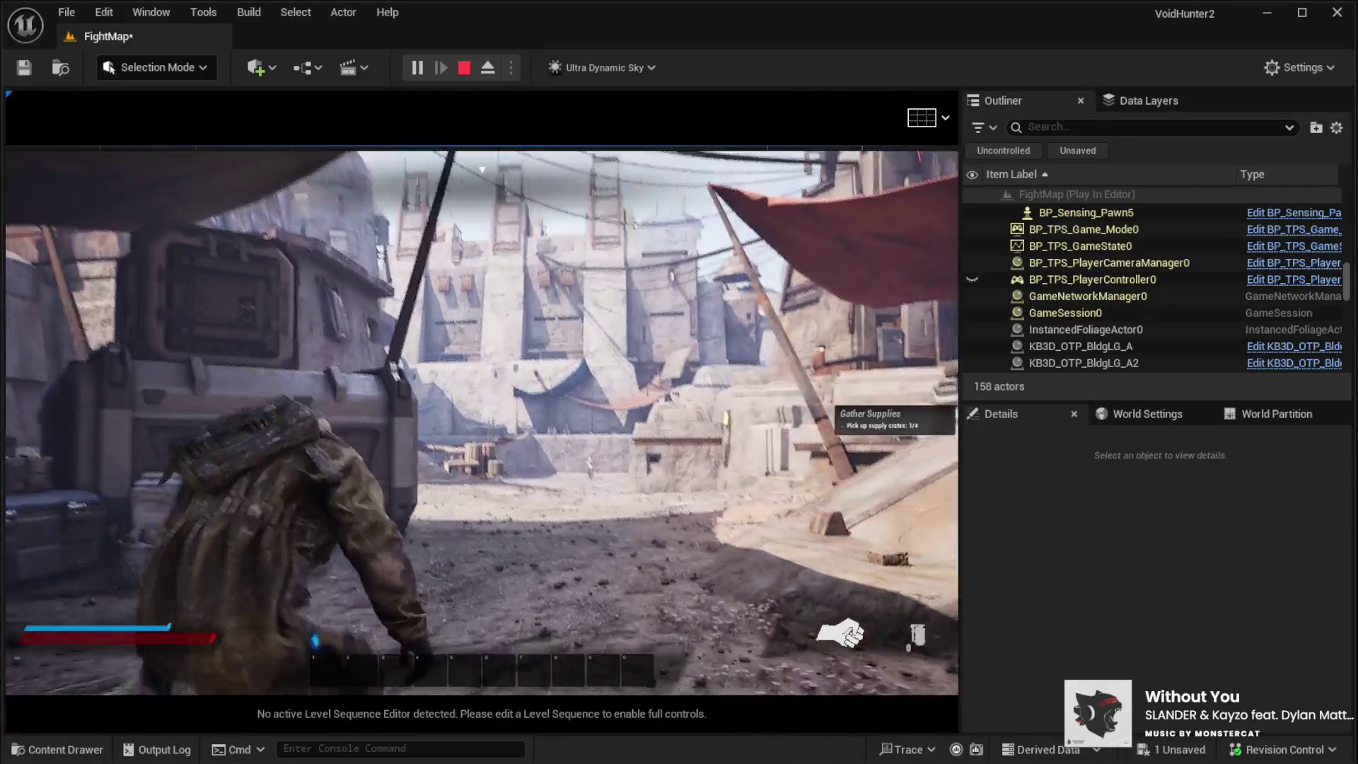
{"action": "key", "text": "w"}
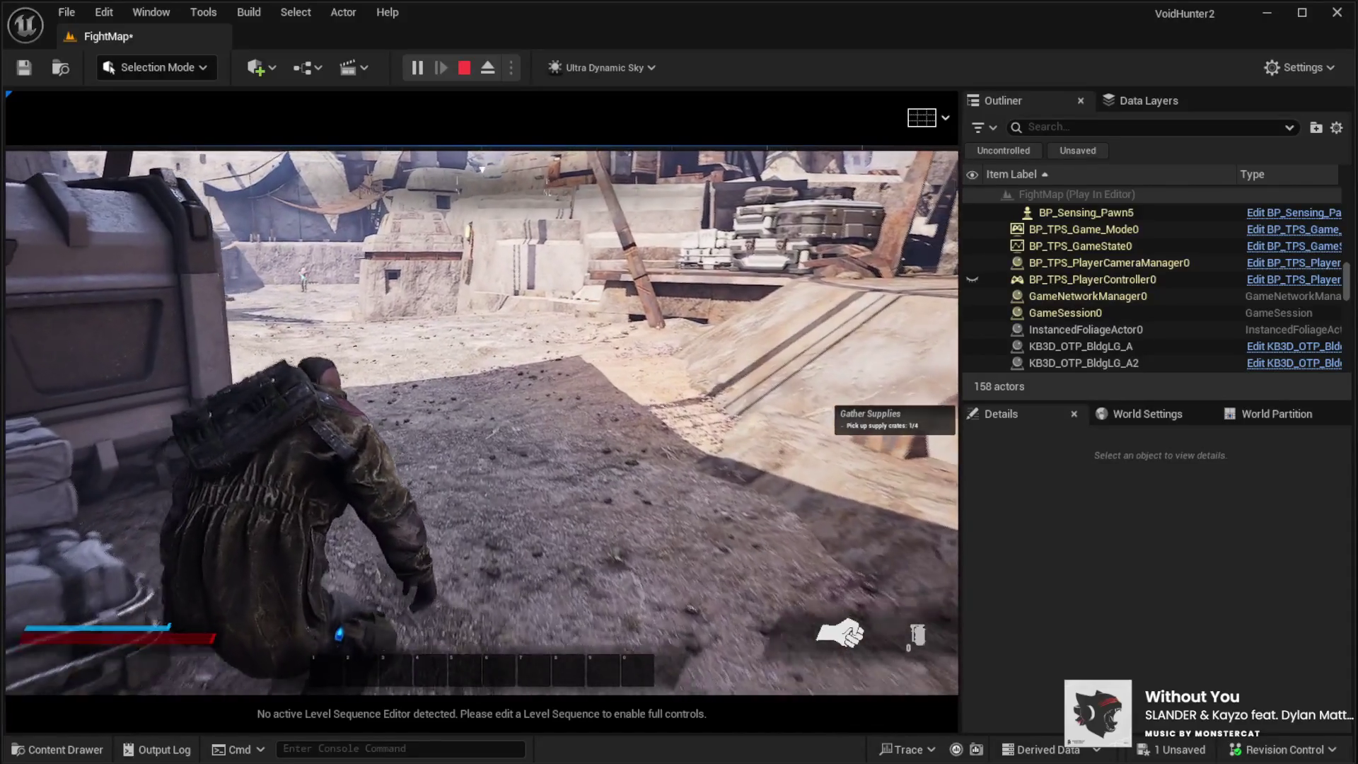
Step: Draw the pistol, advance crouched along the wall and by the container, then stop the play test
{"action": "key", "text": "1"}
{"action": "key", "text": "w"}
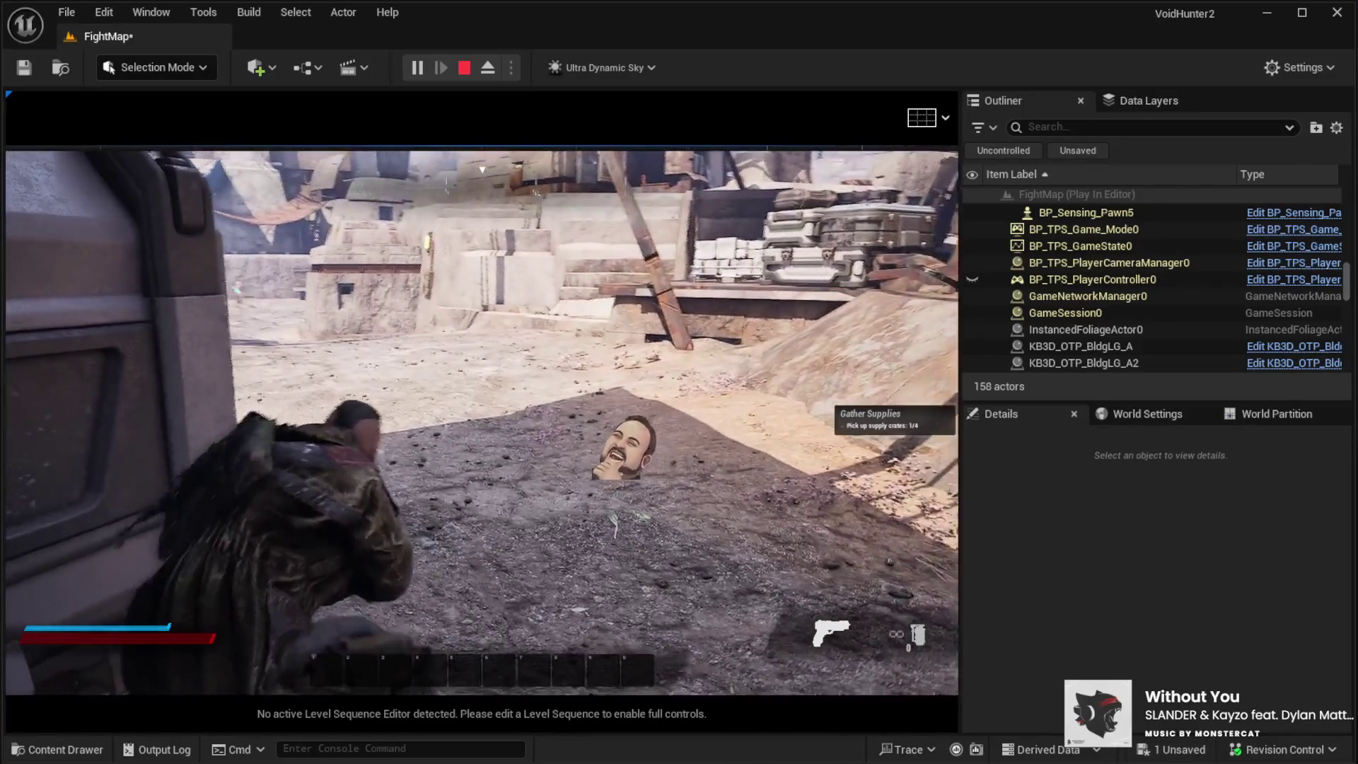
{"action": "key", "text": "w"}
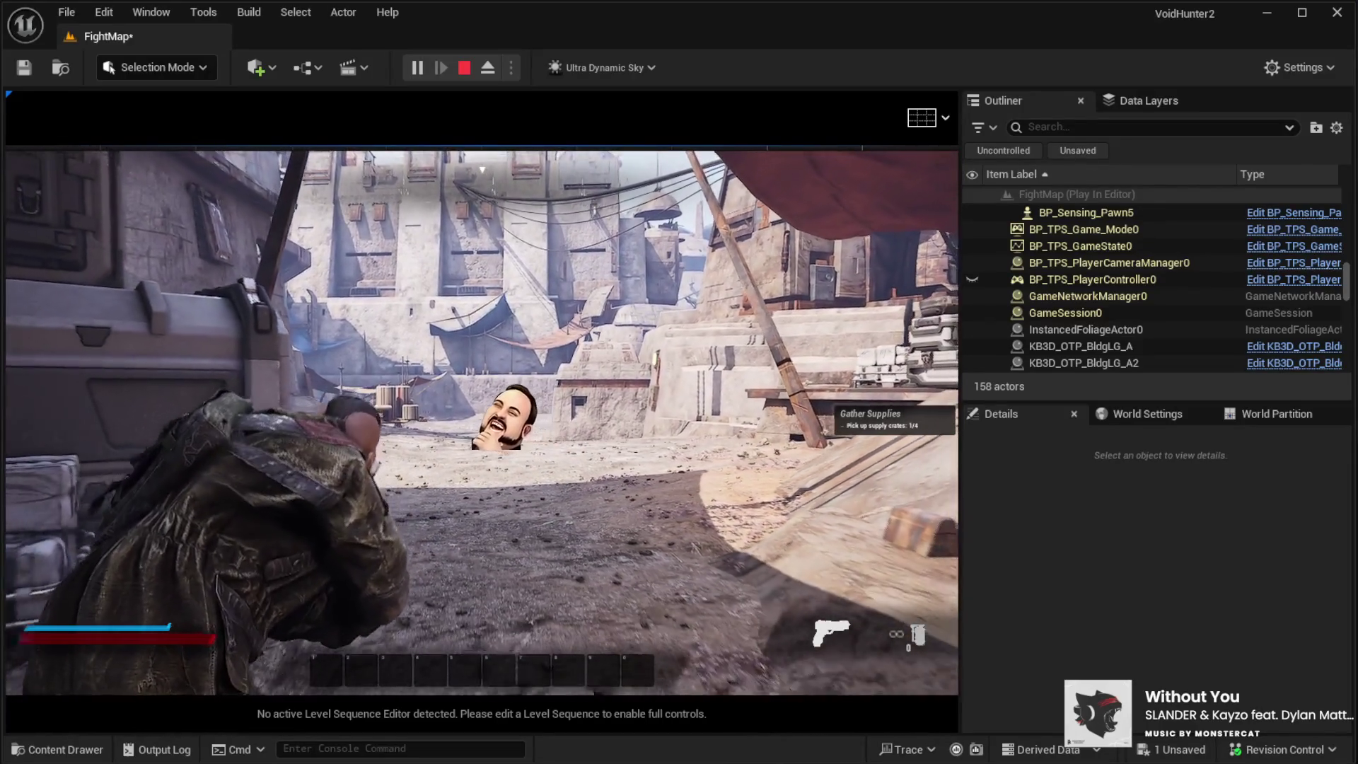
{"action": "key", "text": "w"}
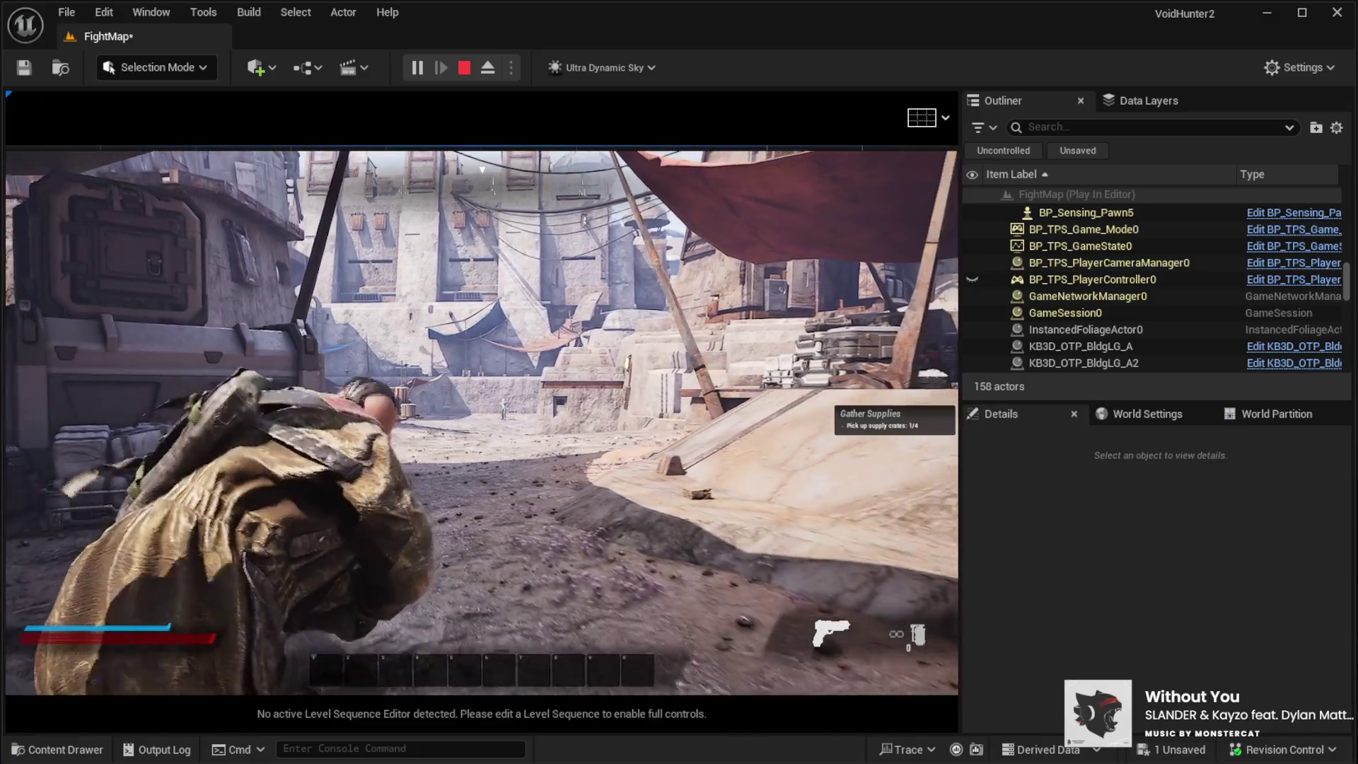
{"action": "key", "text": "w"}
{"action": "key", "text": "w"}
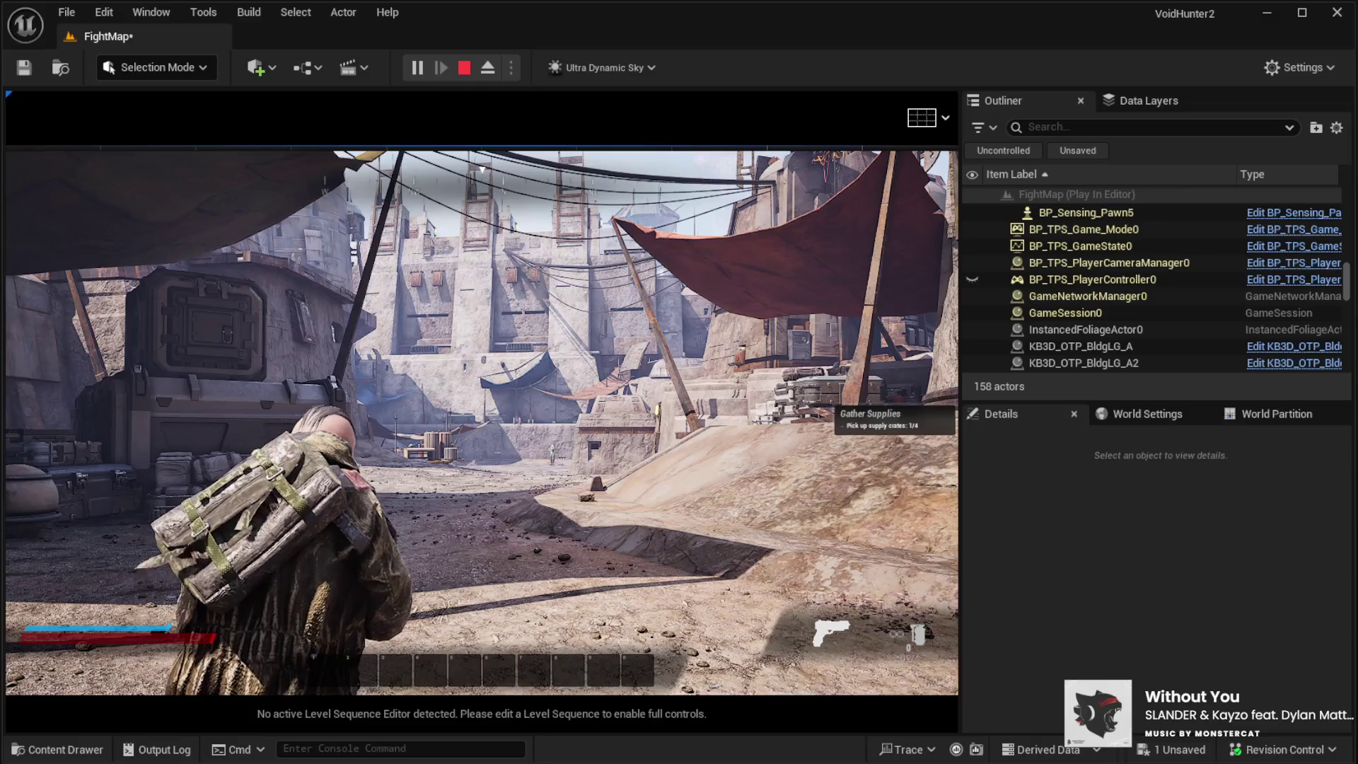
{"action": "key", "text": "w"}
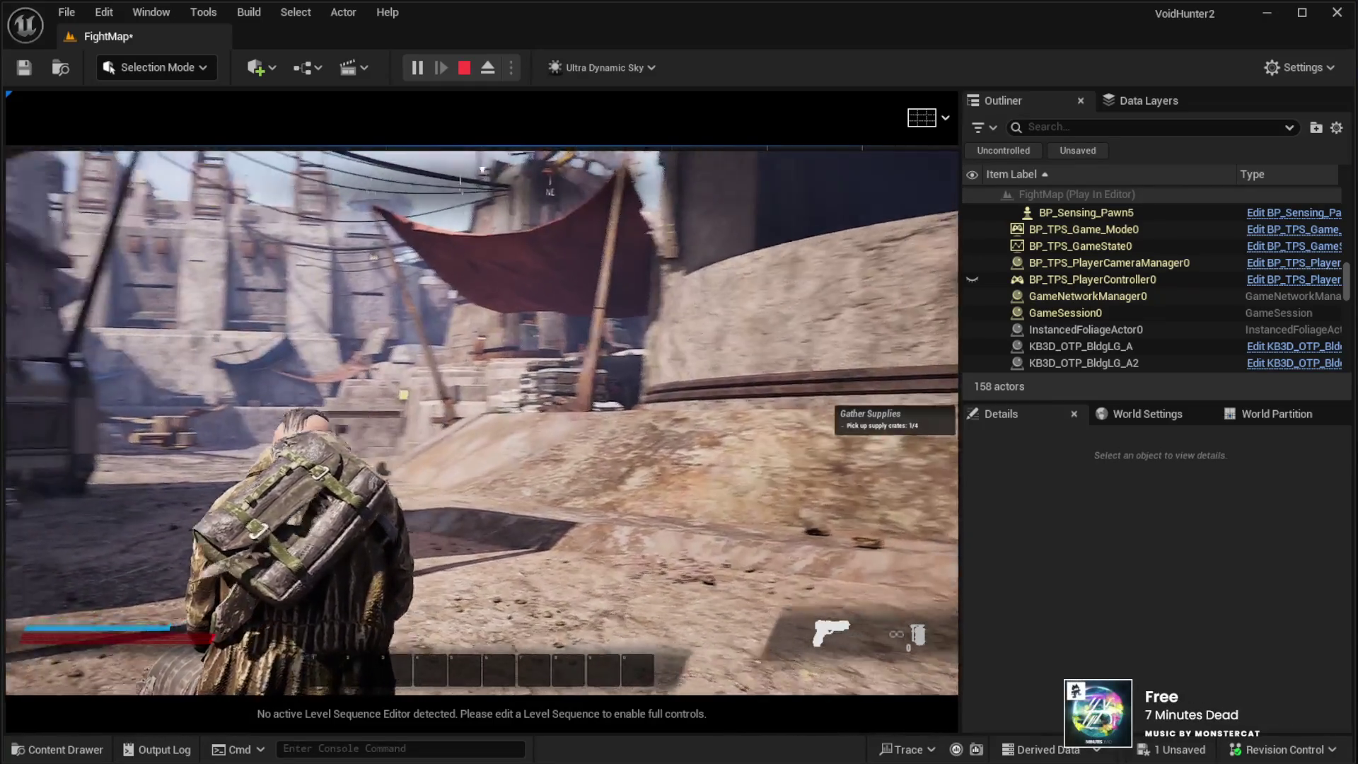
{"action": "key", "text": "c"}
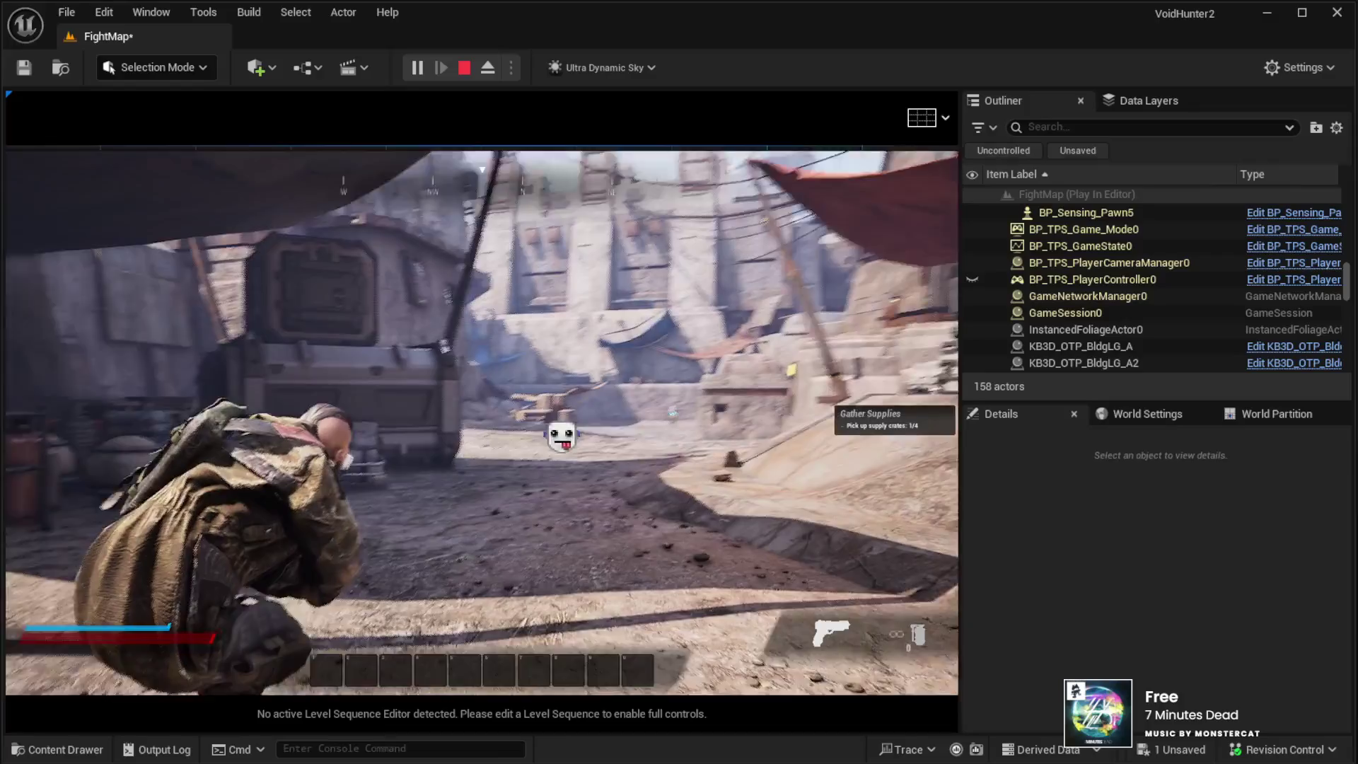
{"action": "key", "text": "w"}
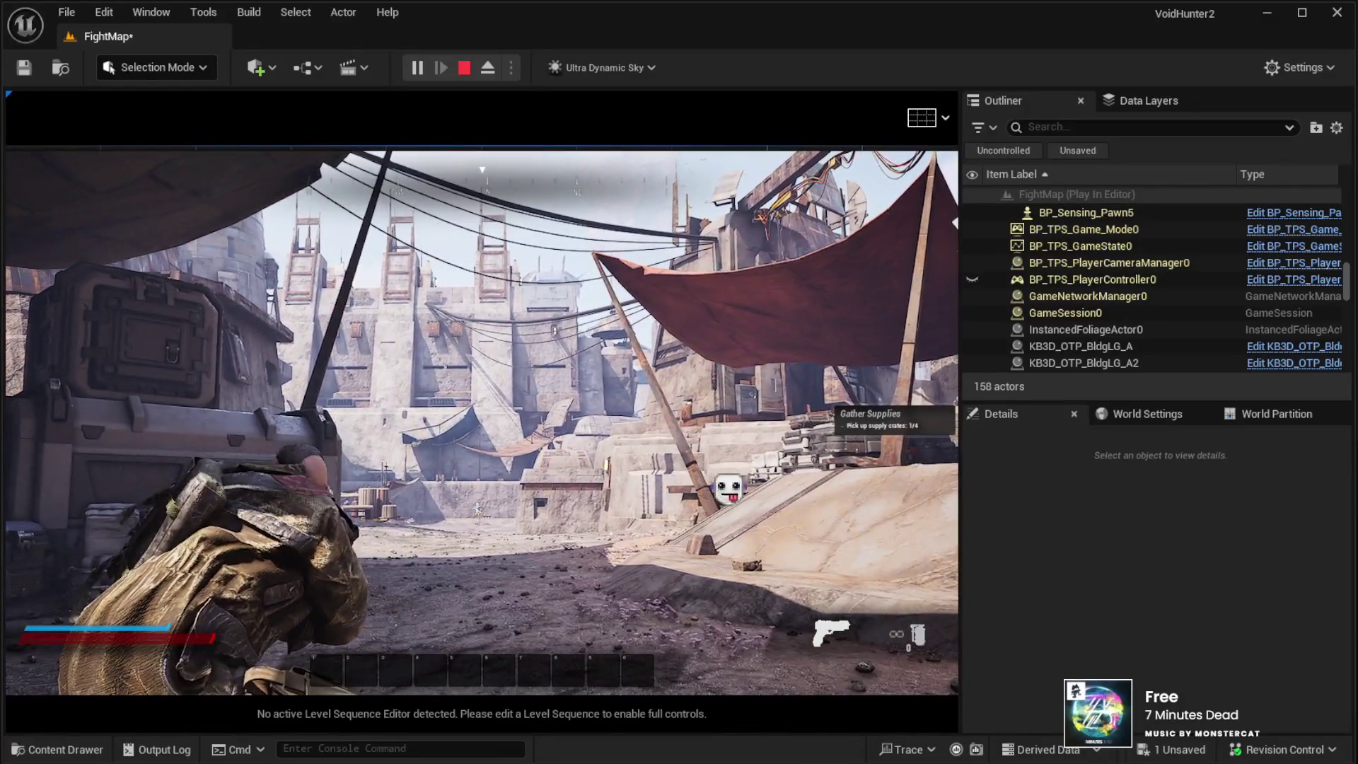
{"action": "key", "text": "Escape"}
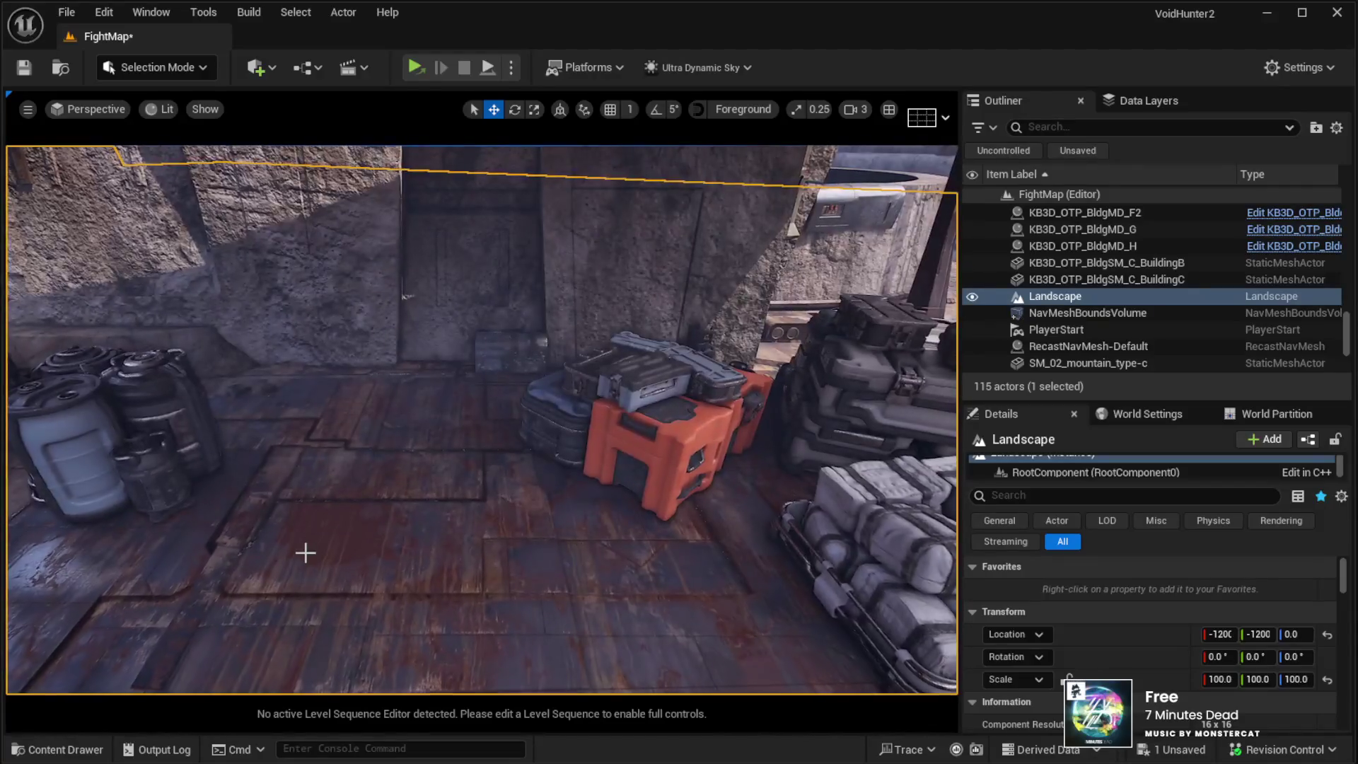
Step: Rotate the orange BPP_Prop_ContCases1 crate about 48 degrees
{"action": "left_click", "coordinate": [642, 437]}
{"action": "key", "text": "e"}
{"action": "left_click_drag", "start_coordinate": [659, 495], "coordinate": [672, 519]}
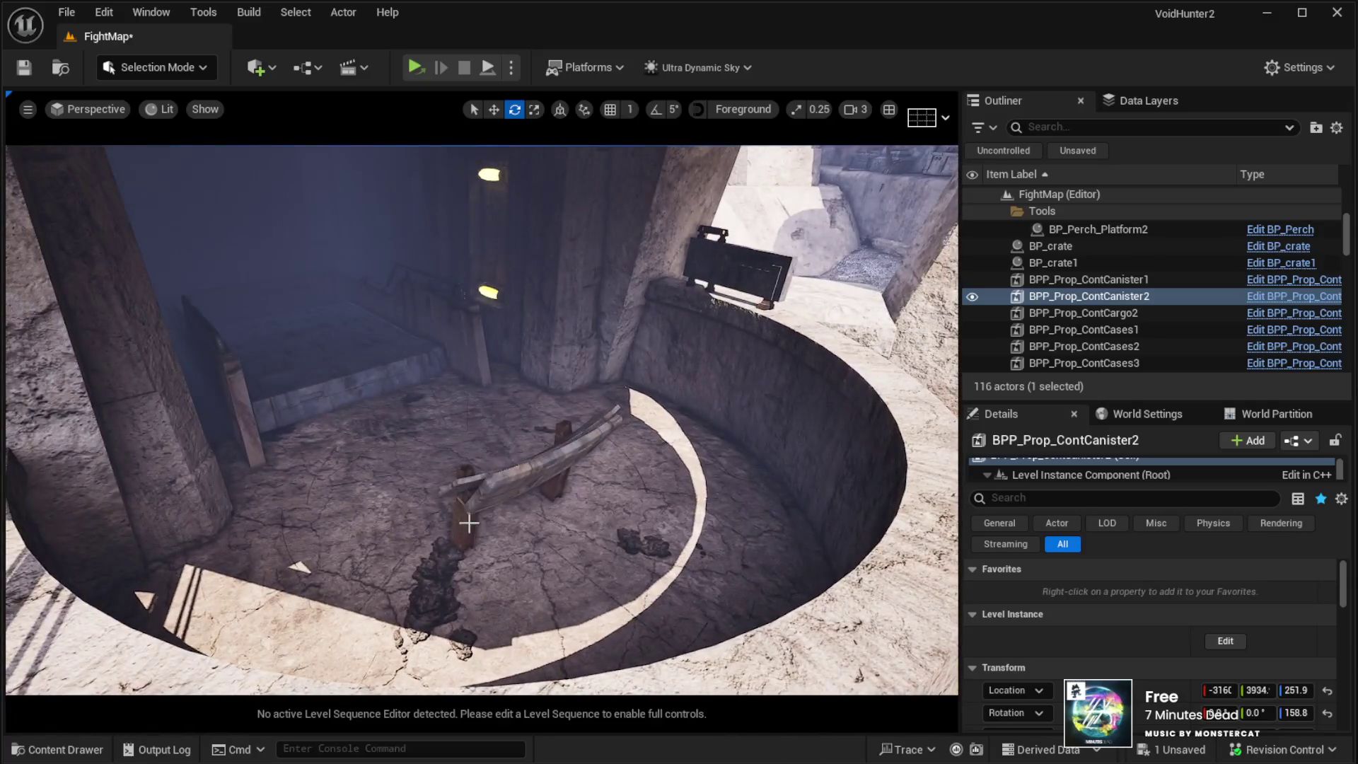
Step: Select the KB3D_OTP_BldgMD_H panels component and reposition the wall panel along Z and X
{"action": "left_click", "coordinate": [725, 408]}
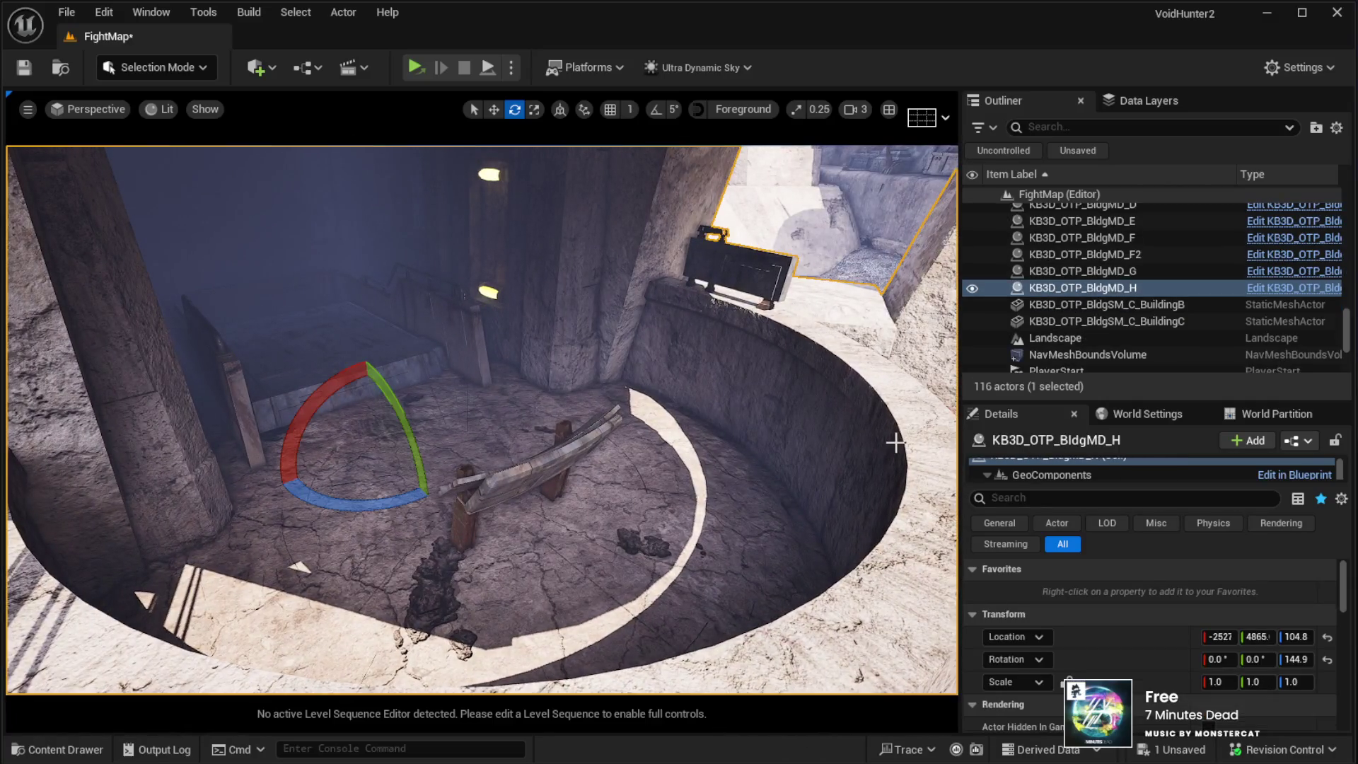
{"action": "left_click", "coordinate": [1036, 474]}
{"action": "scroll", "coordinate": [1037, 474], "scroll_direction": "down", "scroll_amount": 1}
{"action": "left_click", "coordinate": [1036, 477]}
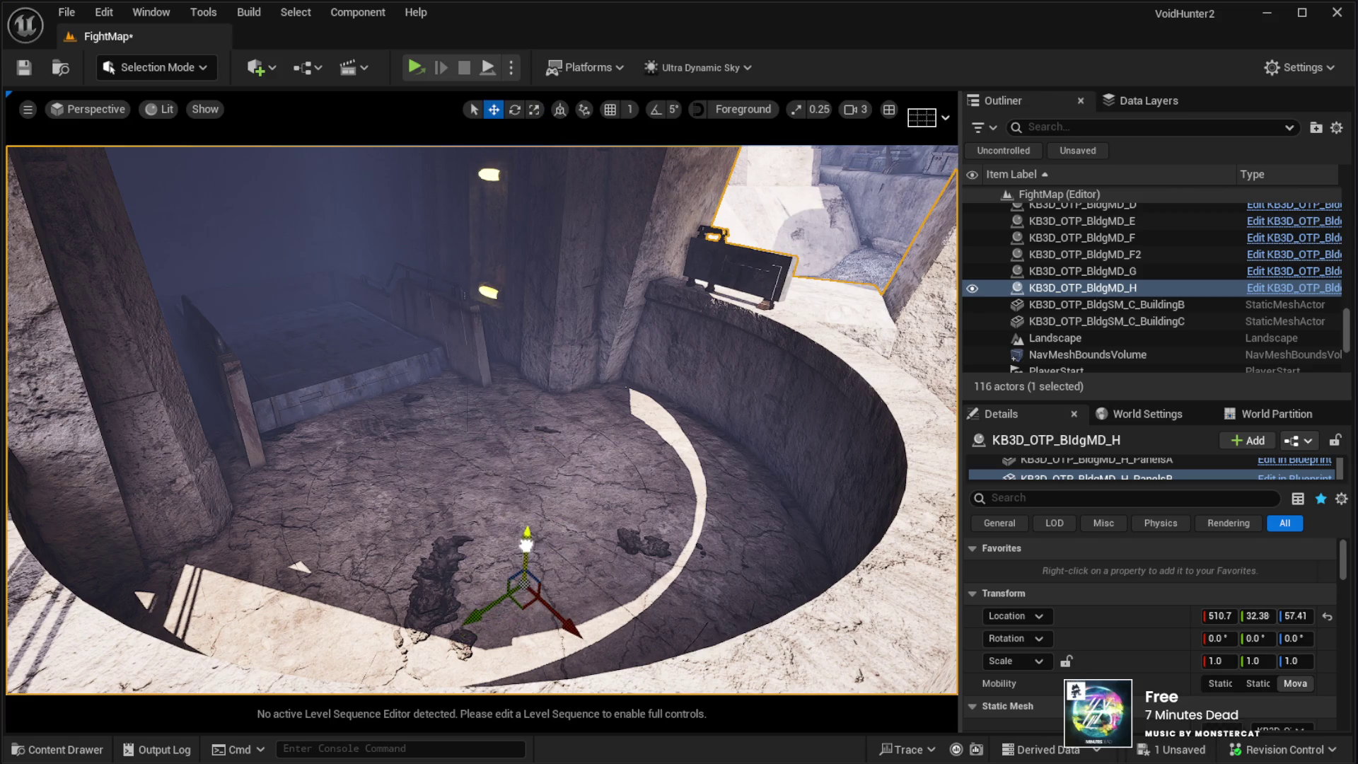
{"action": "left_click_drag", "start_coordinate": [531, 498], "coordinate": [528, 365]}
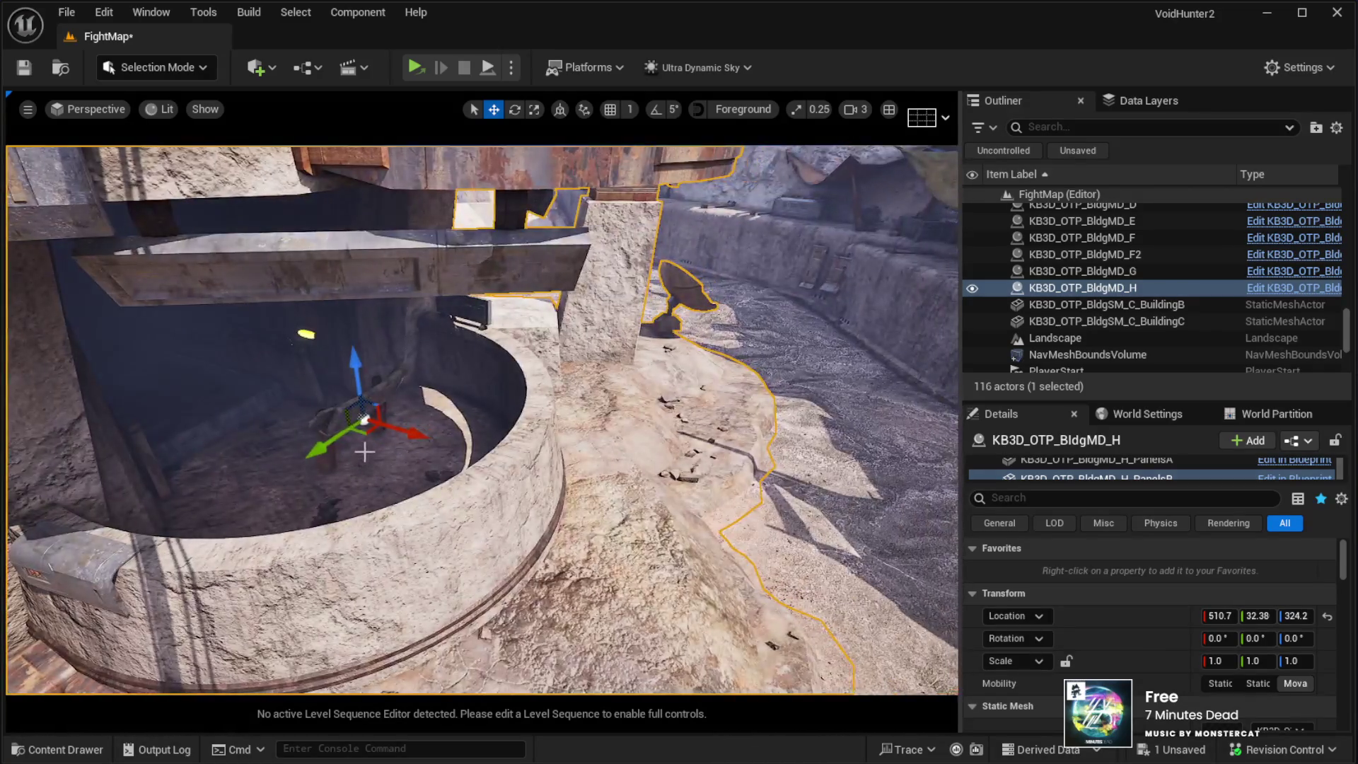
{"action": "mouse_move", "coordinate": [353, 272]}
{"action": "left_mouse_down"}
{"action": "mouse_move", "coordinate": [460, 385]}
{"action": "mouse_move", "coordinate": [640, 475]}
{"action": "mouse_move", "coordinate": [530, 435]}
{"action": "left_mouse_up"}
{"action": "left_click_drag", "start_coordinate": [571, 322], "coordinate": [562, 405]}
{"action": "left_click_drag", "start_coordinate": [625, 483], "coordinate": [694, 483]}
Step: Turn the wall panel about -12.3 degrees around its vertical axis
{"action": "key", "text": "e"}
{"action": "left_click_drag", "start_coordinate": [618, 524], "coordinate": [647, 523]}
{"action": "mouse_move", "coordinate": [495, 425]}
{"action": "left_mouse_down"}
{"action": "mouse_move", "coordinate": [523, 367]}
{"action": "mouse_move", "coordinate": [480, 403]}
{"action": "mouse_move", "coordinate": [481, 360]}
{"action": "left_mouse_up"}
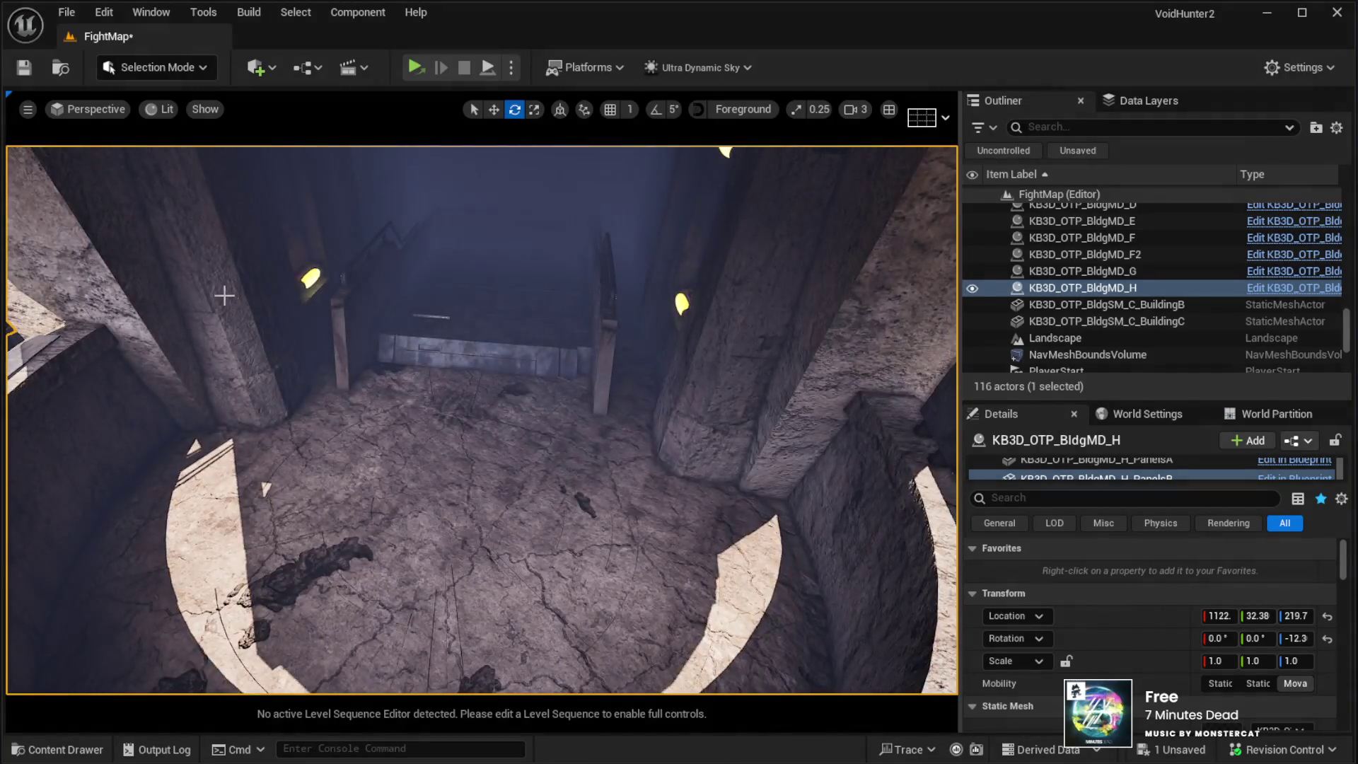
{"action": "left_click_drag", "start_coordinate": [177, 139], "coordinate": [177, 110]}
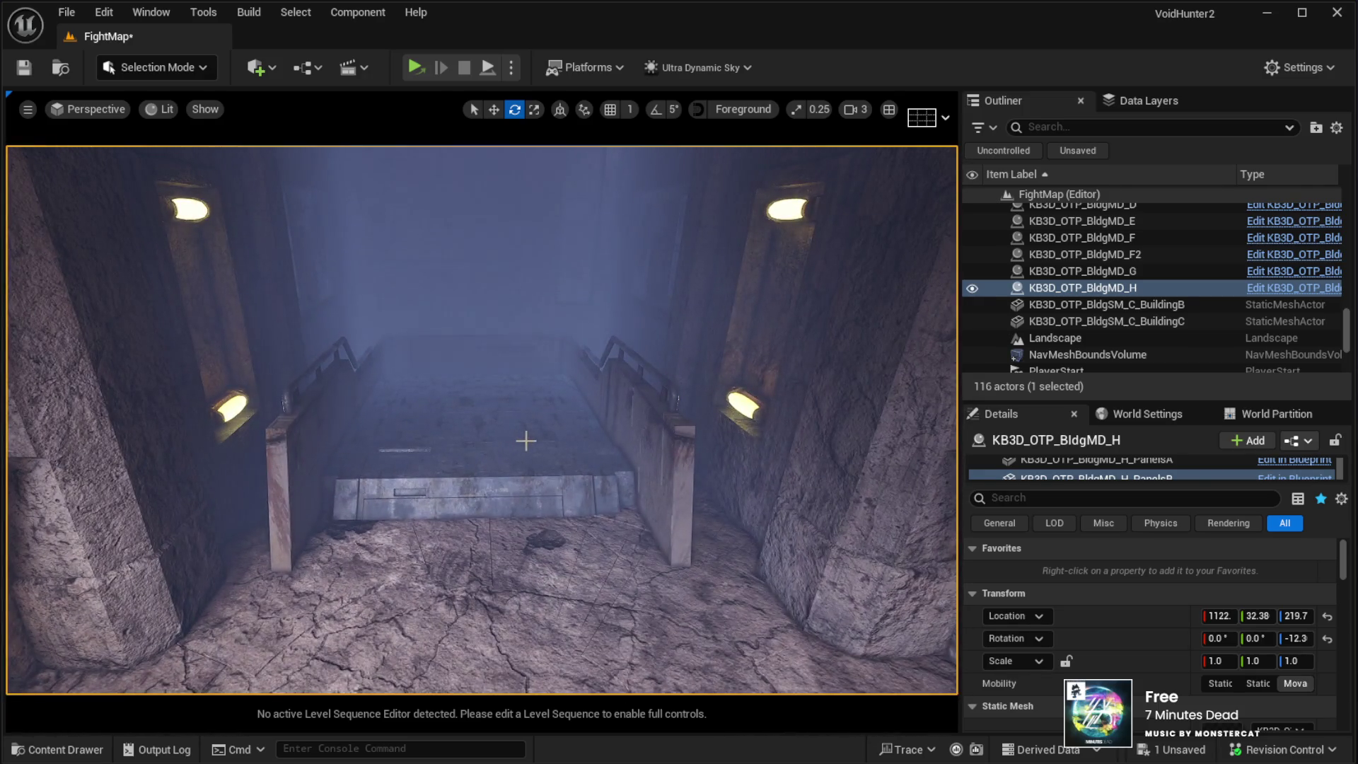
{"action": "left_click", "coordinate": [530, 443]}
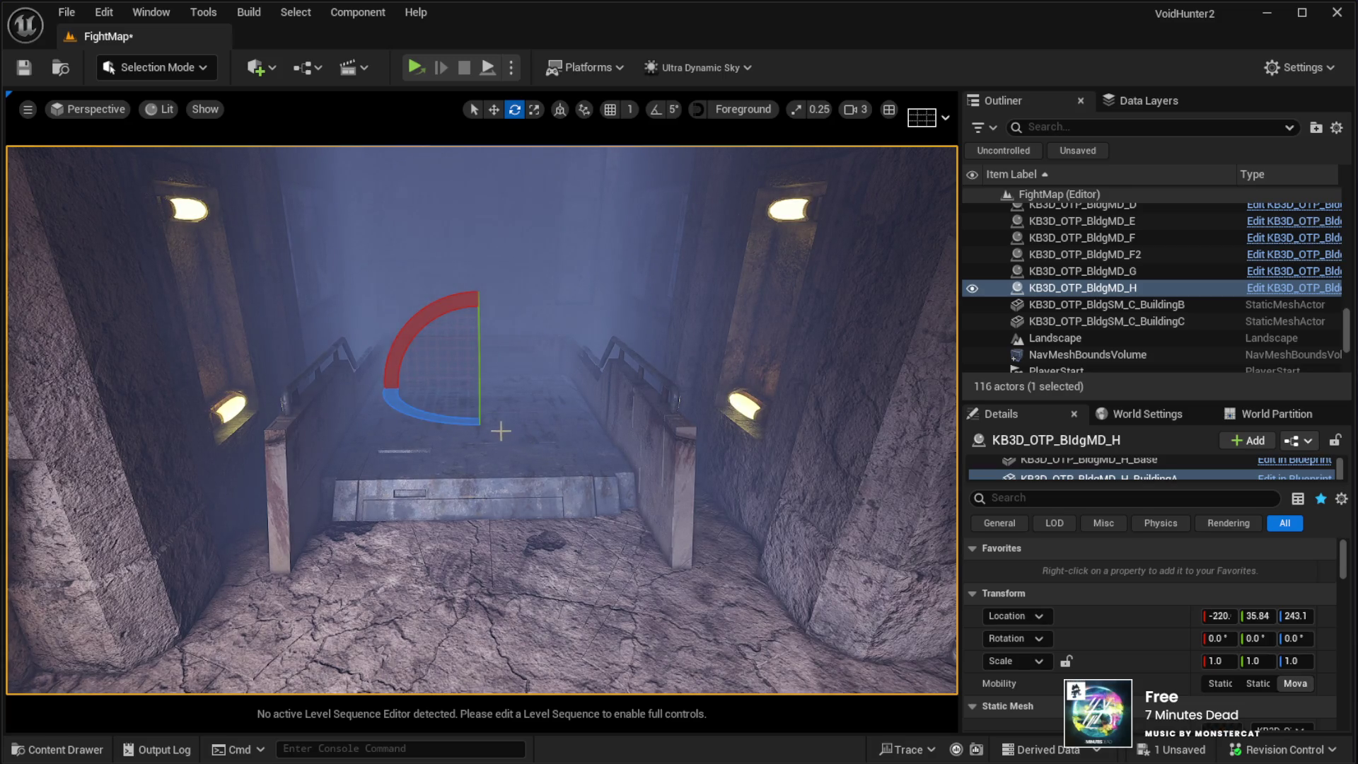
Step: Switch back to translate and shift the round building's stairway section to a new height
{"action": "left_click", "coordinate": [490, 111]}
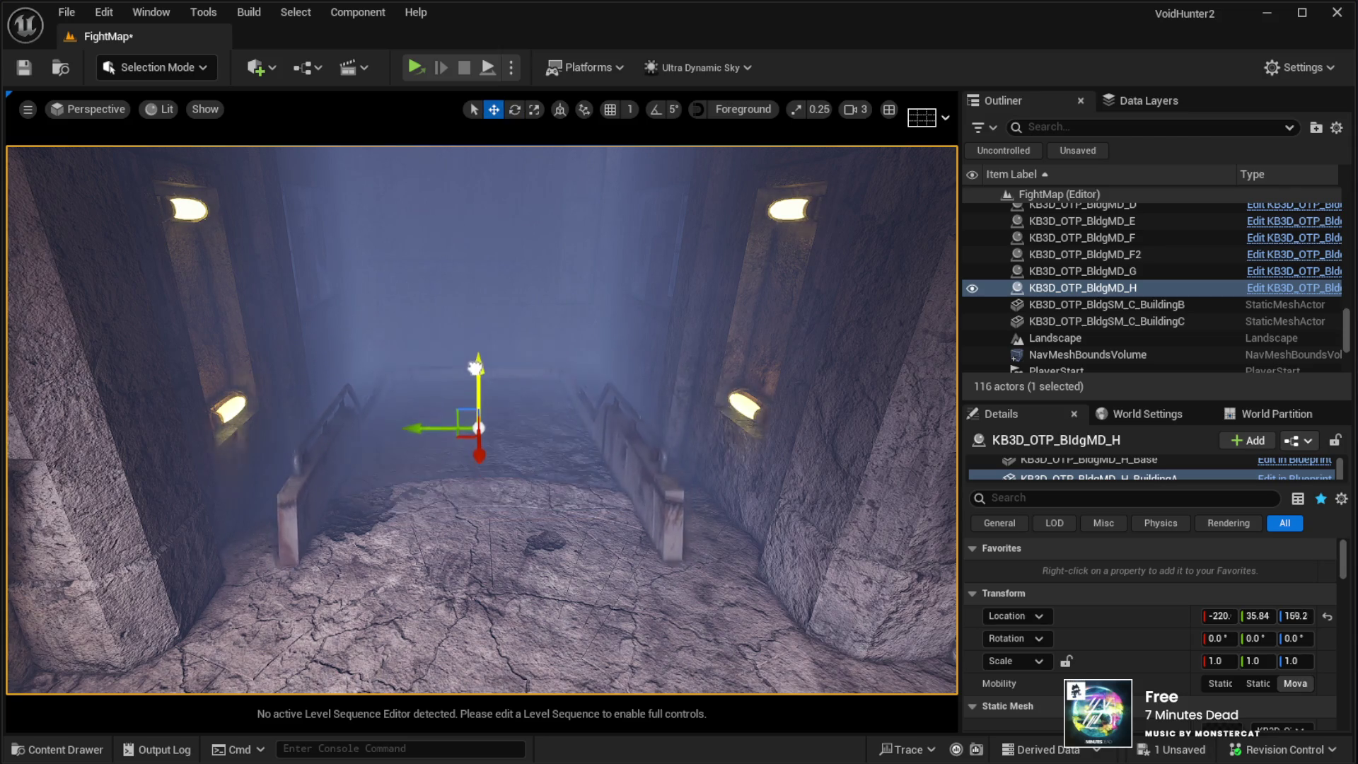
{"action": "left_click_drag", "start_coordinate": [485, 305], "coordinate": [308, 302]}
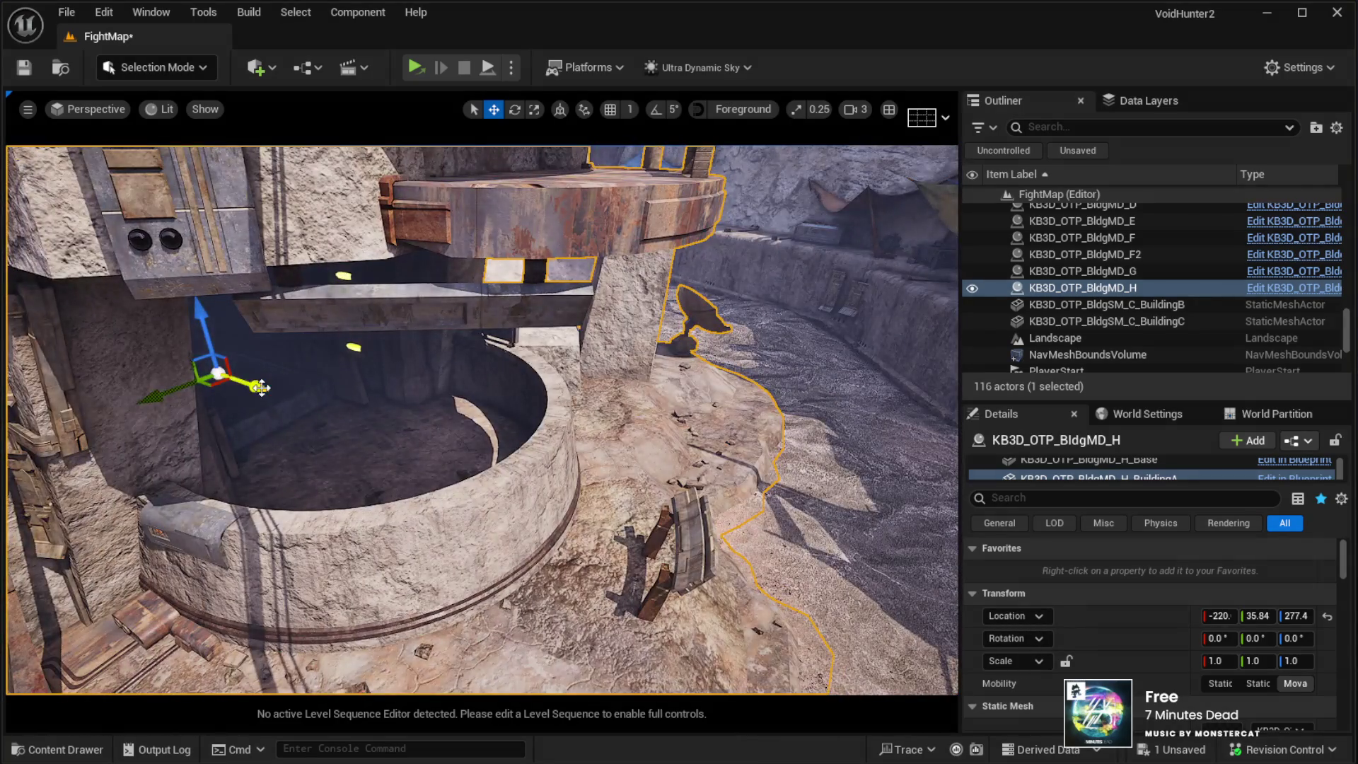
{"action": "left_click_drag", "start_coordinate": [481, 417], "coordinate": [368, 418]}
{"action": "mouse_move", "coordinate": [650, 398]}
{"action": "left_mouse_down"}
{"action": "mouse_move", "coordinate": [658, 414]}
{"action": "mouse_move", "coordinate": [403, 499]}
{"action": "mouse_move", "coordinate": [460, 423]}
{"action": "mouse_move", "coordinate": [481, 296]}
{"action": "left_mouse_up"}
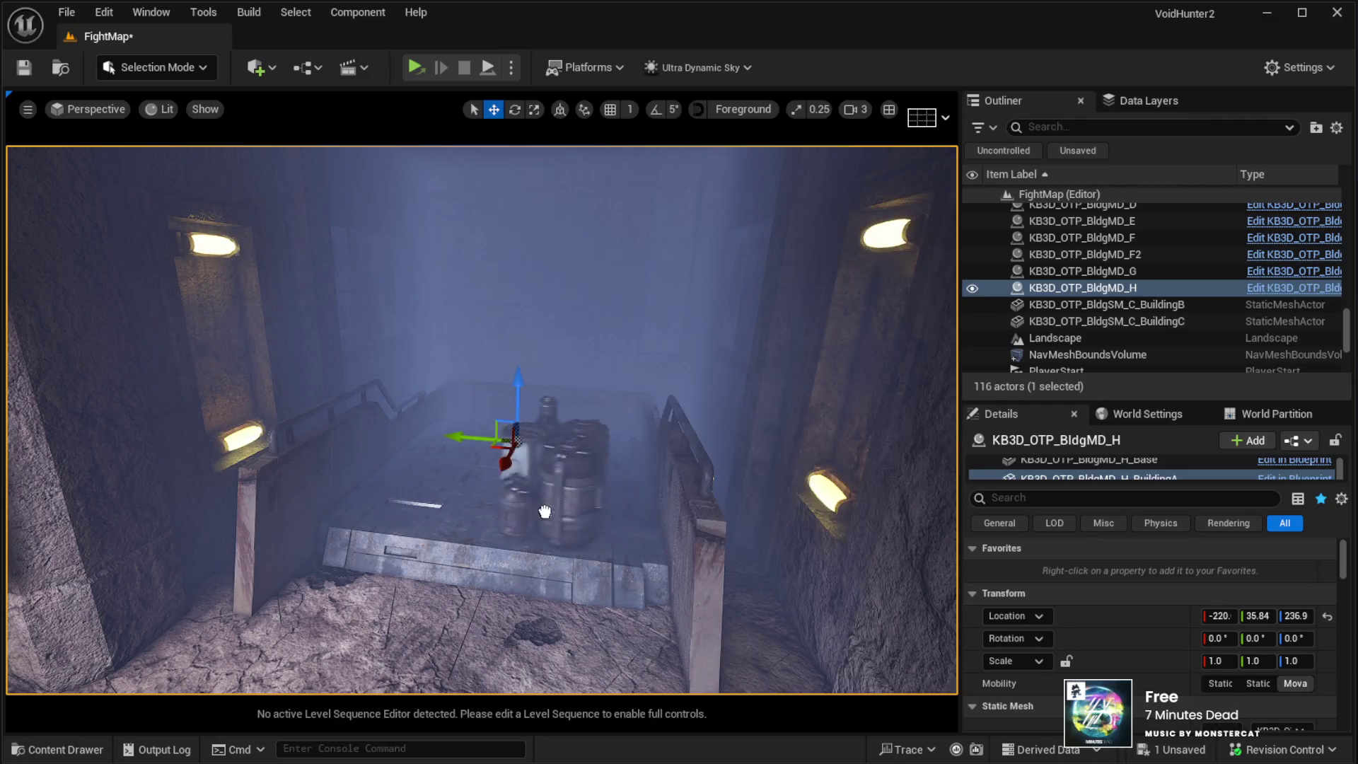
{"action": "left_click", "coordinate": [472, 439]}
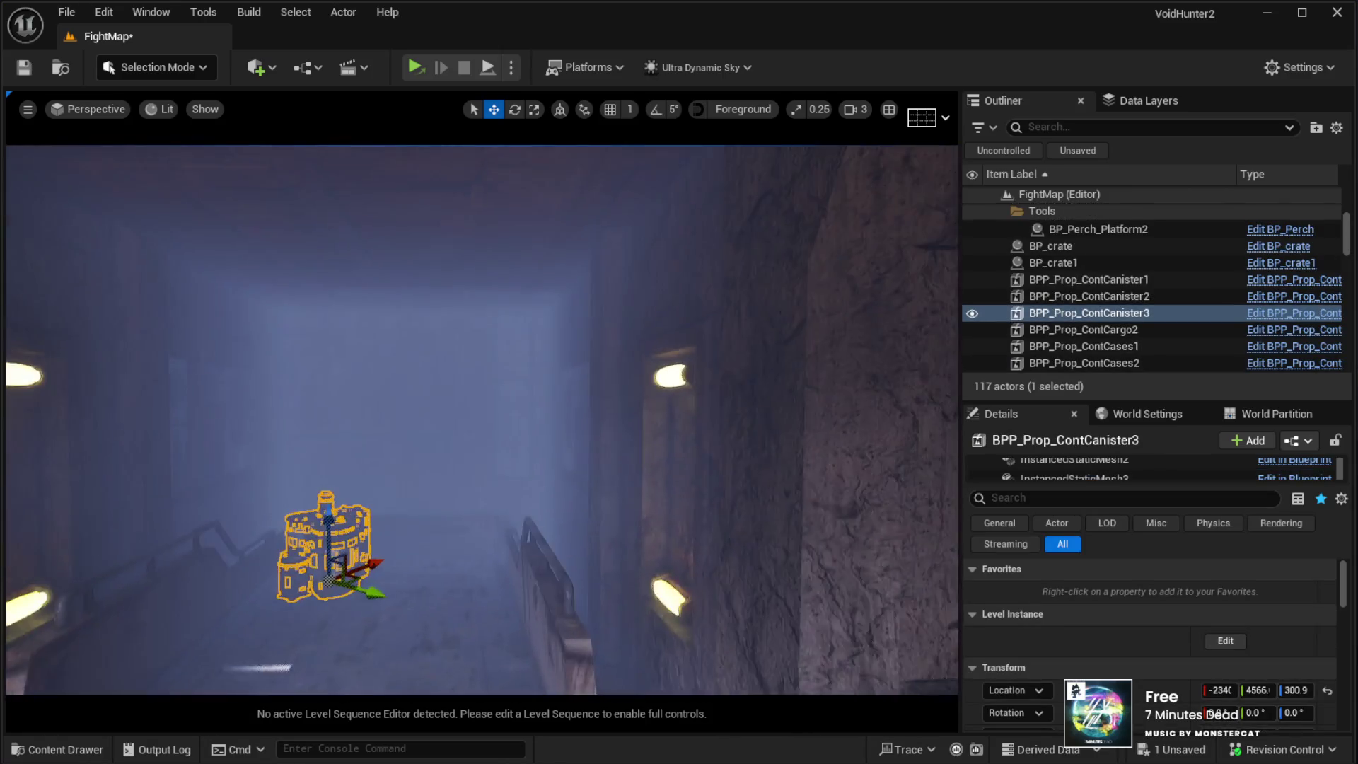
Step: Move the BPP_Prop_ContCanister3 canister onto the stairway landing and place a BPP_Prop_ContCases4 stack beside it
{"action": "key", "text": "f"}
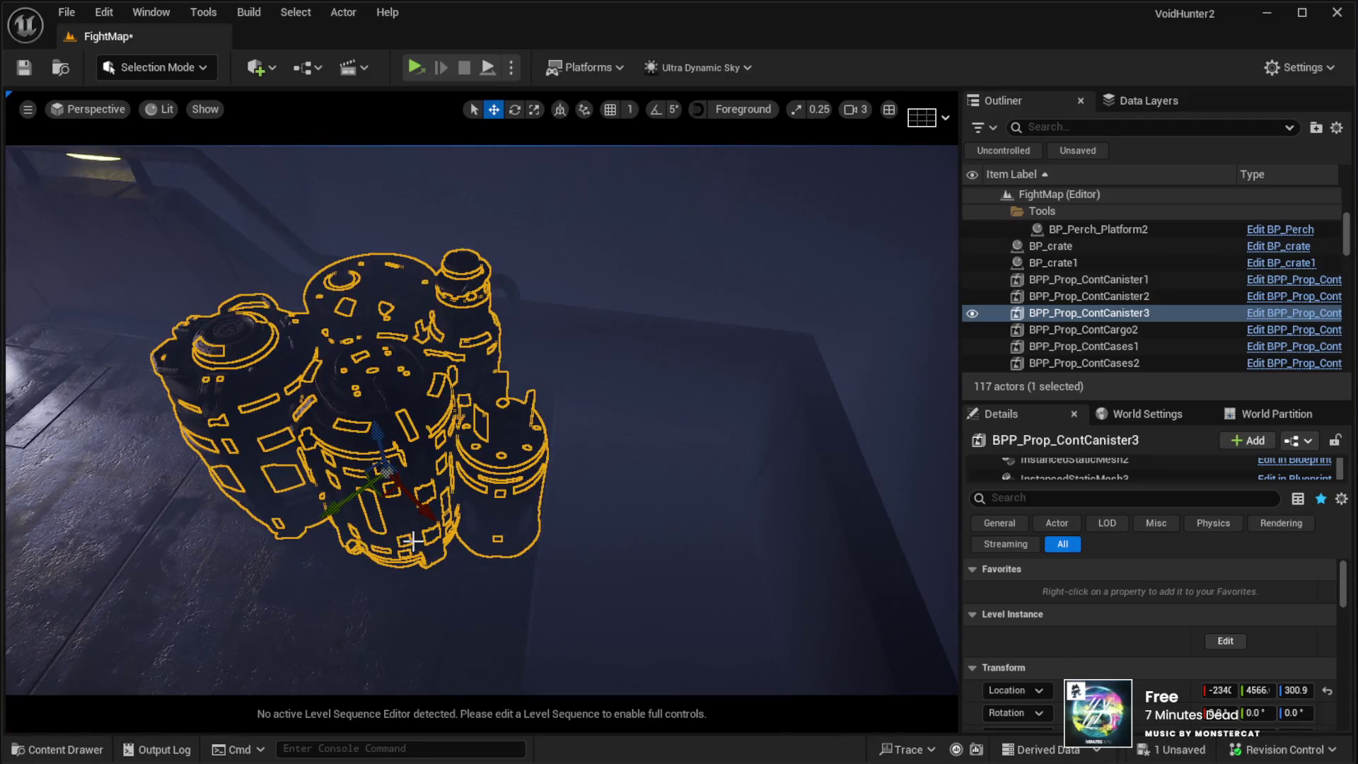
{"action": "mouse_move", "coordinate": [384, 507]}
{"action": "left_mouse_down"}
{"action": "mouse_move", "coordinate": [561, 533]}
{"action": "mouse_move", "coordinate": [554, 565]}
{"action": "mouse_move", "coordinate": [679, 552]}
{"action": "mouse_move", "coordinate": [320, 584]}
{"action": "left_mouse_up"}
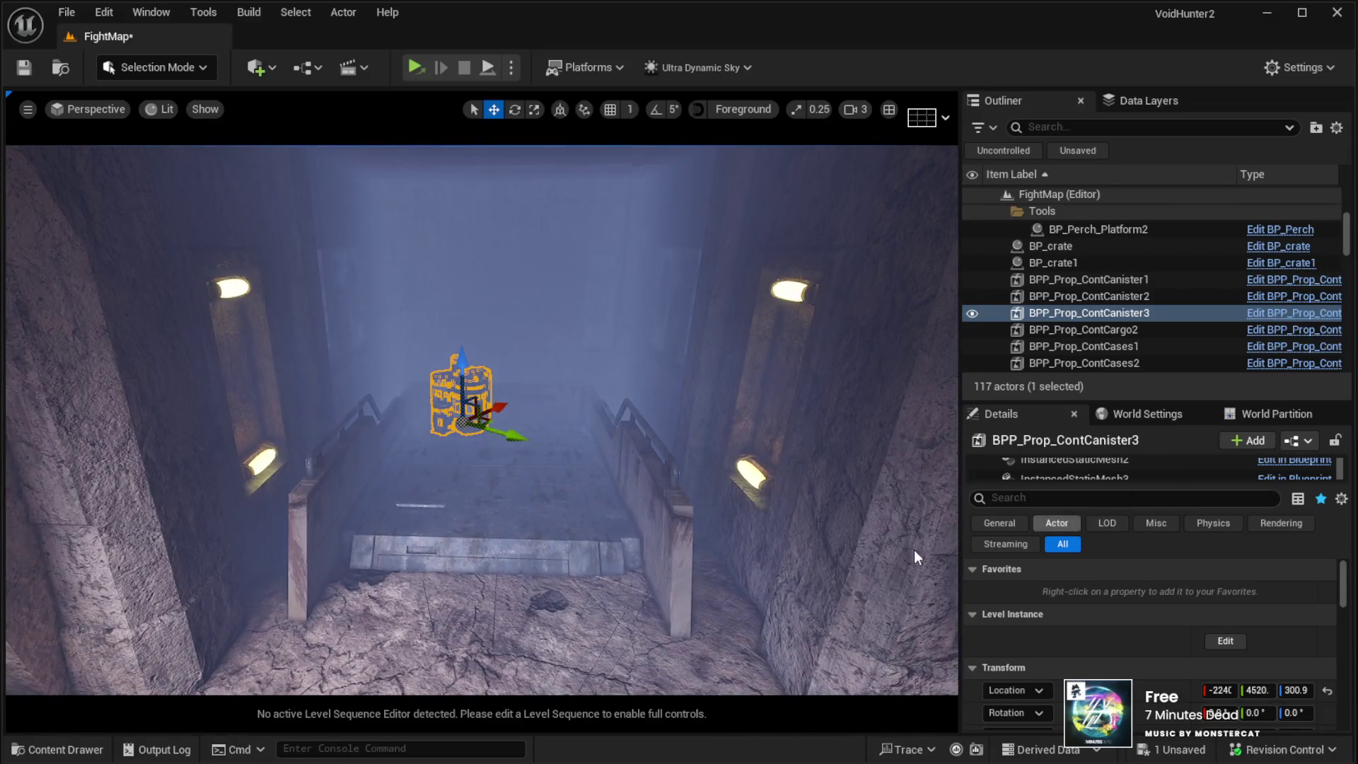
{"action": "left_click_drag", "start_coordinate": [959, 580], "coordinate": [495, 551]}
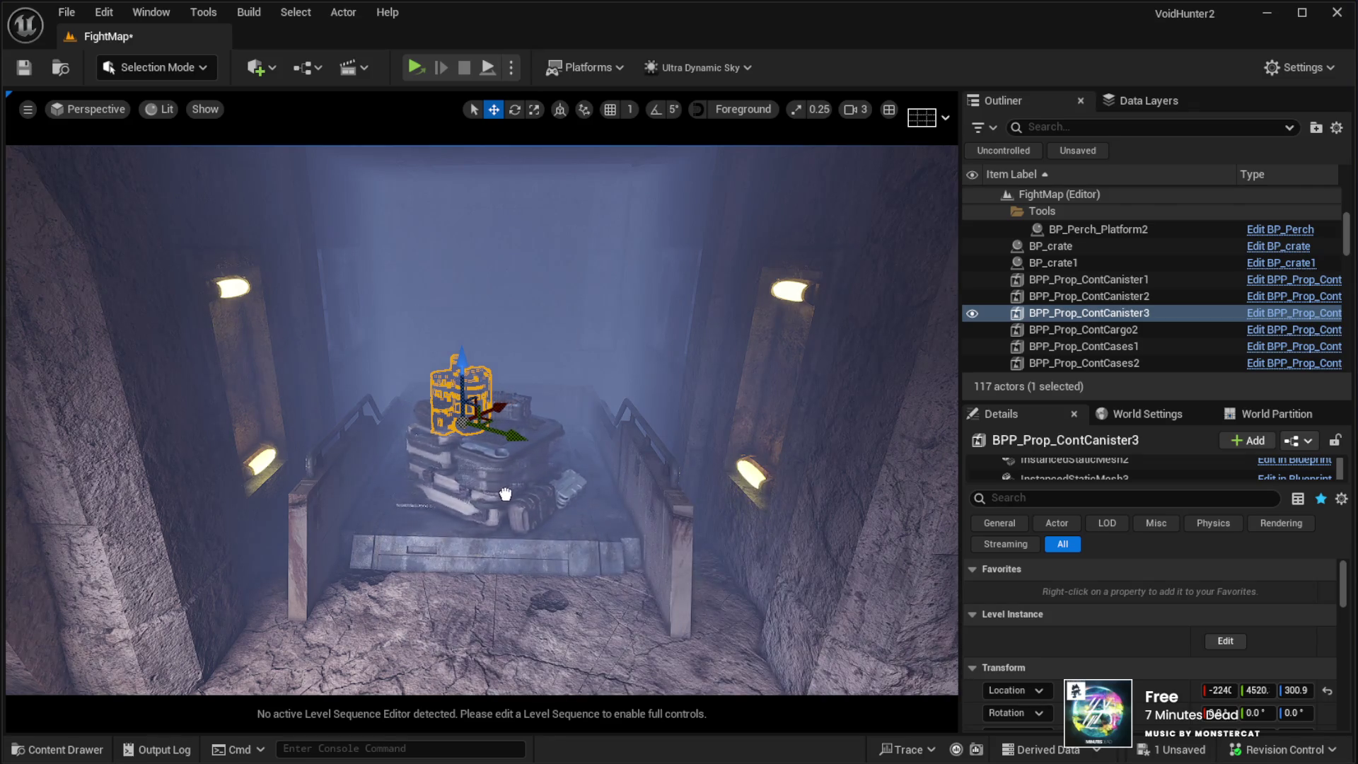
{"action": "left_click_drag", "start_coordinate": [532, 498], "coordinate": [532, 502]}
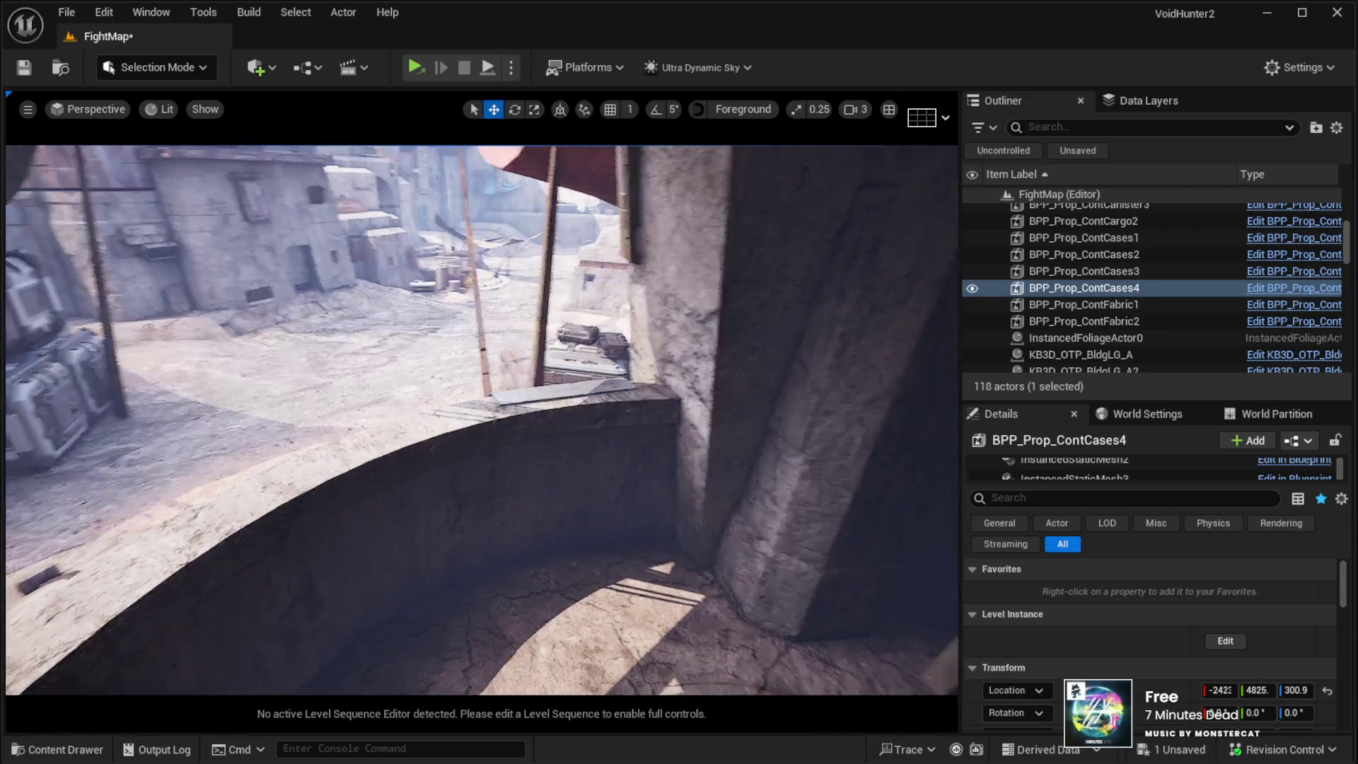
{"action": "key", "text": "f"}
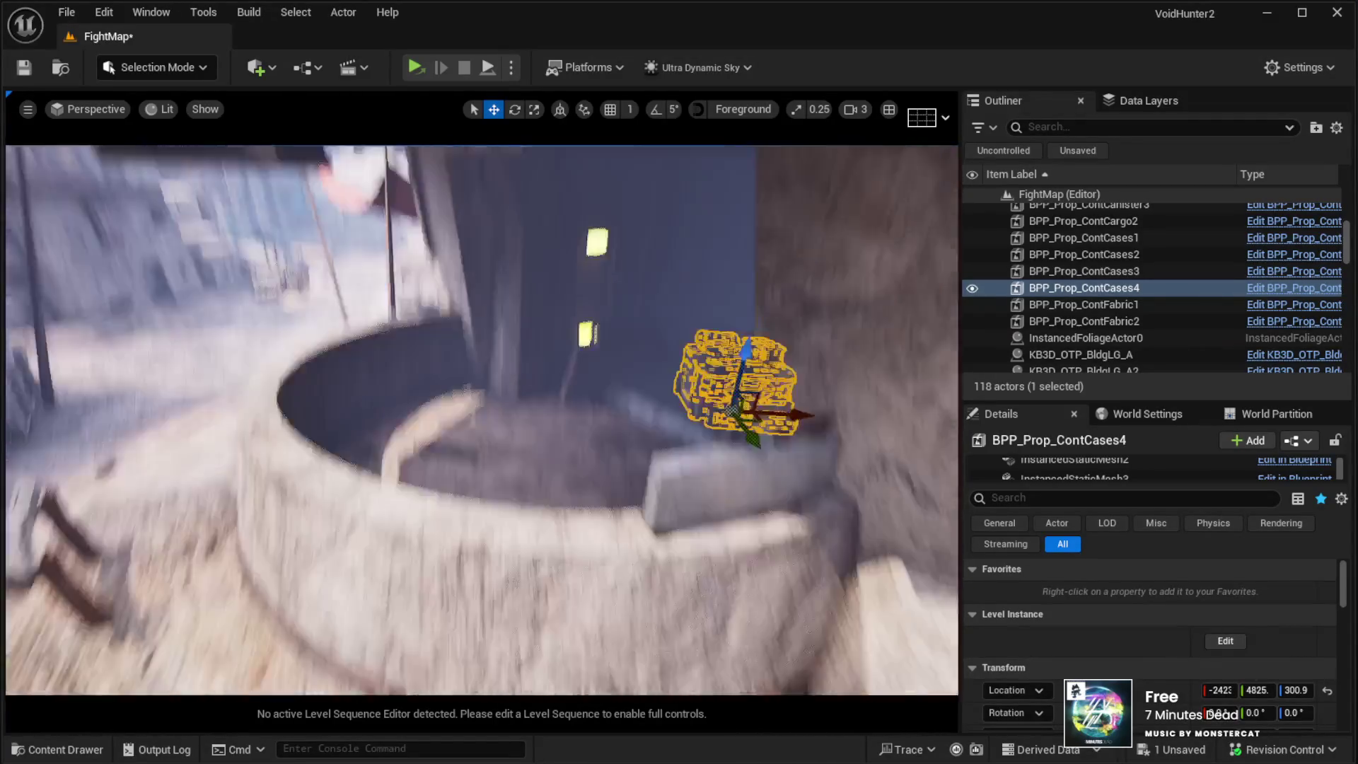
{"action": "left_click", "coordinate": [446, 444]}
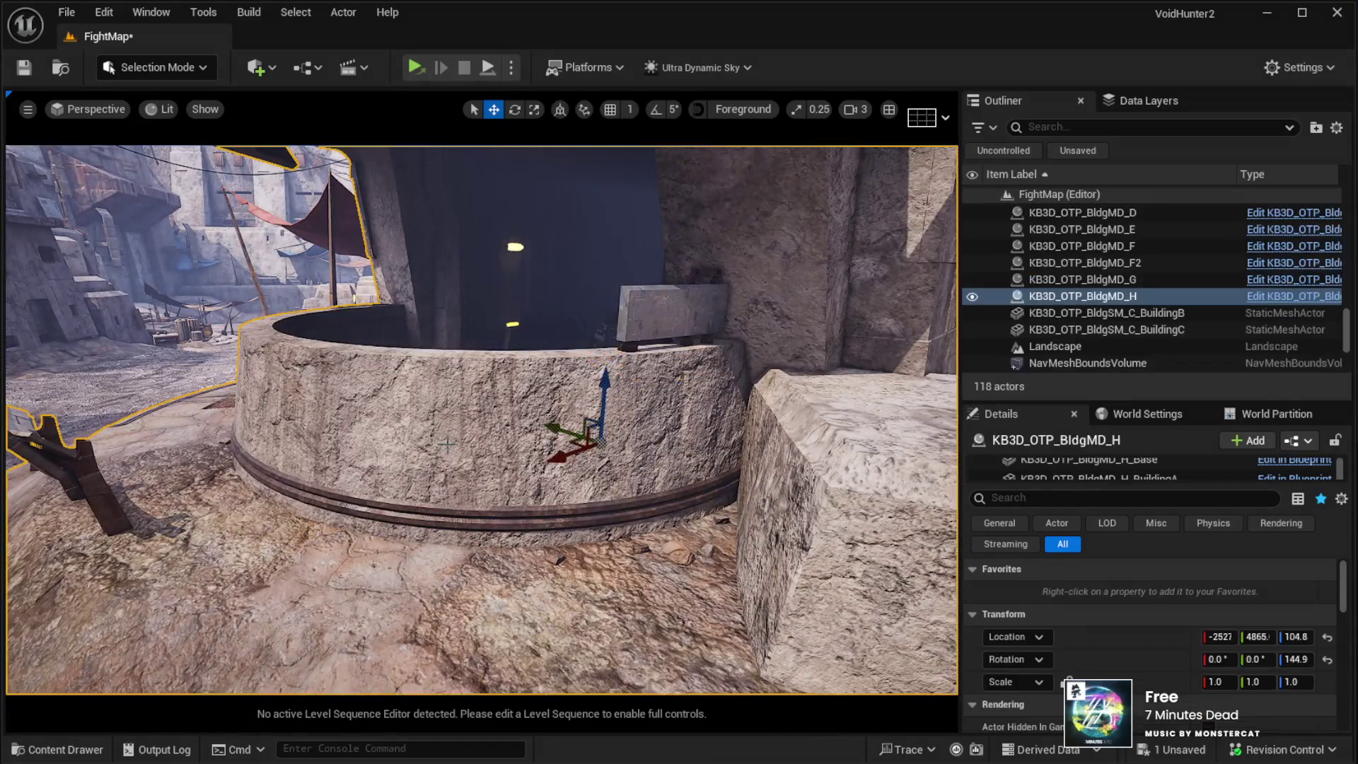
Step: Lower the building's pit rim component down into the ground
{"action": "left_click", "coordinate": [1041, 464]}
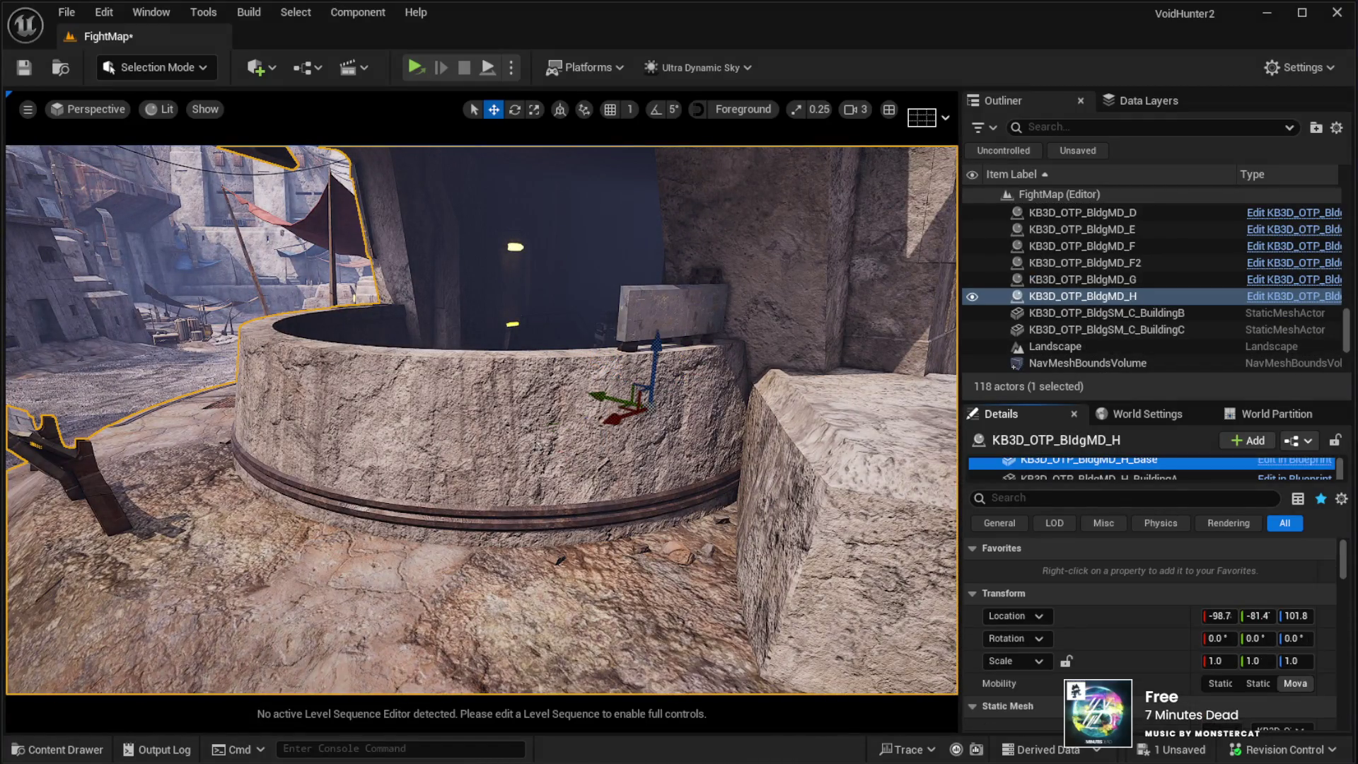
{"action": "left_click_drag", "start_coordinate": [476, 284], "coordinate": [476, 349]}
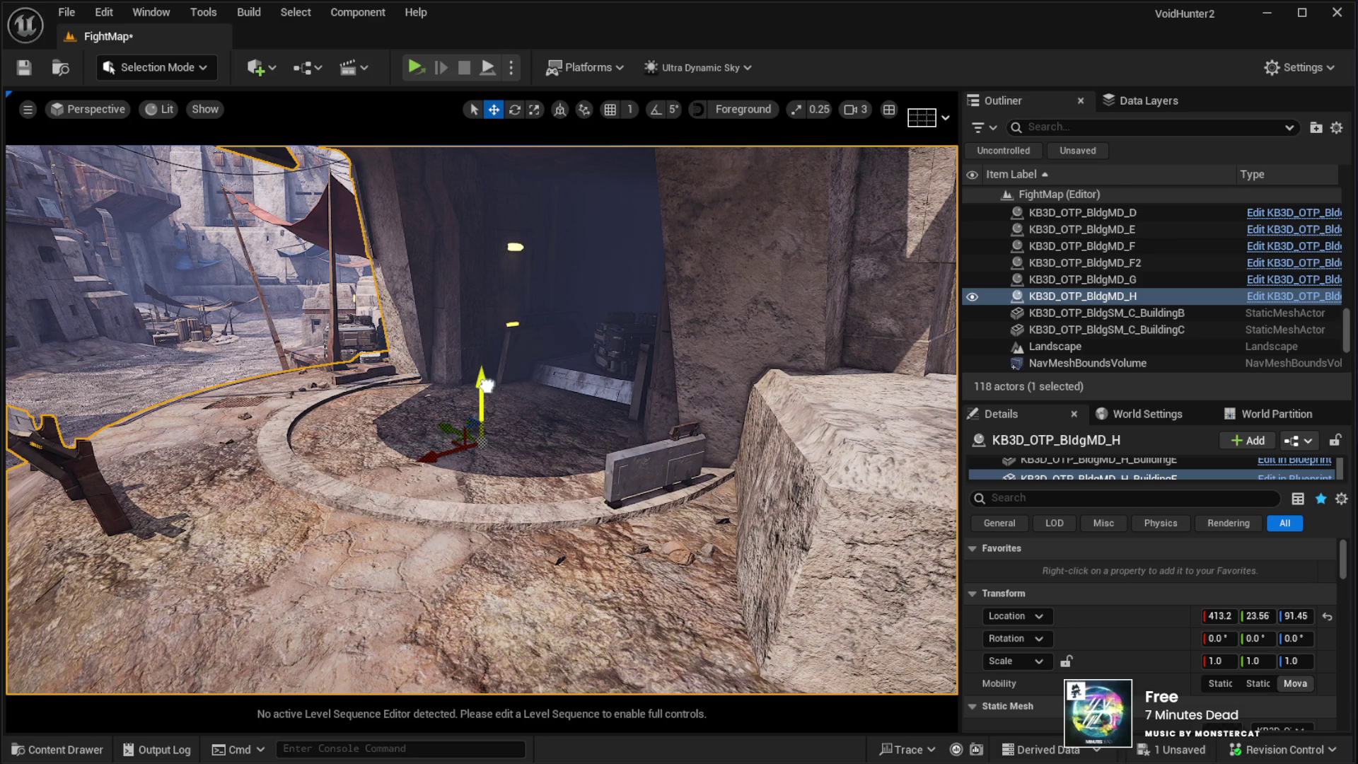
{"action": "scroll", "coordinate": [485, 384], "scroll_direction": "down", "scroll_amount": 10}
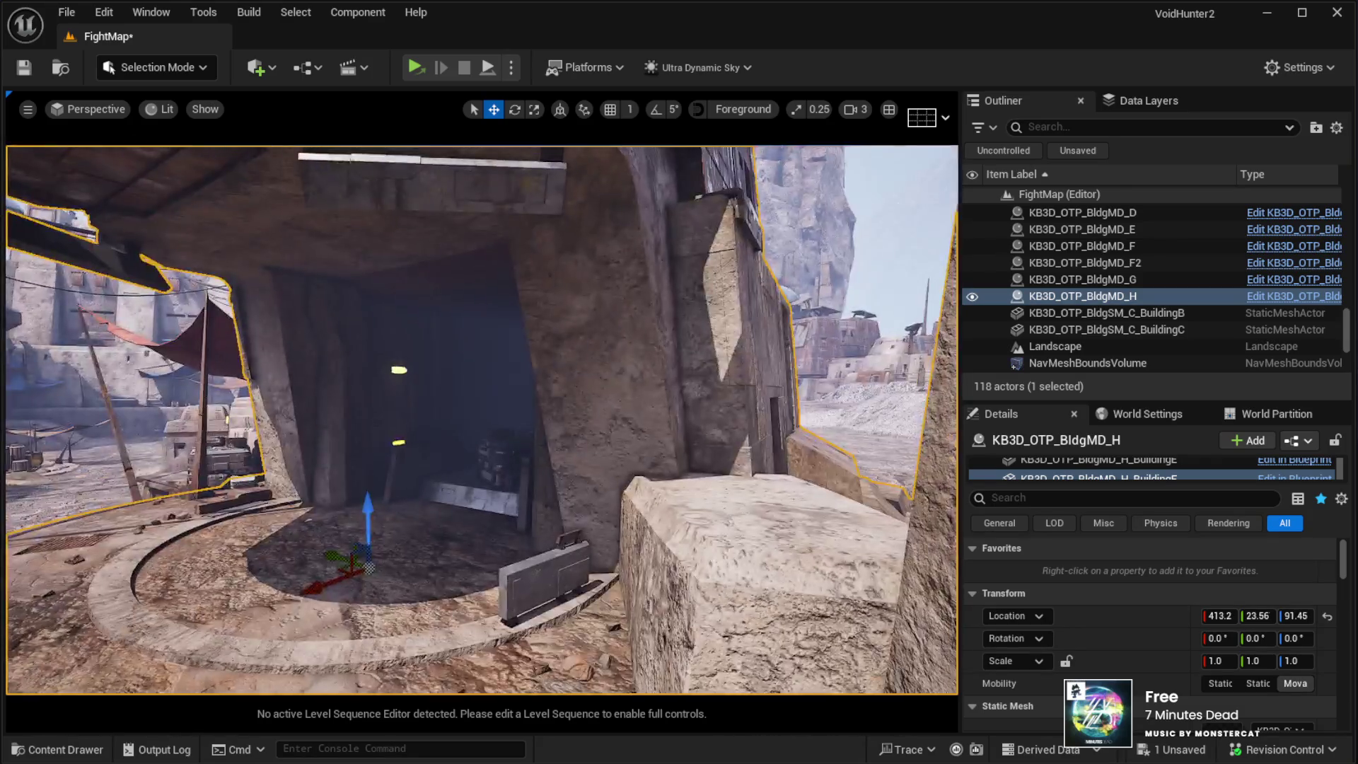
{"action": "scroll", "coordinate": [485, 384], "scroll_direction": "up", "scroll_amount": 8}
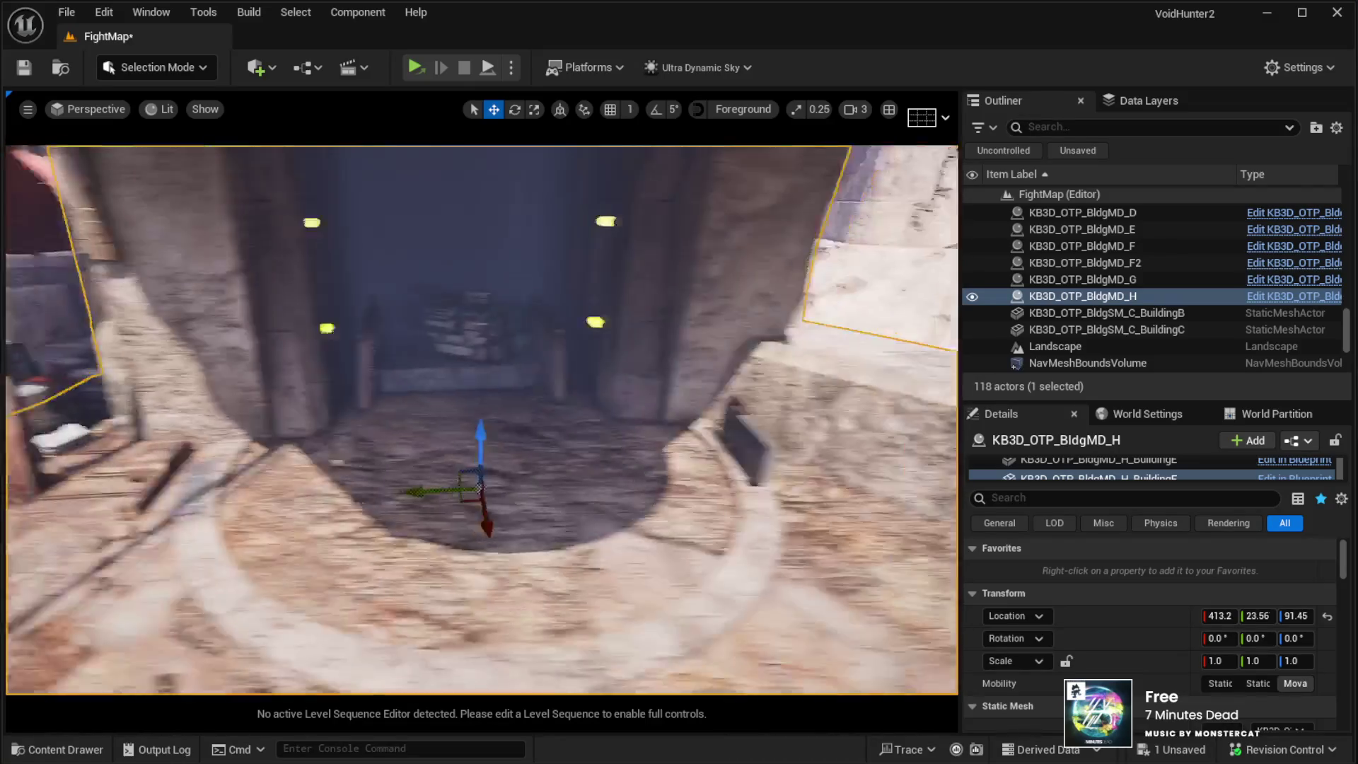
Step: Add the BPP_Prop_ContCases5 and ContCases6 stacks inside the pit
{"action": "key", "text": "ctrl+v"}
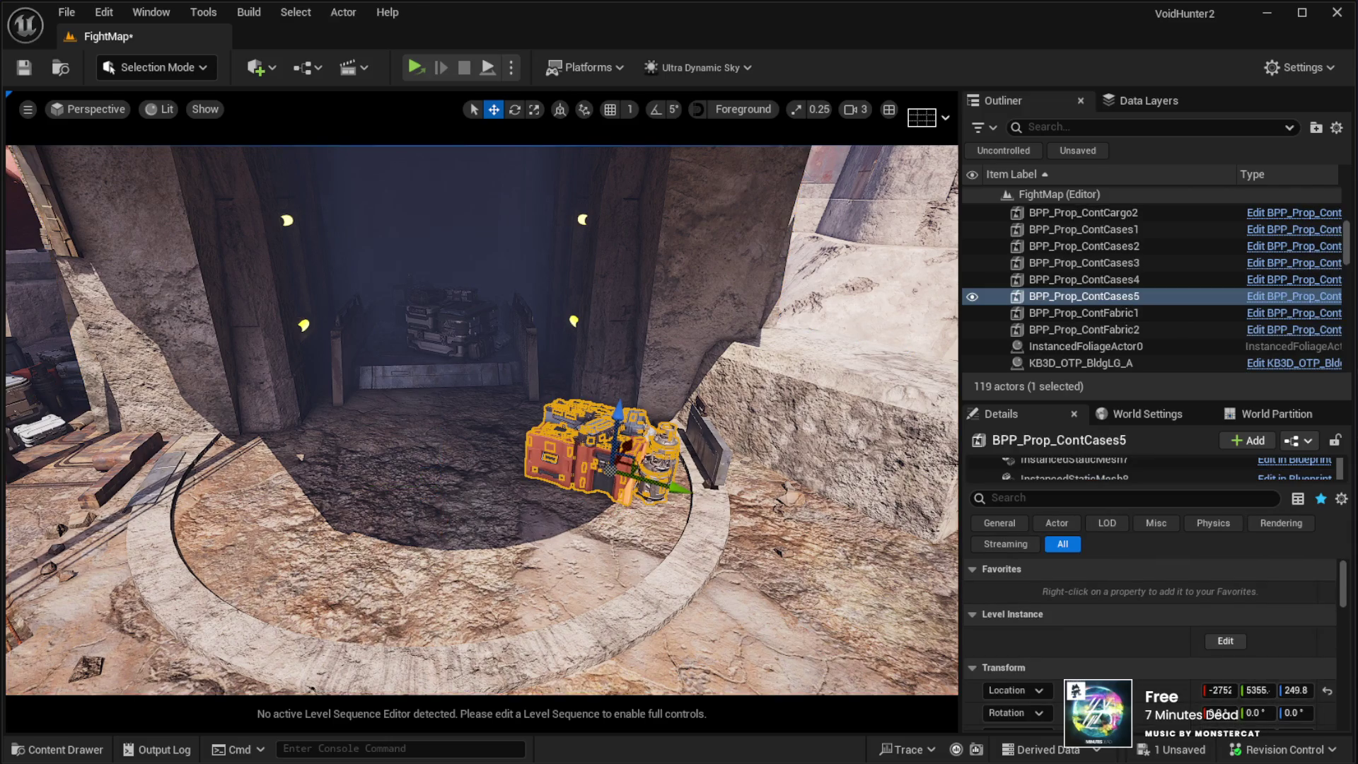
{"action": "left_click_drag", "start_coordinate": [948, 495], "coordinate": [346, 492]}
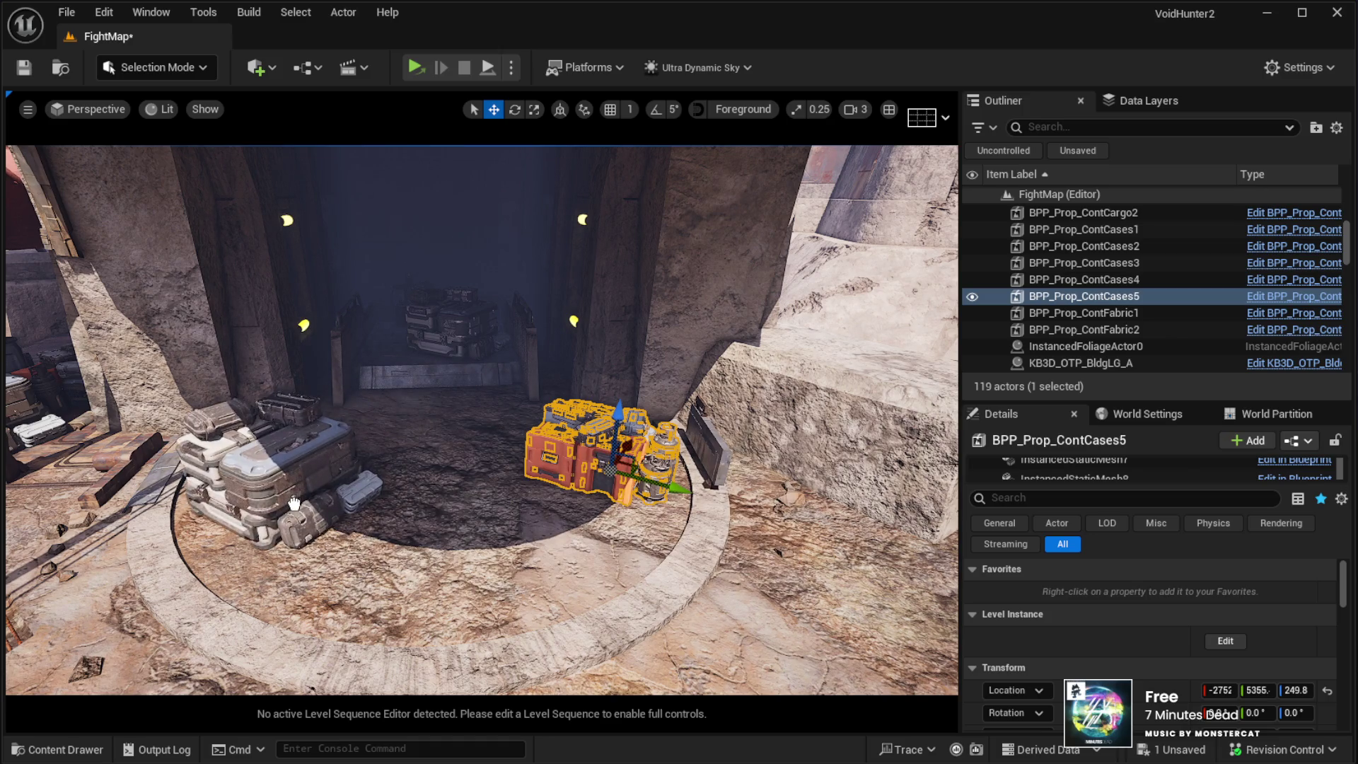
{"action": "left_click_drag", "start_coordinate": [294, 503], "coordinate": [295, 502]}
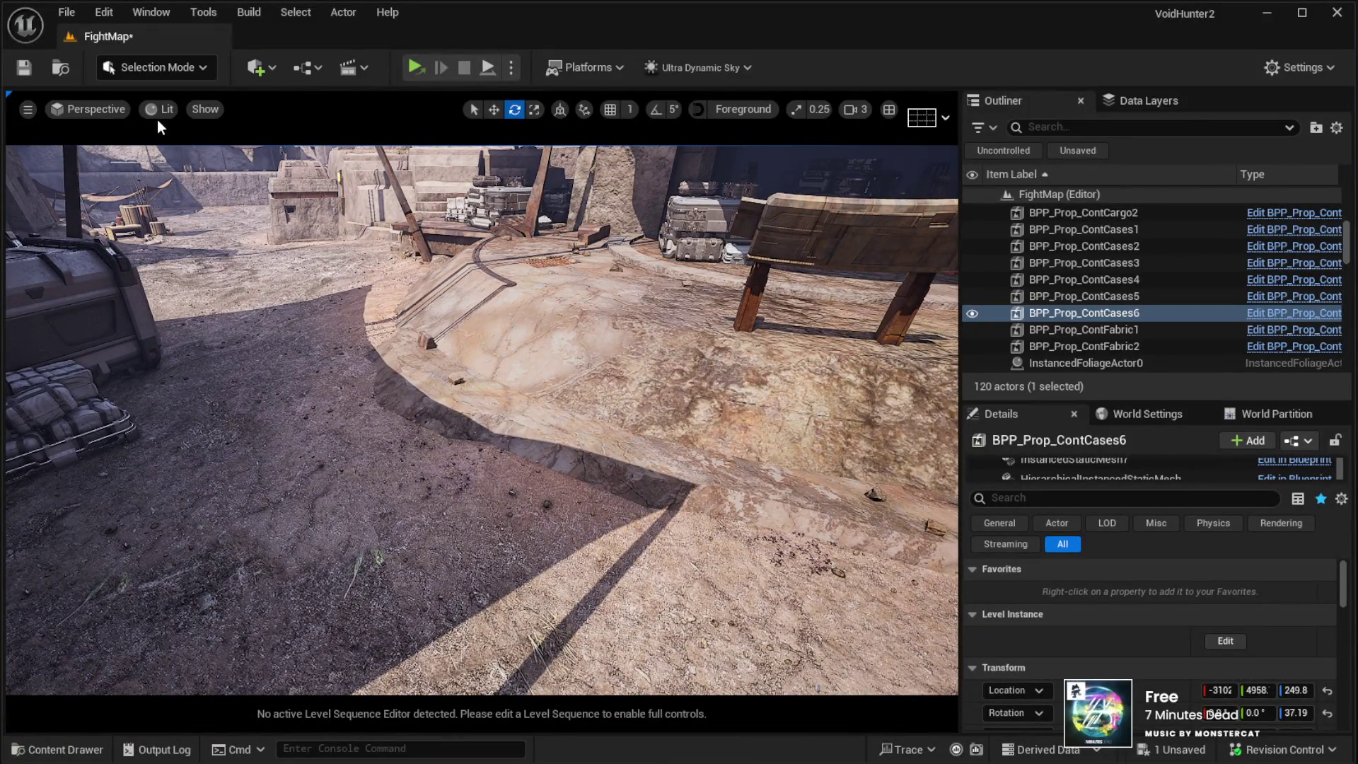
{"action": "key", "text": "shift+2"}
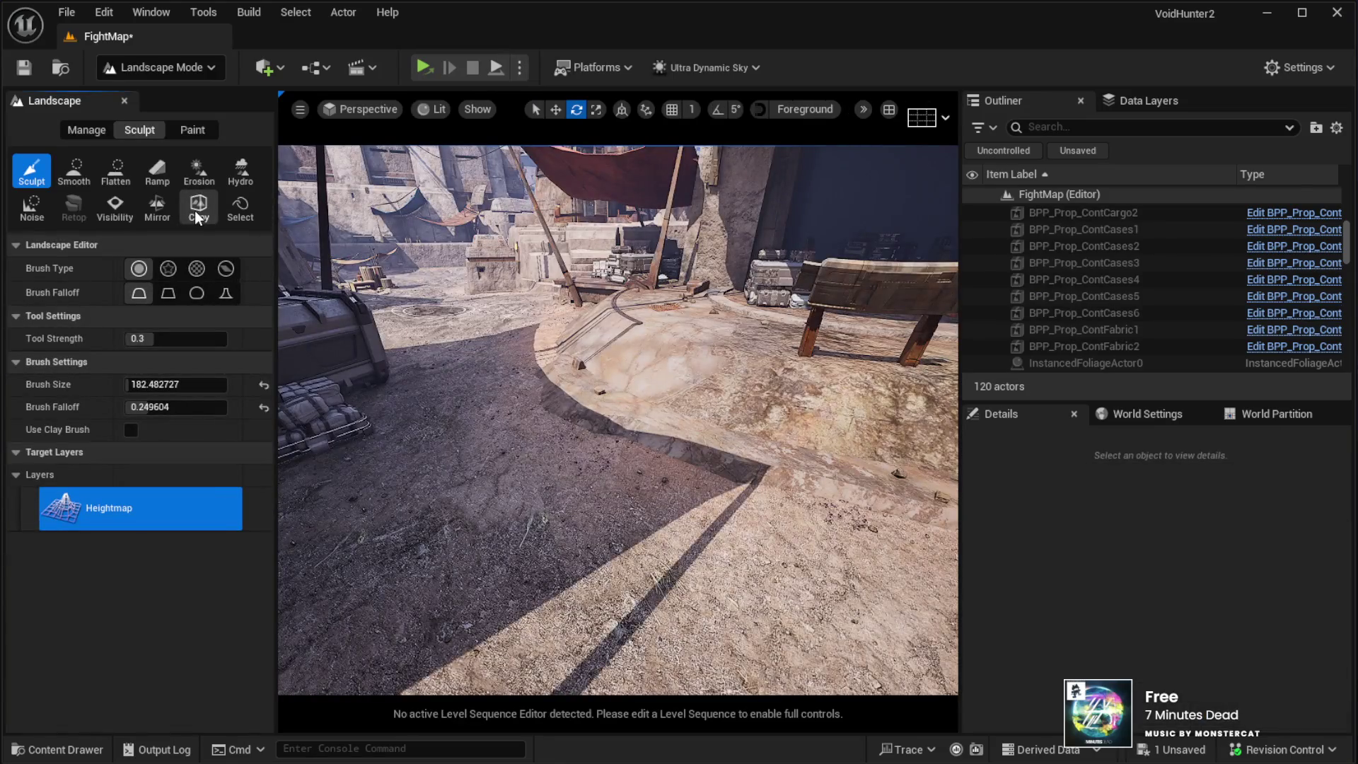
Step: Sculpt the heightmap in the round pit around the pillar, crates and dish (brush ~182, strength 0.3)
{"action": "left_click", "coordinate": [189, 127]}
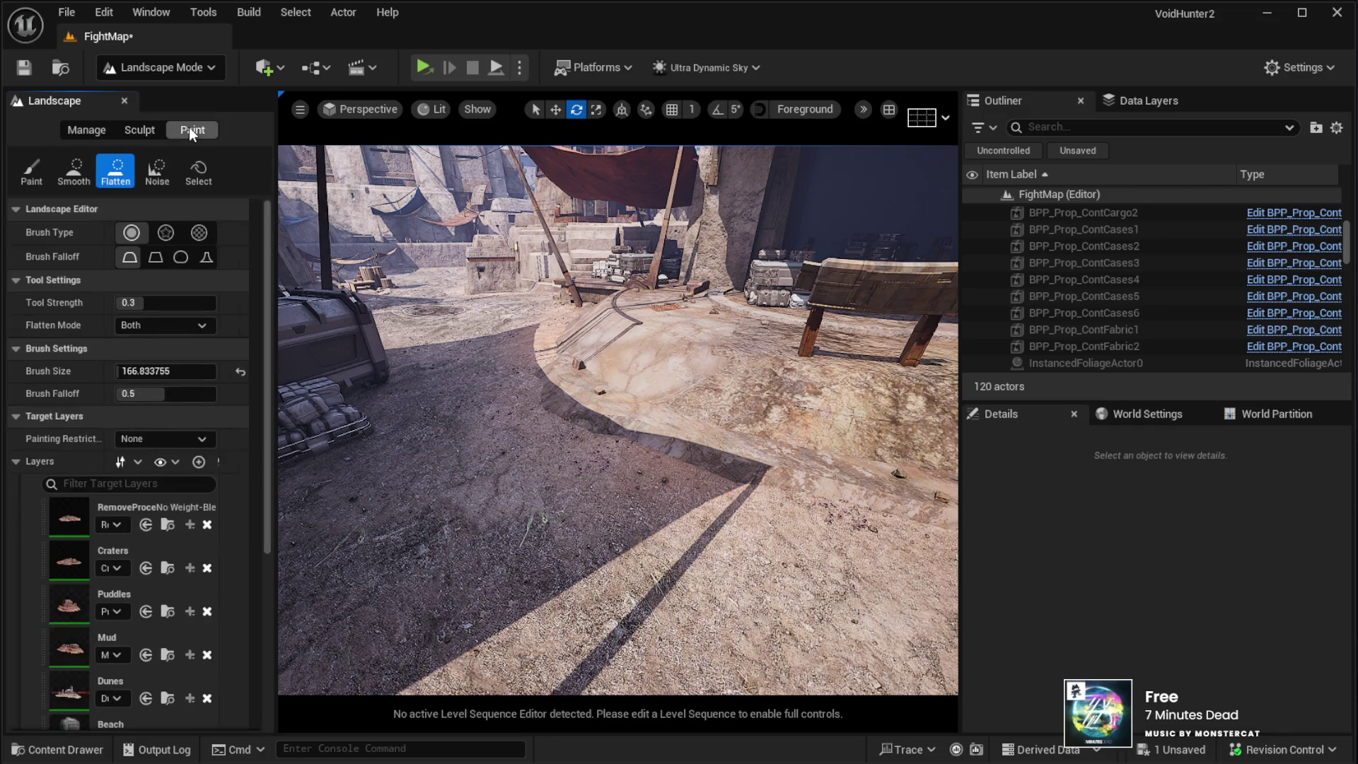
{"action": "left_click", "coordinate": [34, 180]}
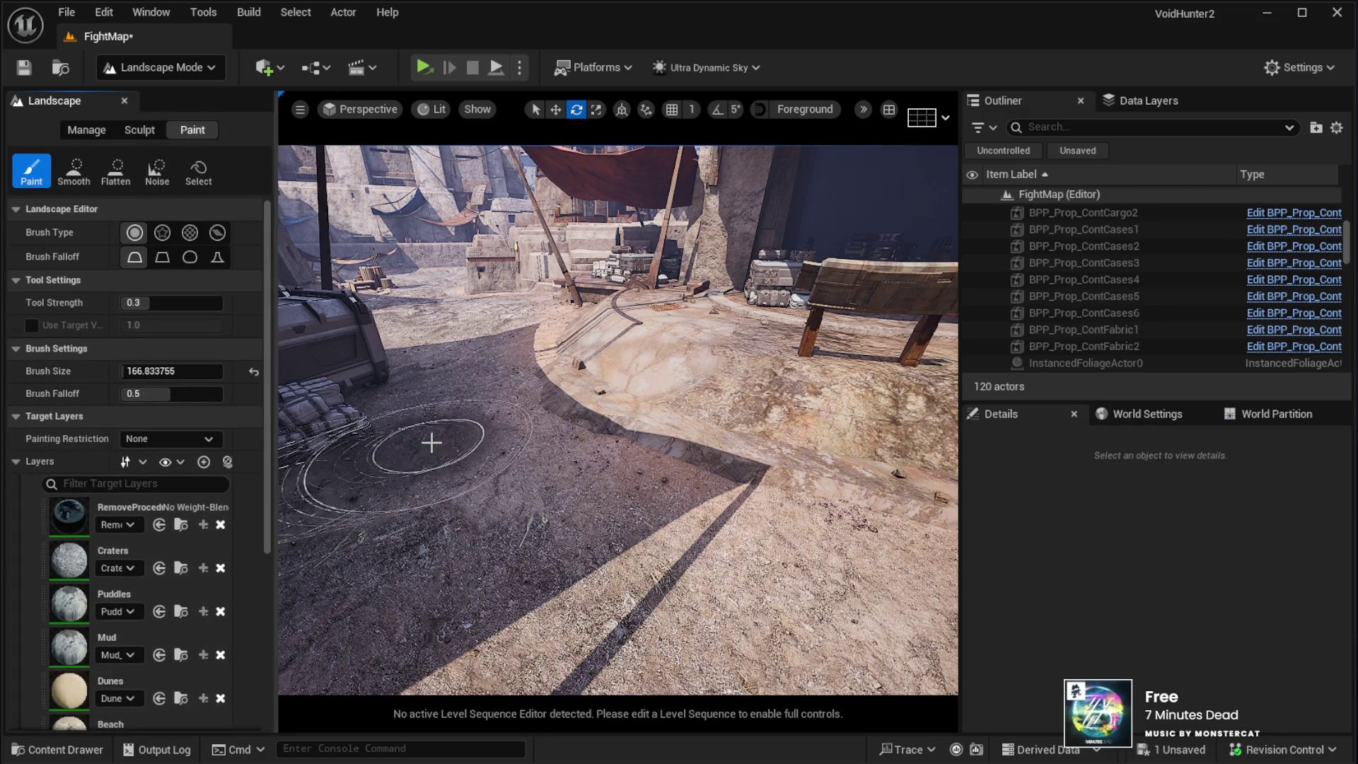
{"action": "left_click", "coordinate": [130, 131]}
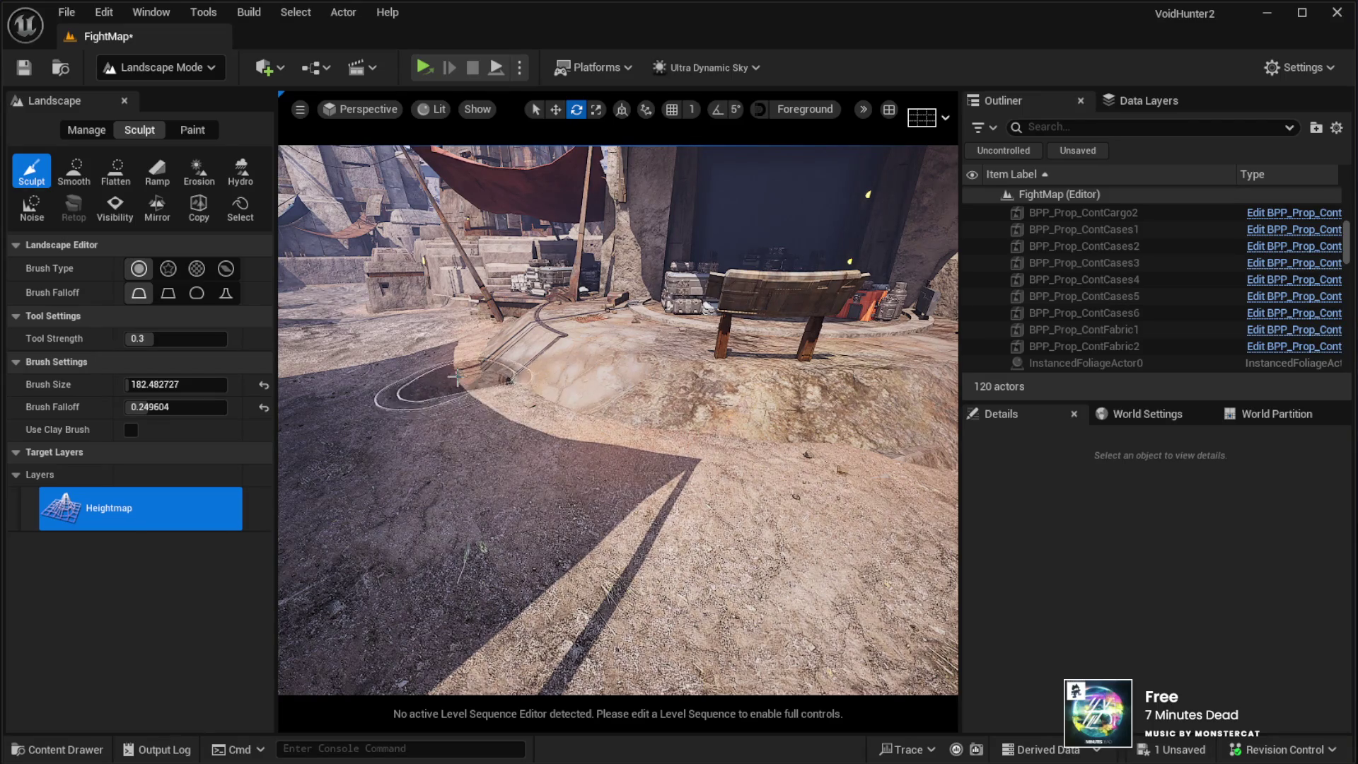
{"action": "mouse_move", "coordinate": [561, 467]}
{"action": "left_mouse_down"}
{"action": "mouse_move", "coordinate": [598, 488]}
{"action": "mouse_move", "coordinate": [643, 485]}
{"action": "mouse_move", "coordinate": [650, 441]}
{"action": "left_mouse_up"}
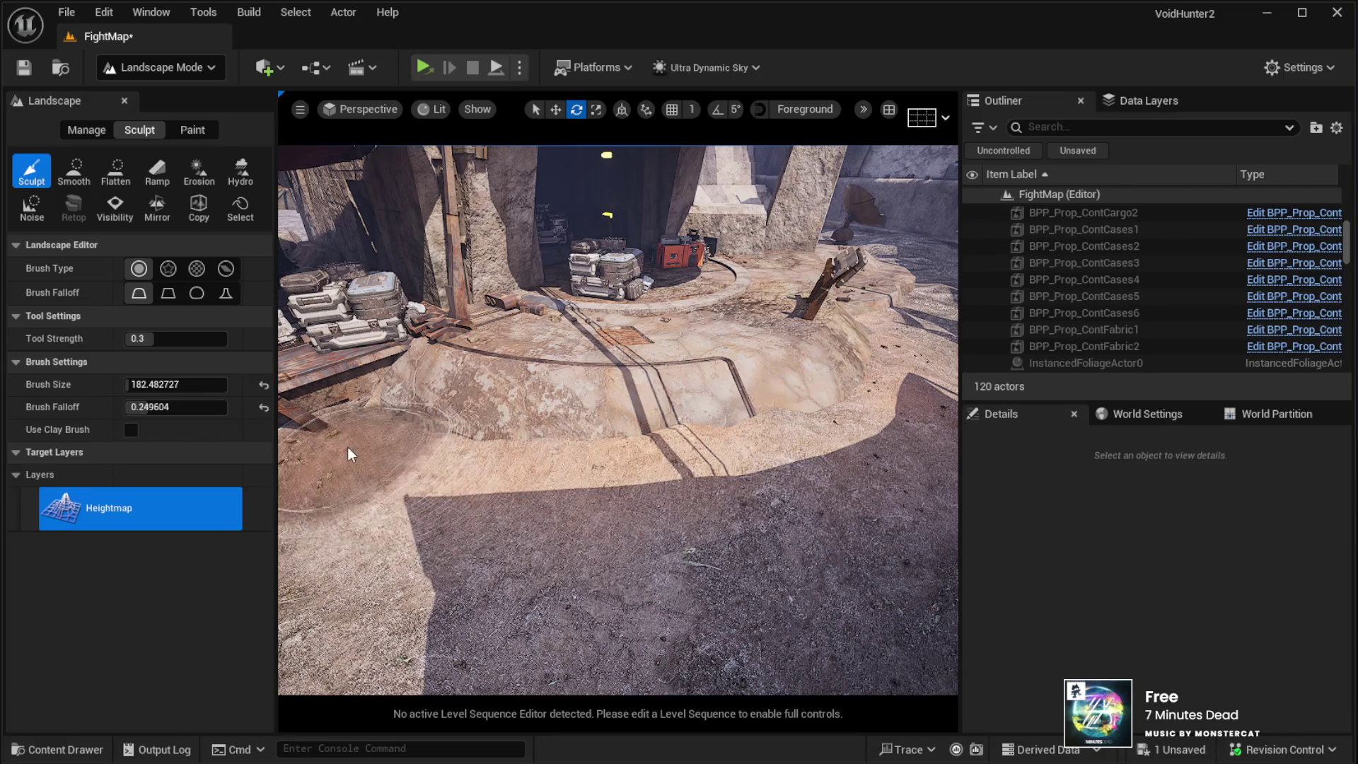
{"action": "mouse_move", "coordinate": [425, 455]}
{"action": "left_mouse_down"}
{"action": "mouse_move", "coordinate": [379, 452]}
{"action": "mouse_move", "coordinate": [651, 464]}
{"action": "left_mouse_up"}
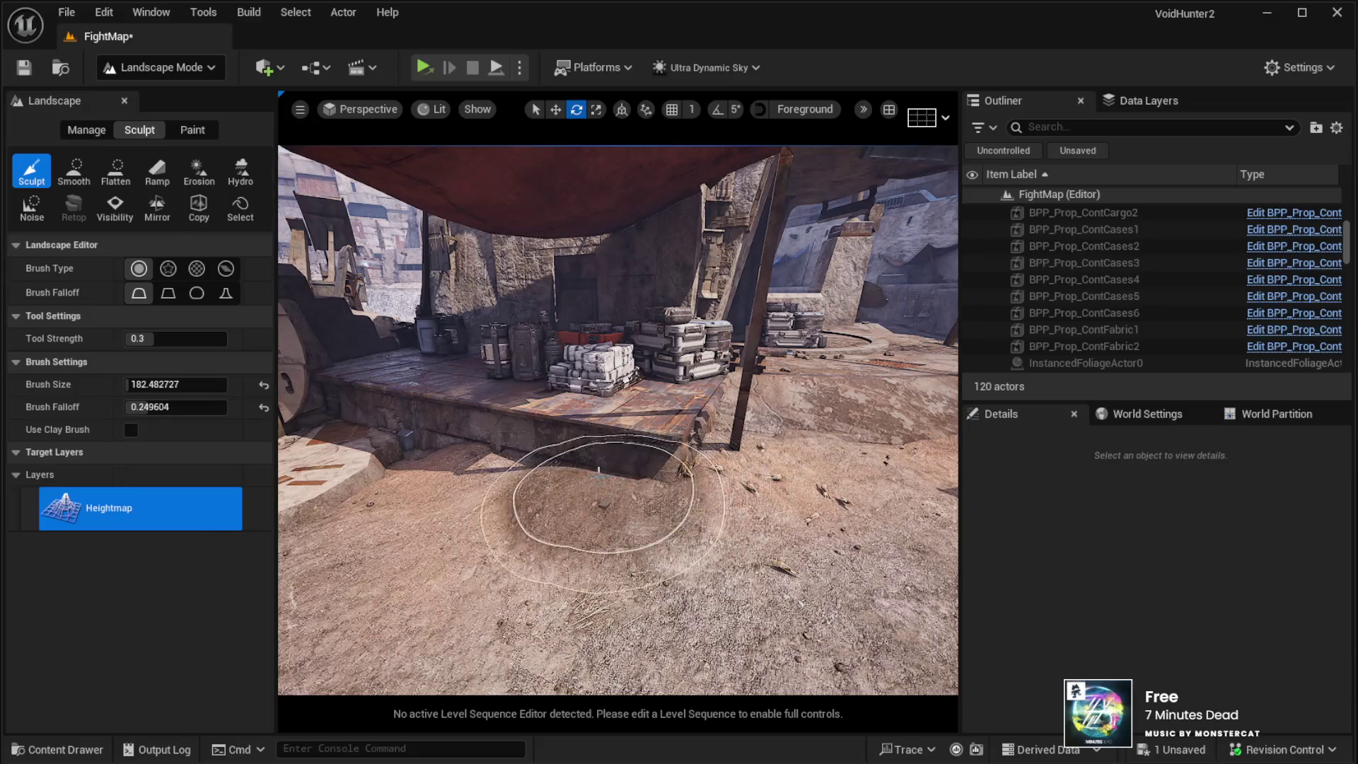
{"action": "left_click_drag", "start_coordinate": [433, 442], "coordinate": [434, 442]}
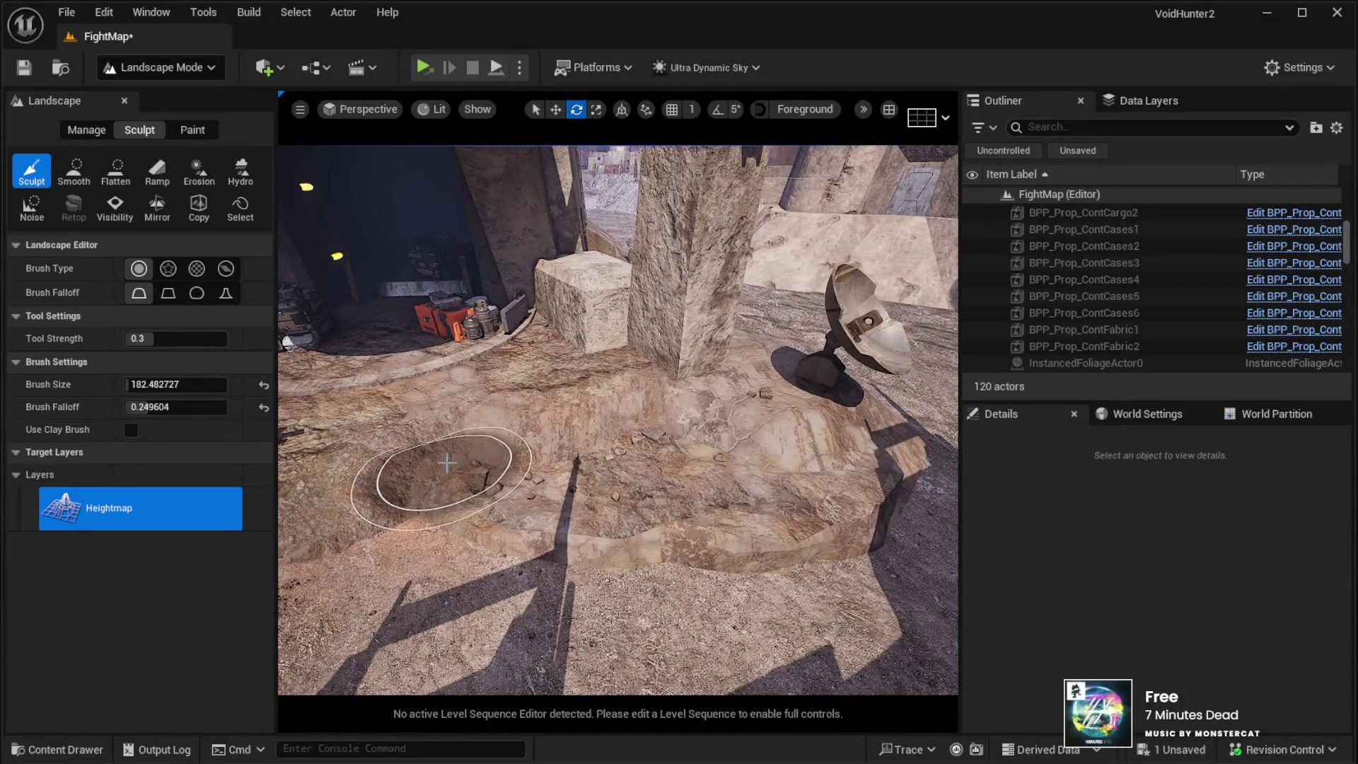
{"action": "key", "text": "d"}
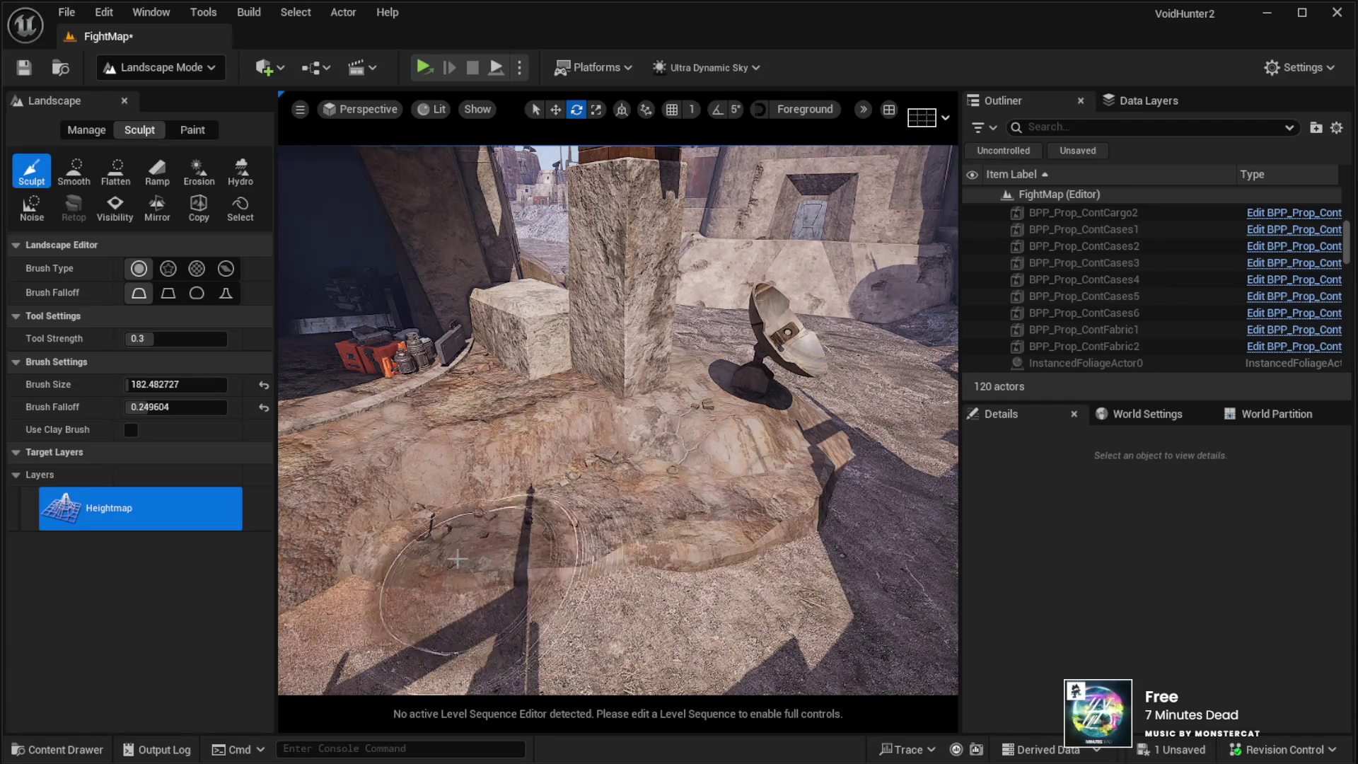
{"action": "key", "text": "a"}
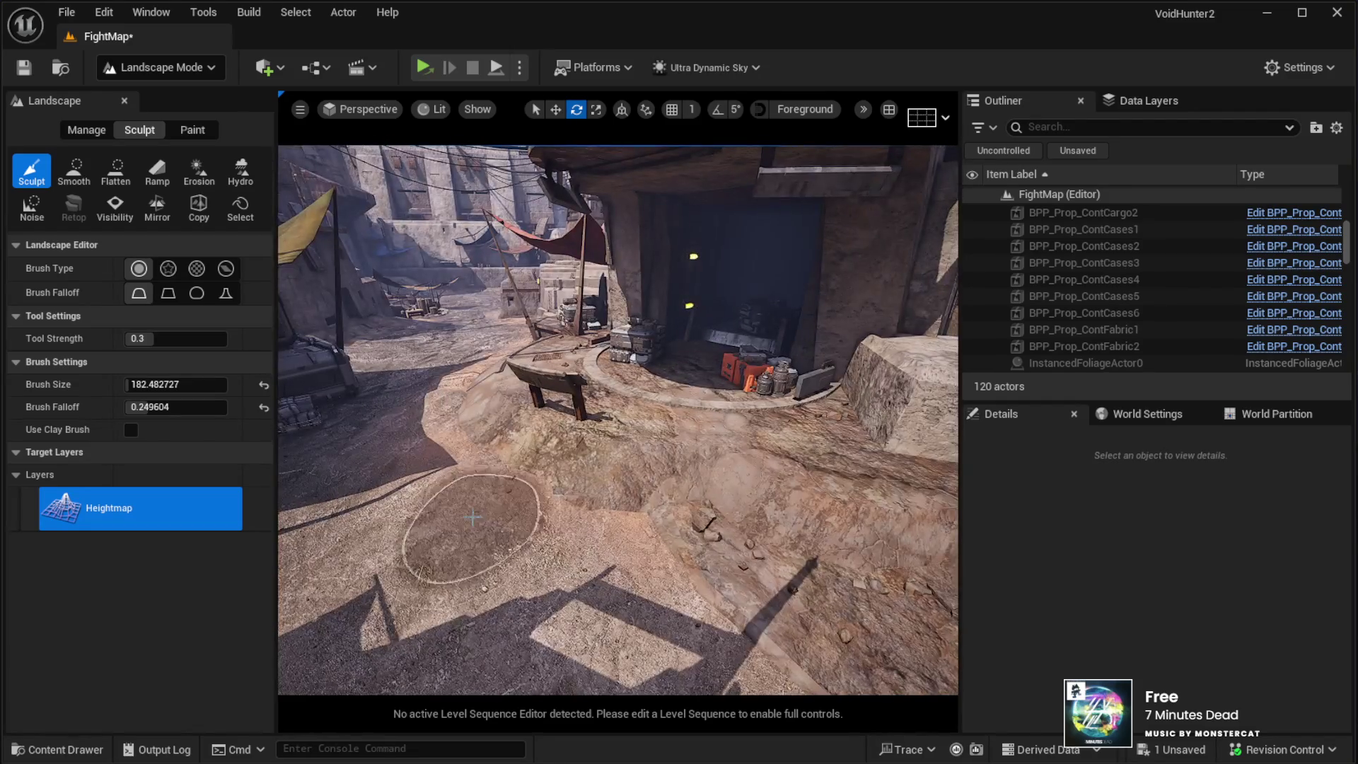
Step: Paint the GrassDry layer onto the ground by the stone pillar and dish, then return to Selection Mode
{"action": "left_click", "coordinate": [177, 130]}
{"action": "scroll", "coordinate": [141, 603], "scroll_direction": "down", "scroll_amount": 5}
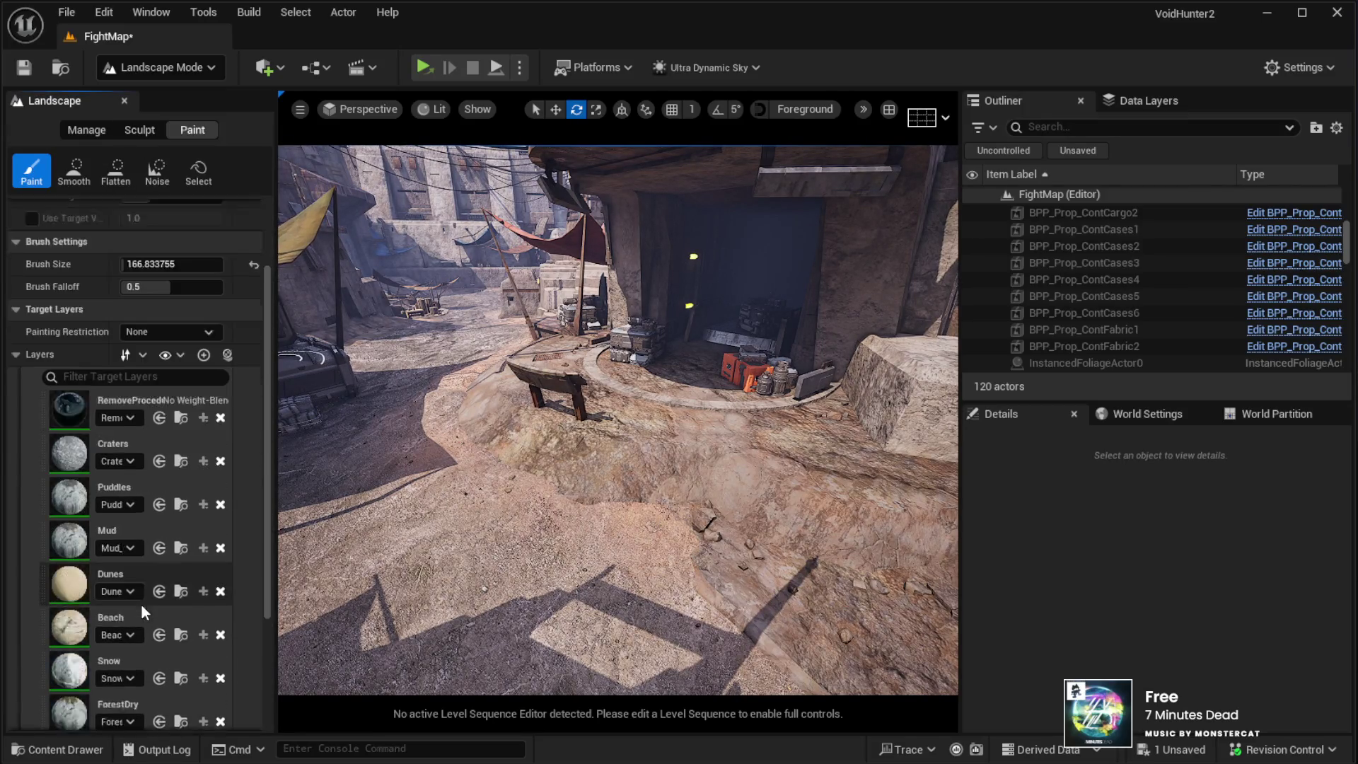
{"action": "left_click", "coordinate": [147, 633]}
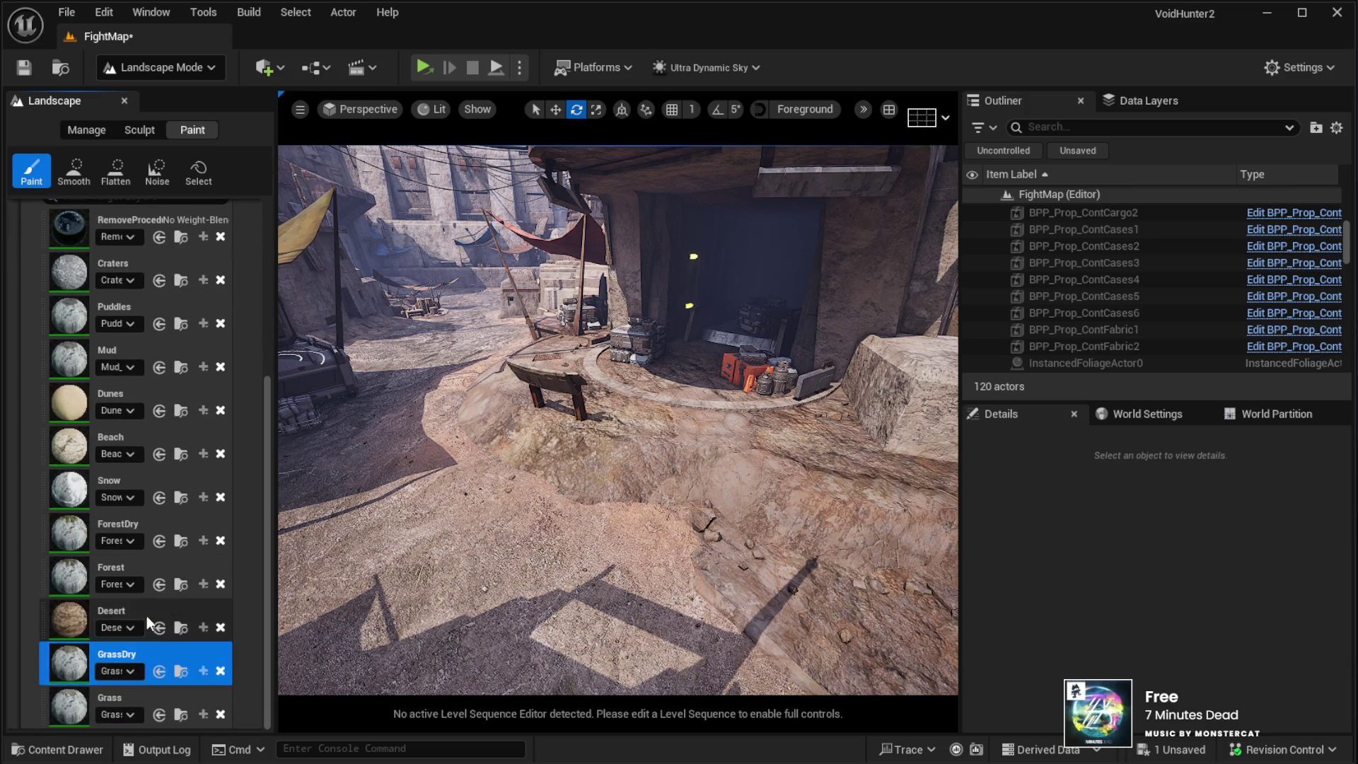
{"action": "mouse_move", "coordinate": [566, 424]}
{"action": "left_mouse_down"}
{"action": "mouse_move", "coordinate": [495, 446]}
{"action": "mouse_move", "coordinate": [495, 541]}
{"action": "left_mouse_up"}
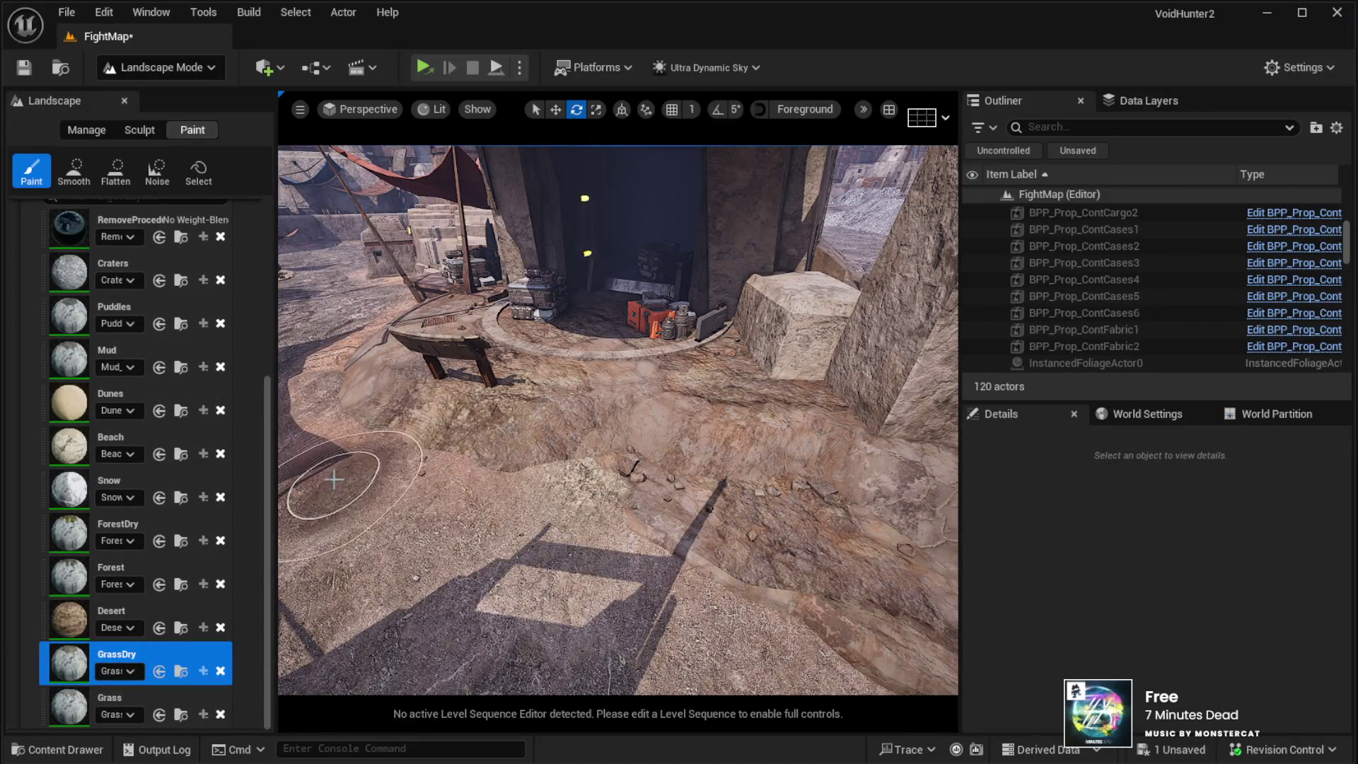
{"action": "mouse_move", "coordinate": [340, 493]}
{"action": "left_mouse_down"}
{"action": "mouse_move", "coordinate": [312, 487]}
{"action": "mouse_move", "coordinate": [340, 538]}
{"action": "left_mouse_up"}
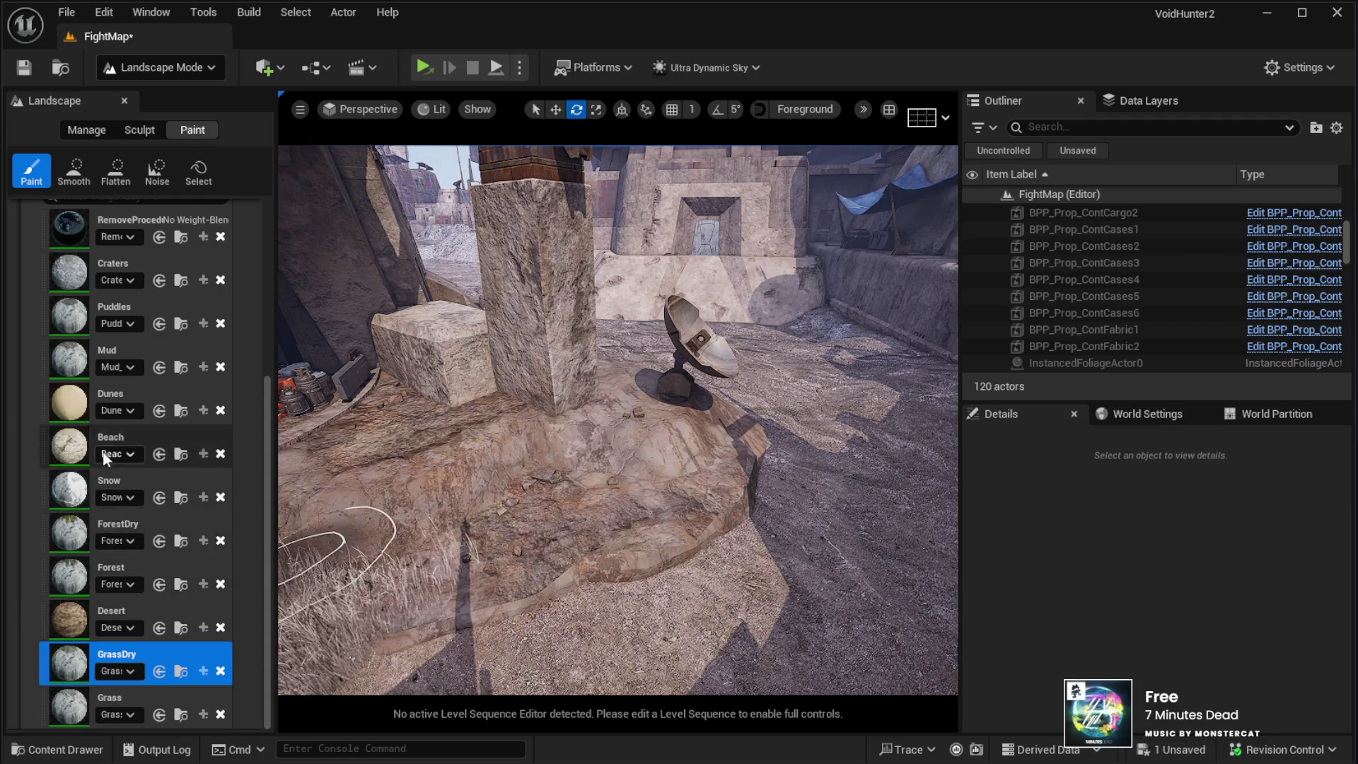
{"action": "scroll", "coordinate": [784, 422], "scroll_direction": "up", "scroll_amount": 3}
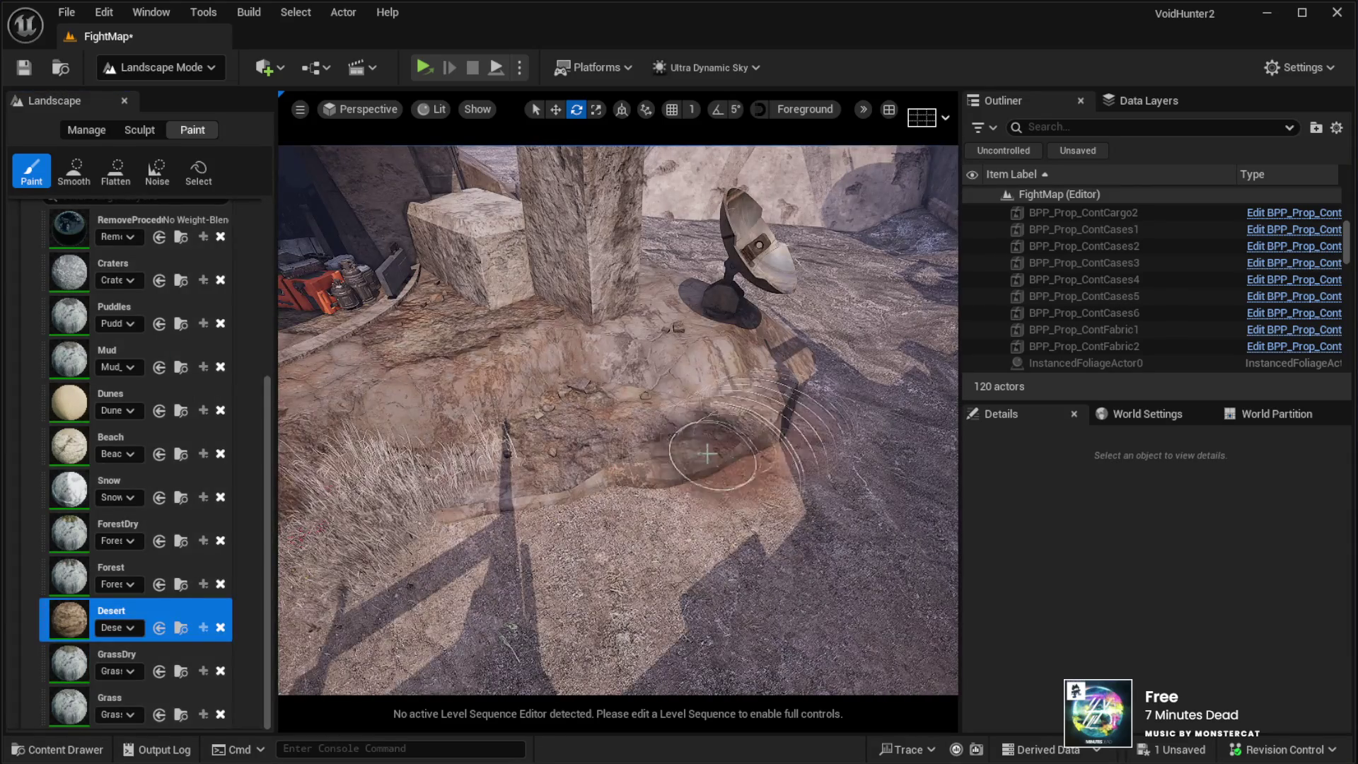
{"action": "mouse_move", "coordinate": [589, 414]}
{"action": "left_mouse_down"}
{"action": "mouse_move", "coordinate": [608, 406]}
{"action": "mouse_move", "coordinate": [618, 431]}
{"action": "mouse_move", "coordinate": [622, 418]}
{"action": "mouse_move", "coordinate": [601, 413]}
{"action": "mouse_move", "coordinate": [612, 410]}
{"action": "mouse_move", "coordinate": [578, 406]}
{"action": "left_mouse_up"}
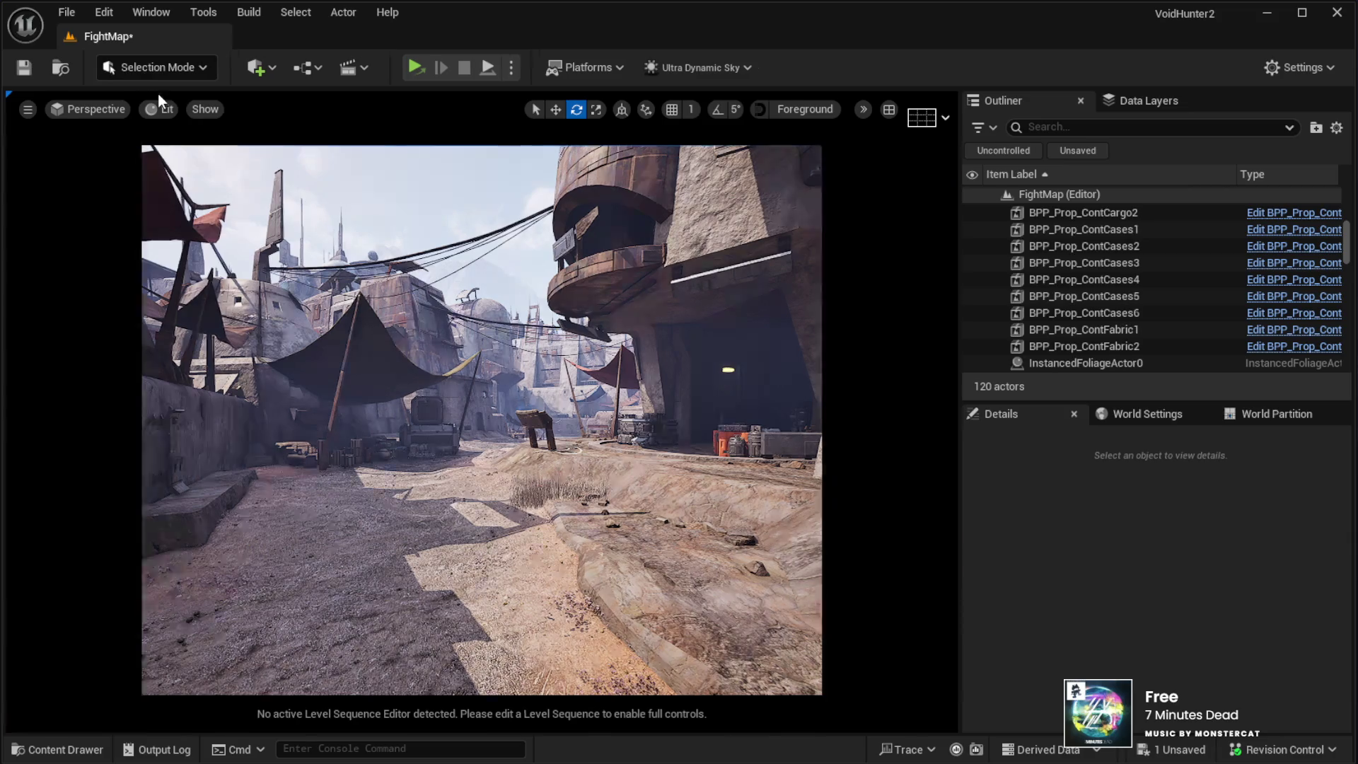
{"action": "key", "text": "shift+1"}
{"action": "mouse_move", "coordinate": [481, 417]}
{"action": "left_mouse_down"}
{"action": "mouse_move", "coordinate": [452, 417]}
{"action": "mouse_move", "coordinate": [453, 386]}
{"action": "left_mouse_up"}
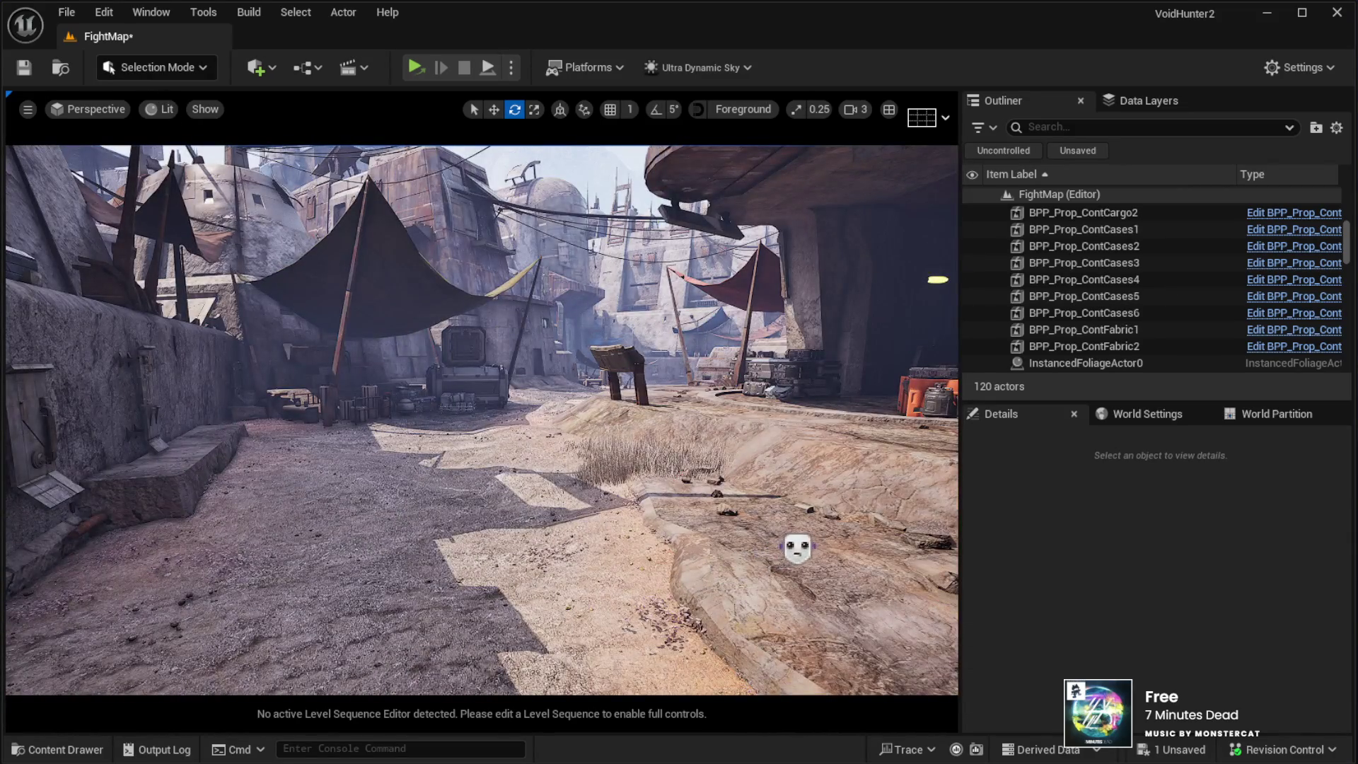
Step: Select the Landscape actor and run a quick Alt+P play-test, stopping and relaunching it
{"action": "left_click", "coordinate": [841, 534]}
{"action": "key", "text": "alt+p"}
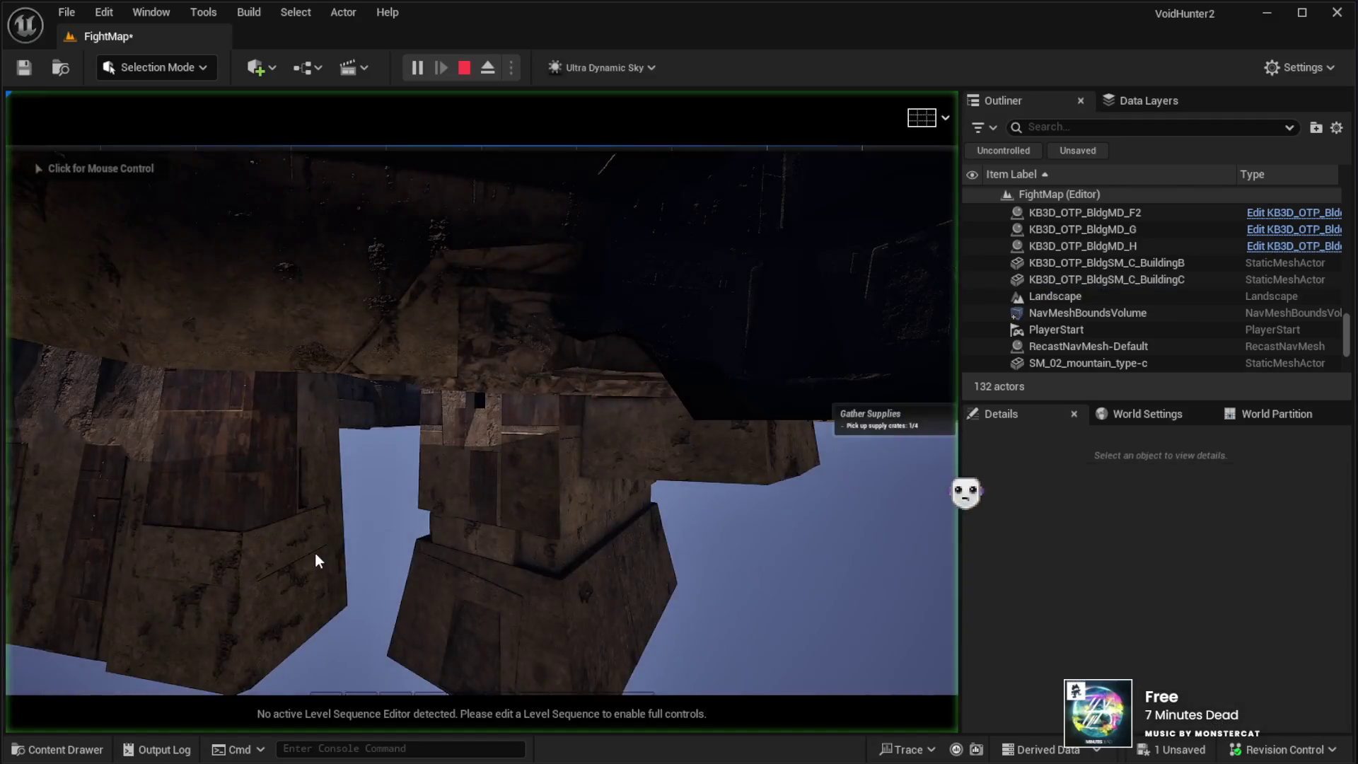
{"action": "key", "text": "Escape"}
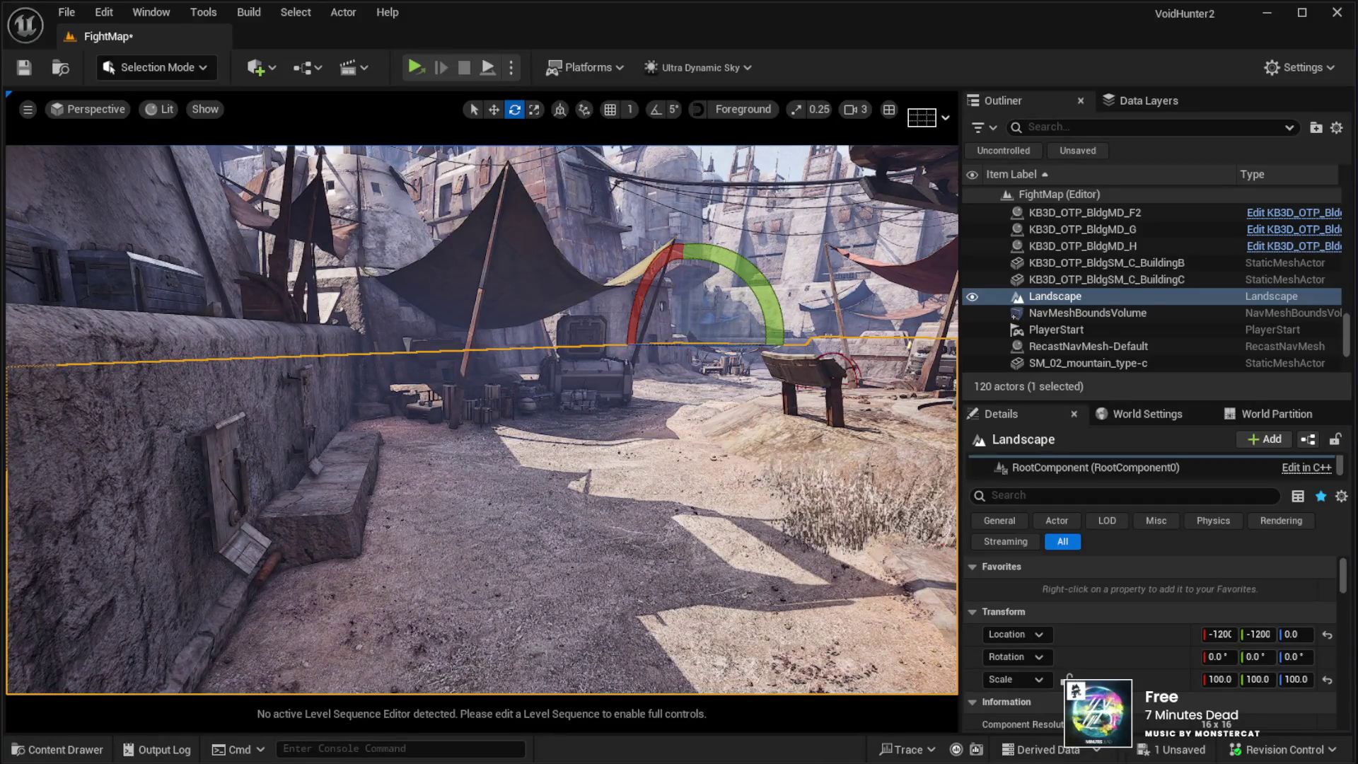
{"action": "key", "text": "alt+p"}
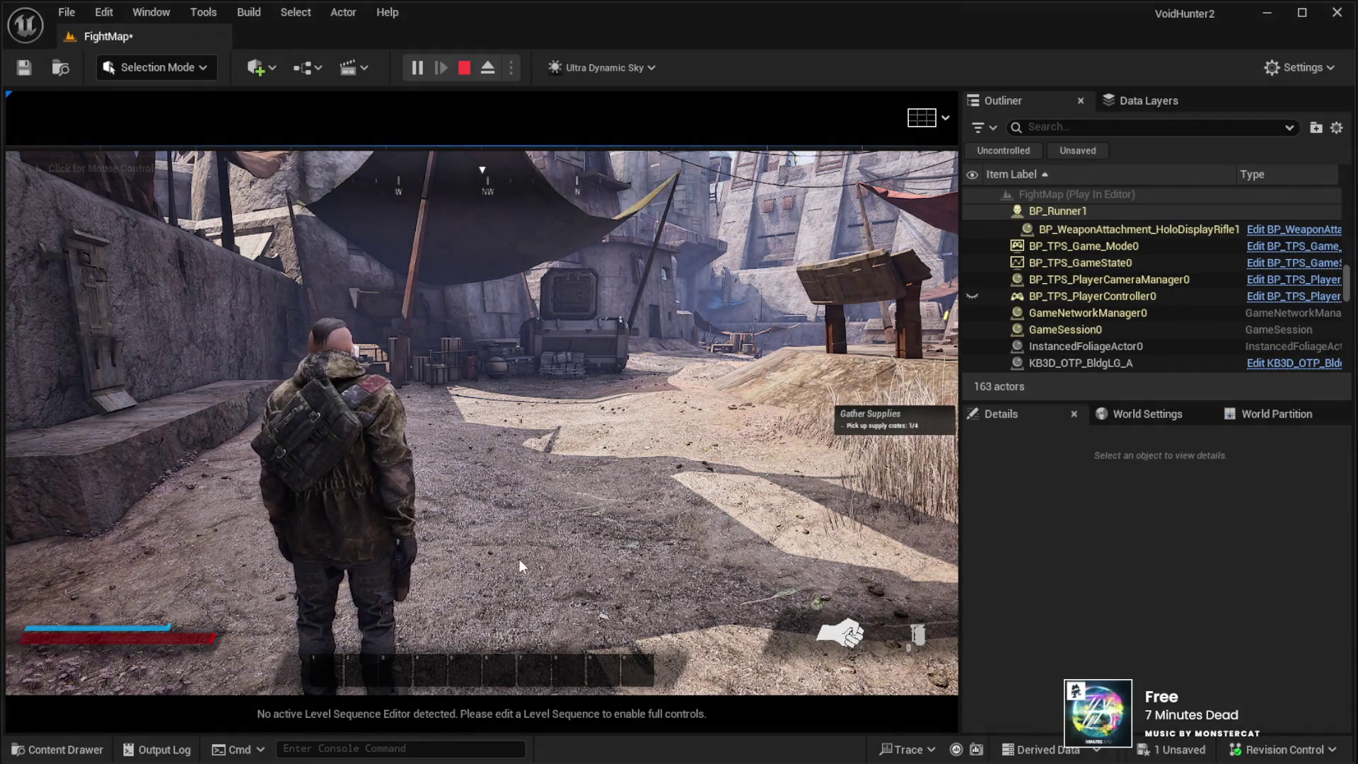
Step: Go fullscreen in the game view and walk the character under the awning toward the village
{"action": "left_click", "coordinate": [481, 425]}
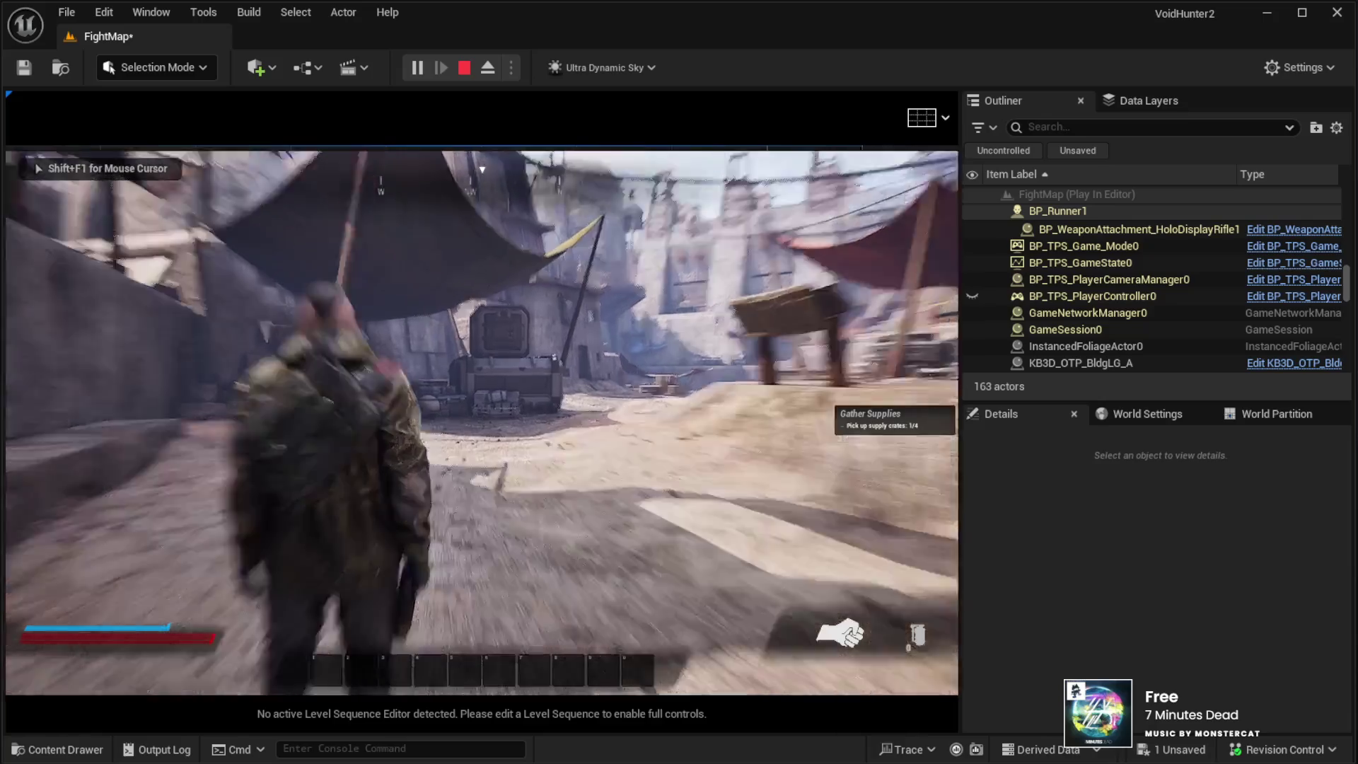
{"action": "key", "text": "F11"}
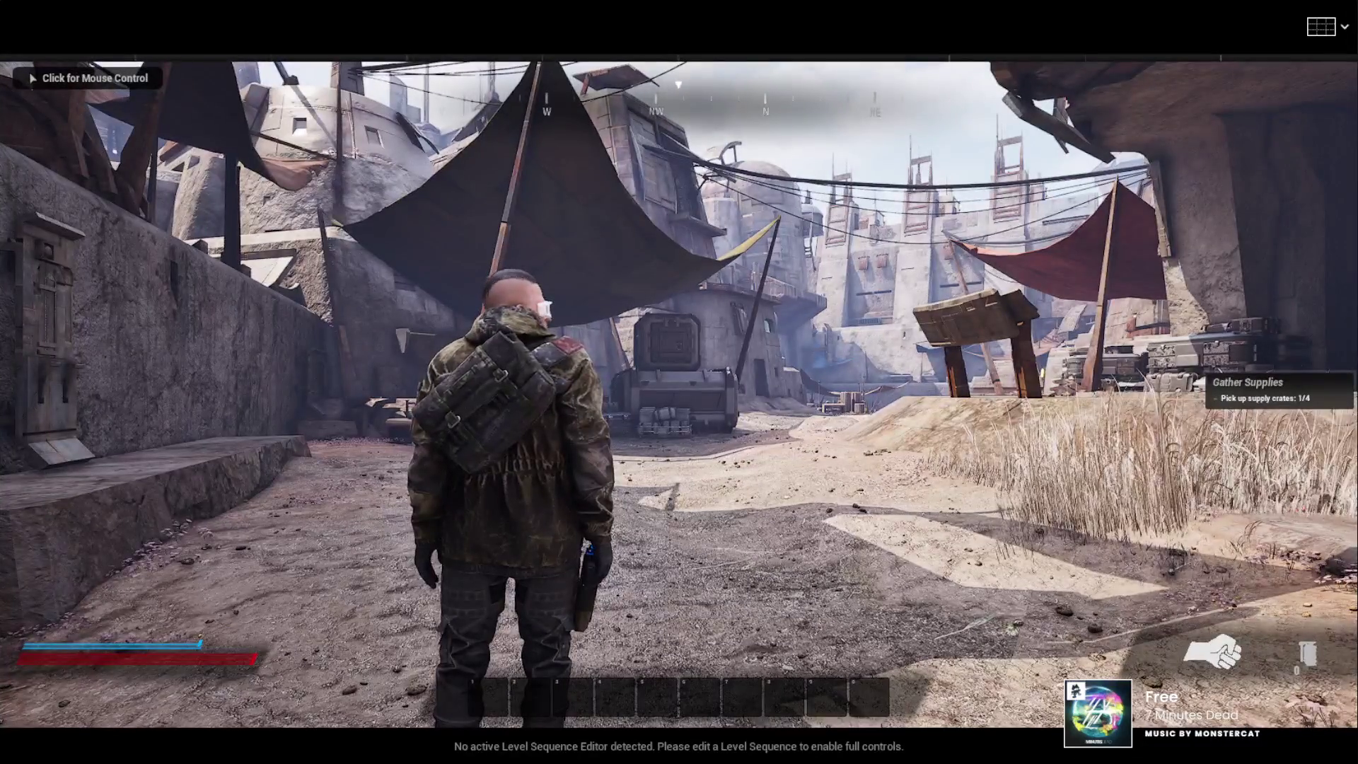
{"action": "key", "text": "w"}
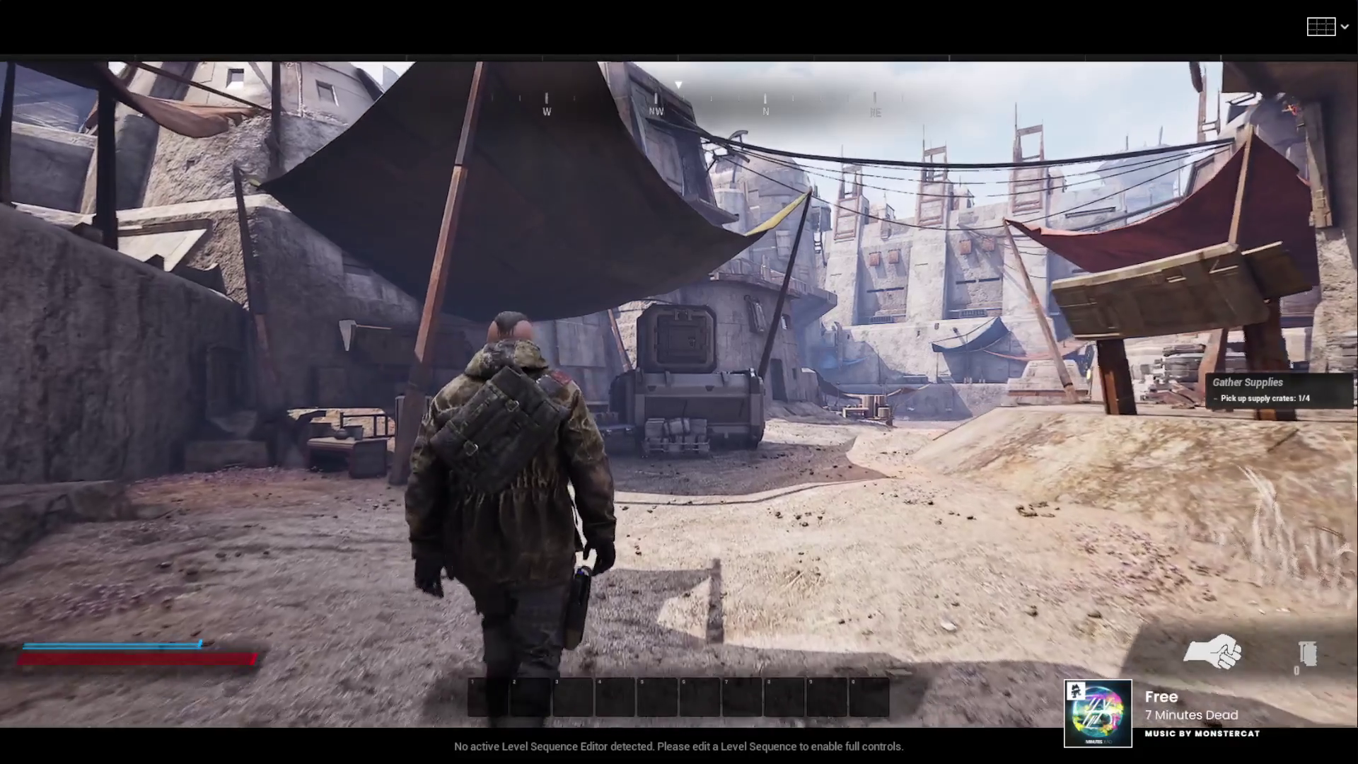
{"action": "left_click", "coordinate": [679, 382]}
{"action": "key", "text": "w"}
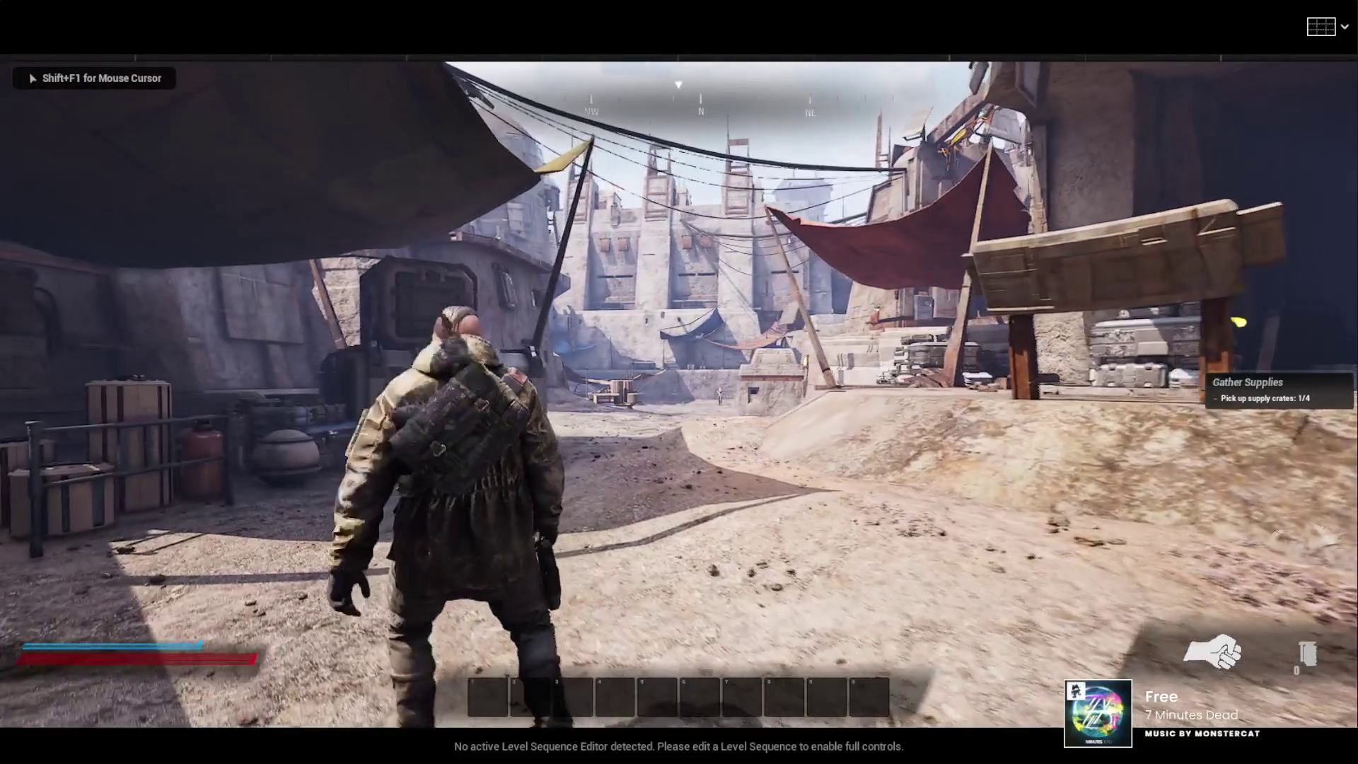
{"action": "key", "text": "w"}
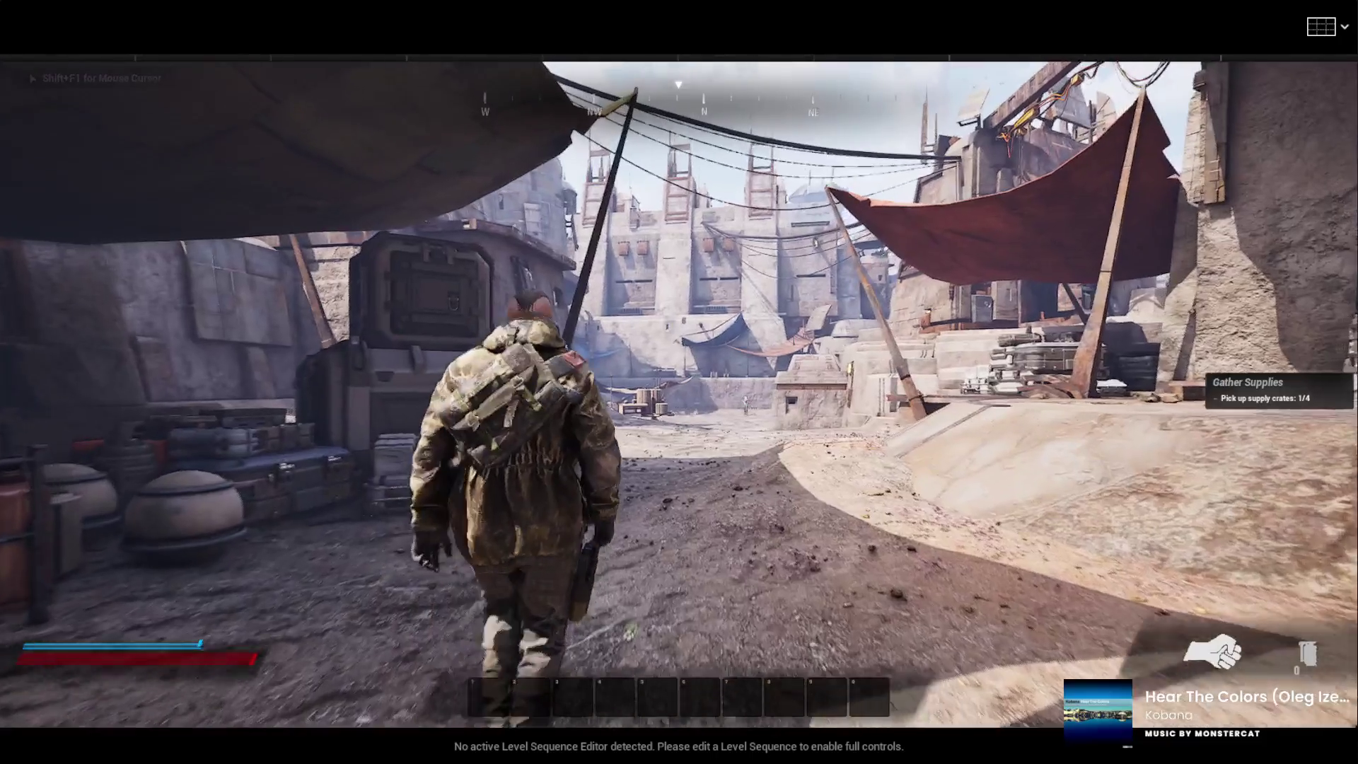
{"action": "key", "text": "w"}
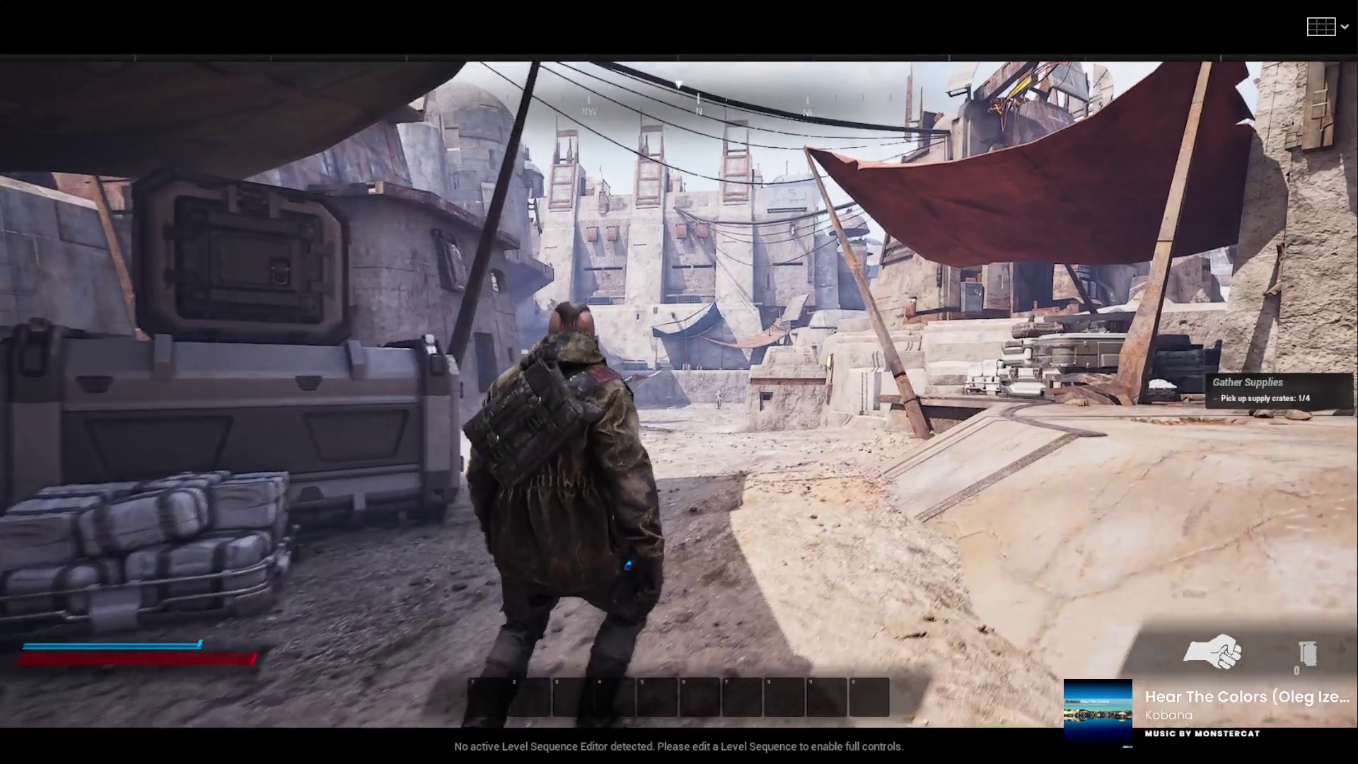
{"action": "key", "text": "w"}
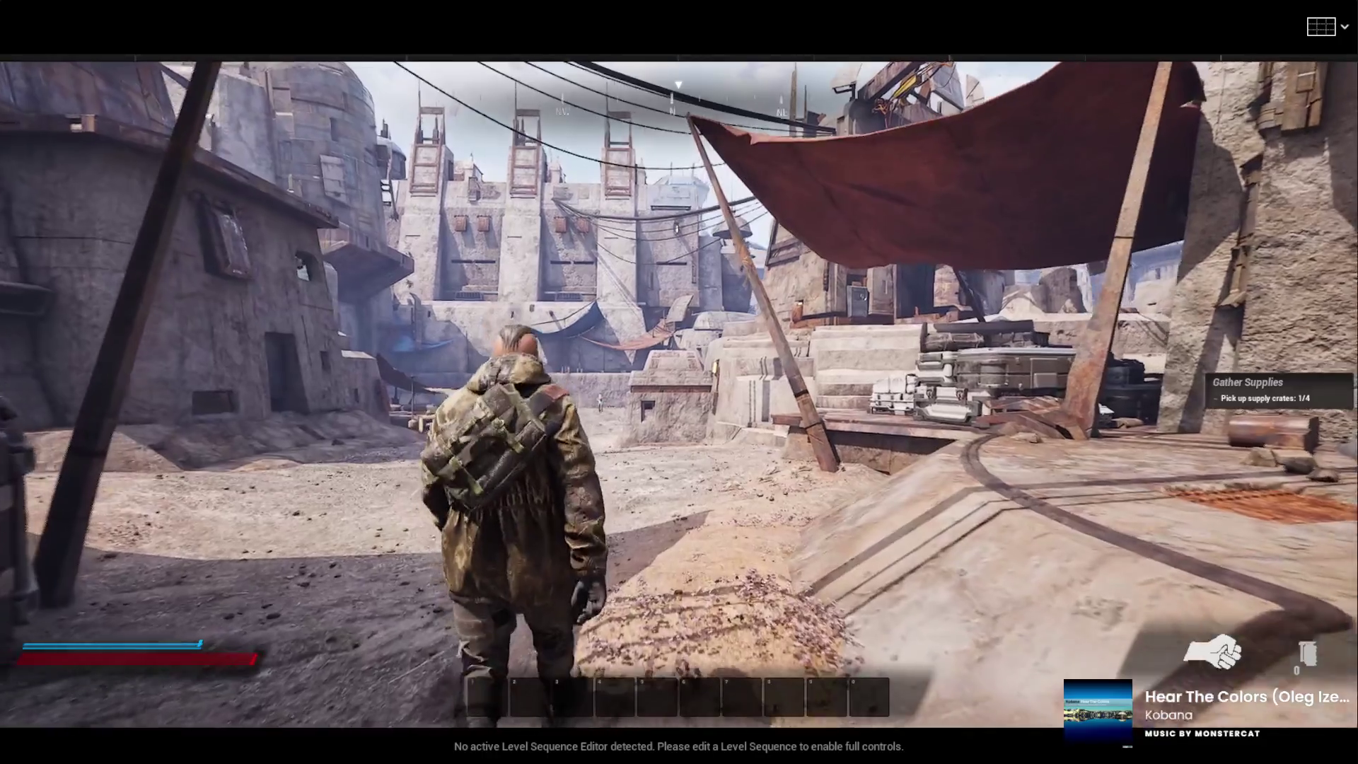
Step: Run past the supply crates into the market street, then end the session and restore the editor layout
{"action": "key", "text": "w"}
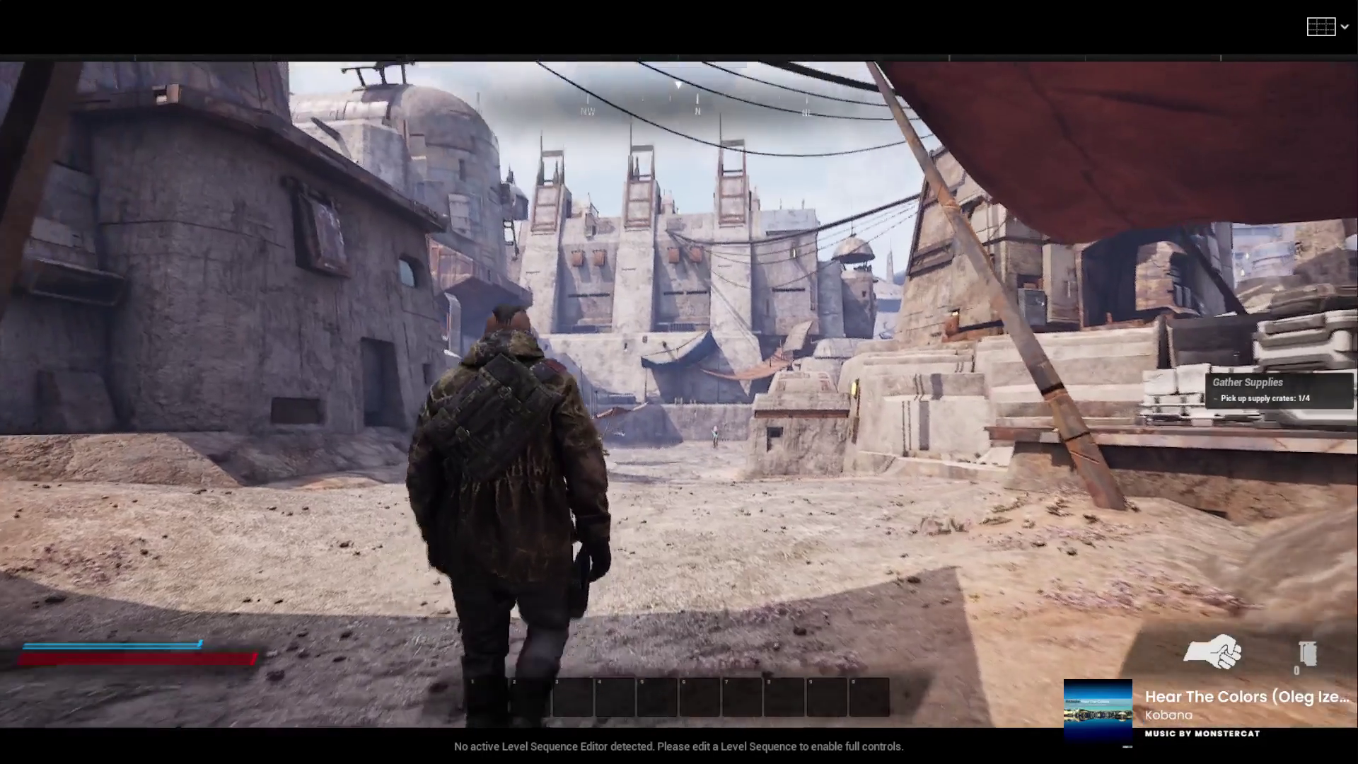
{"action": "key", "text": "w"}
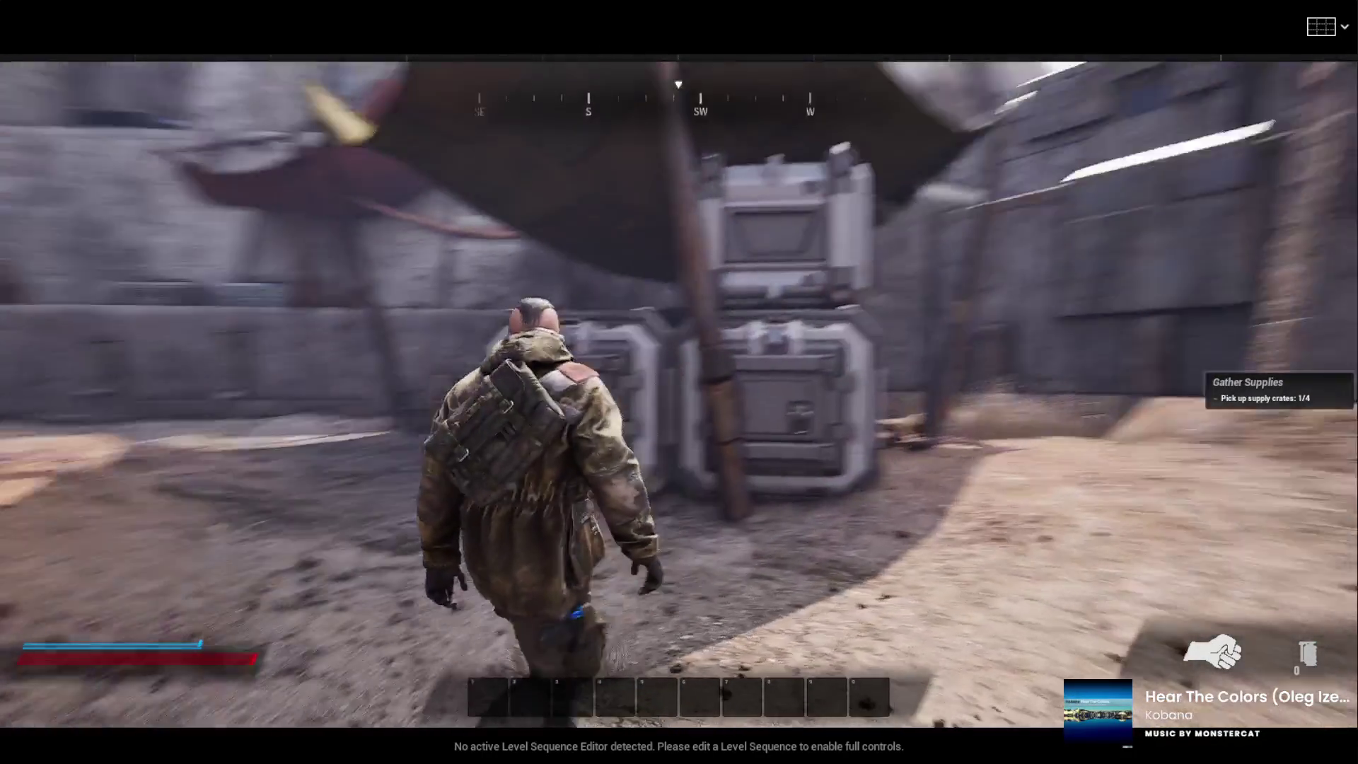
{"action": "key", "text": "w"}
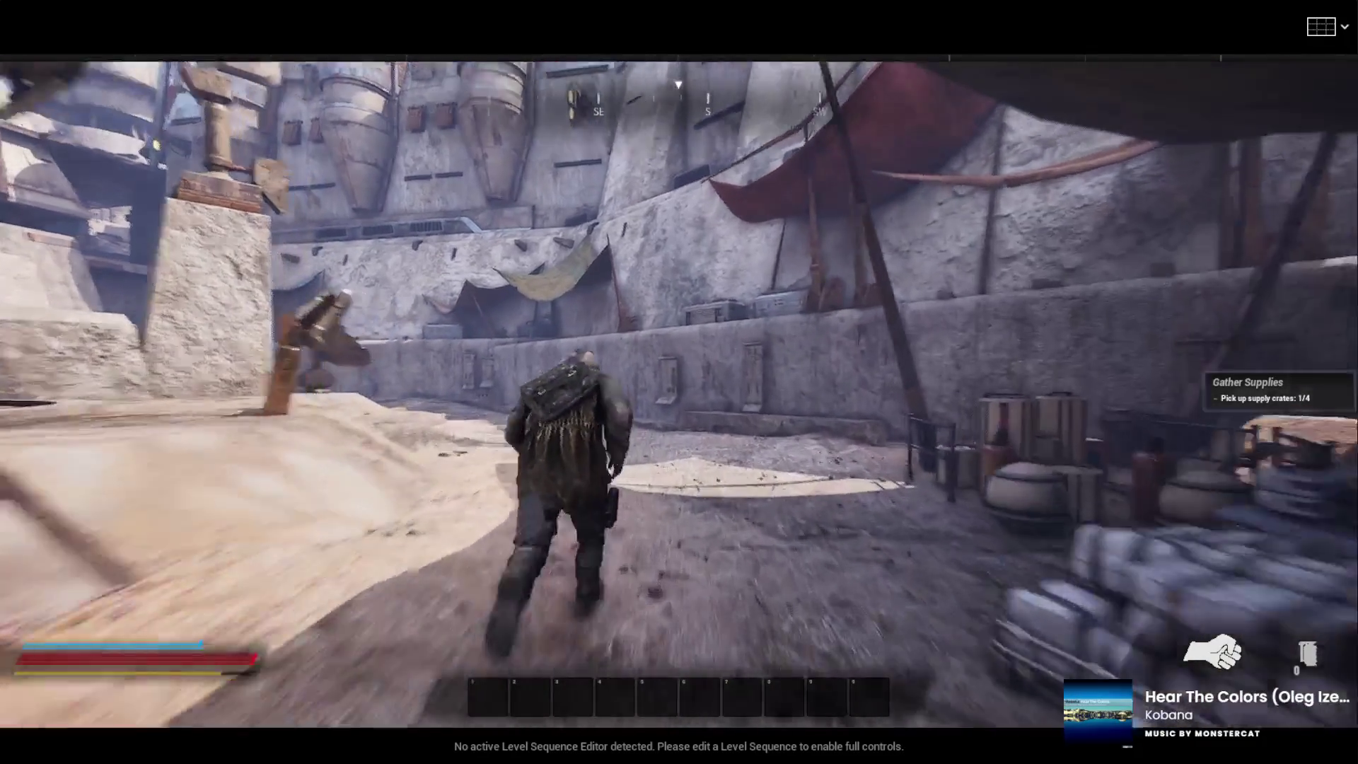
{"action": "key", "text": "w"}
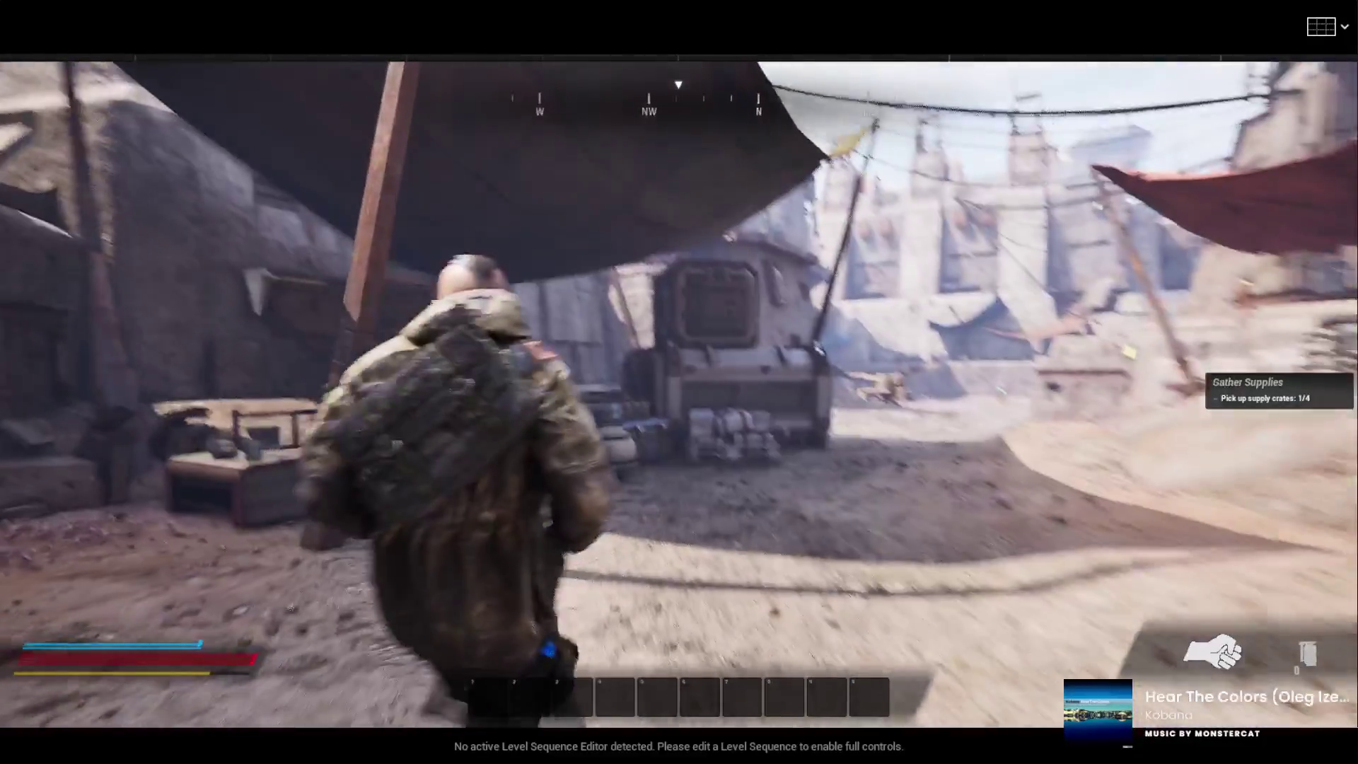
{"action": "key", "text": "w"}
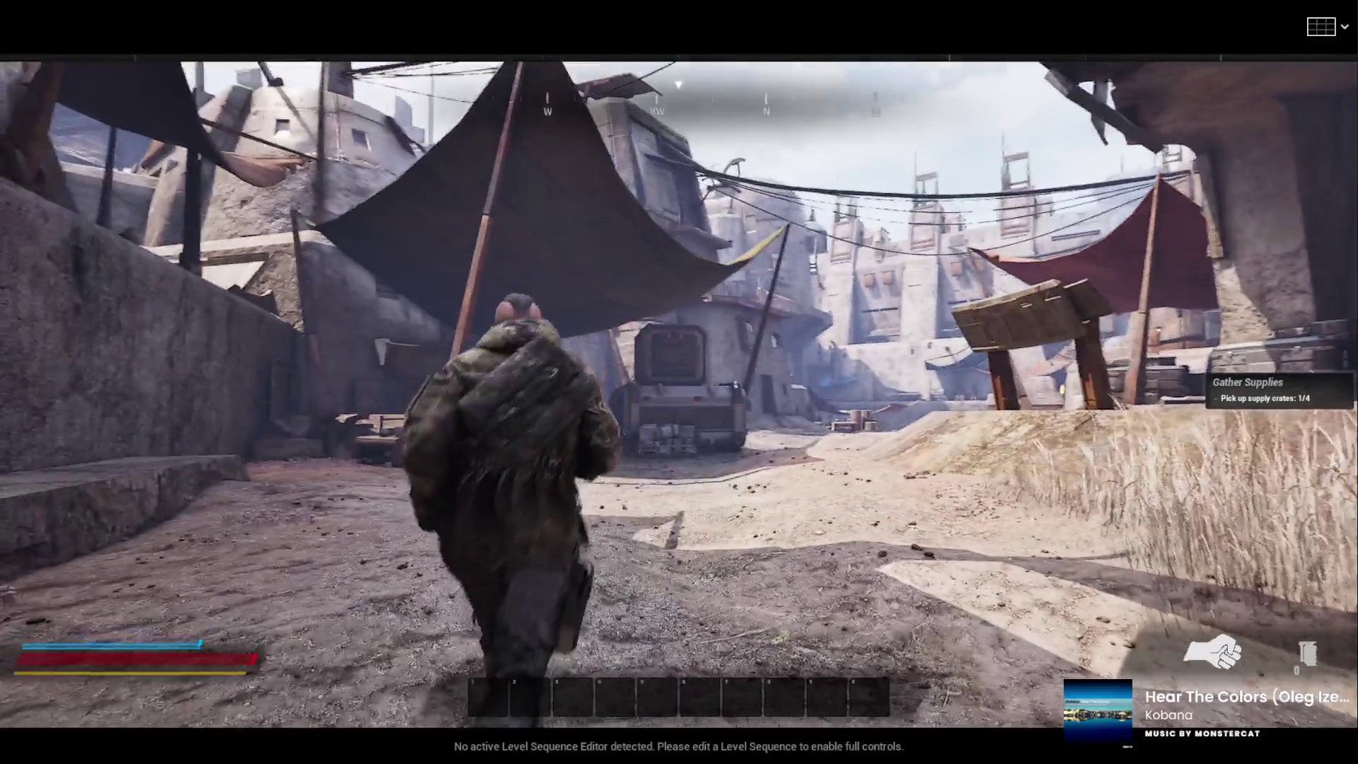
{"action": "key", "text": "w"}
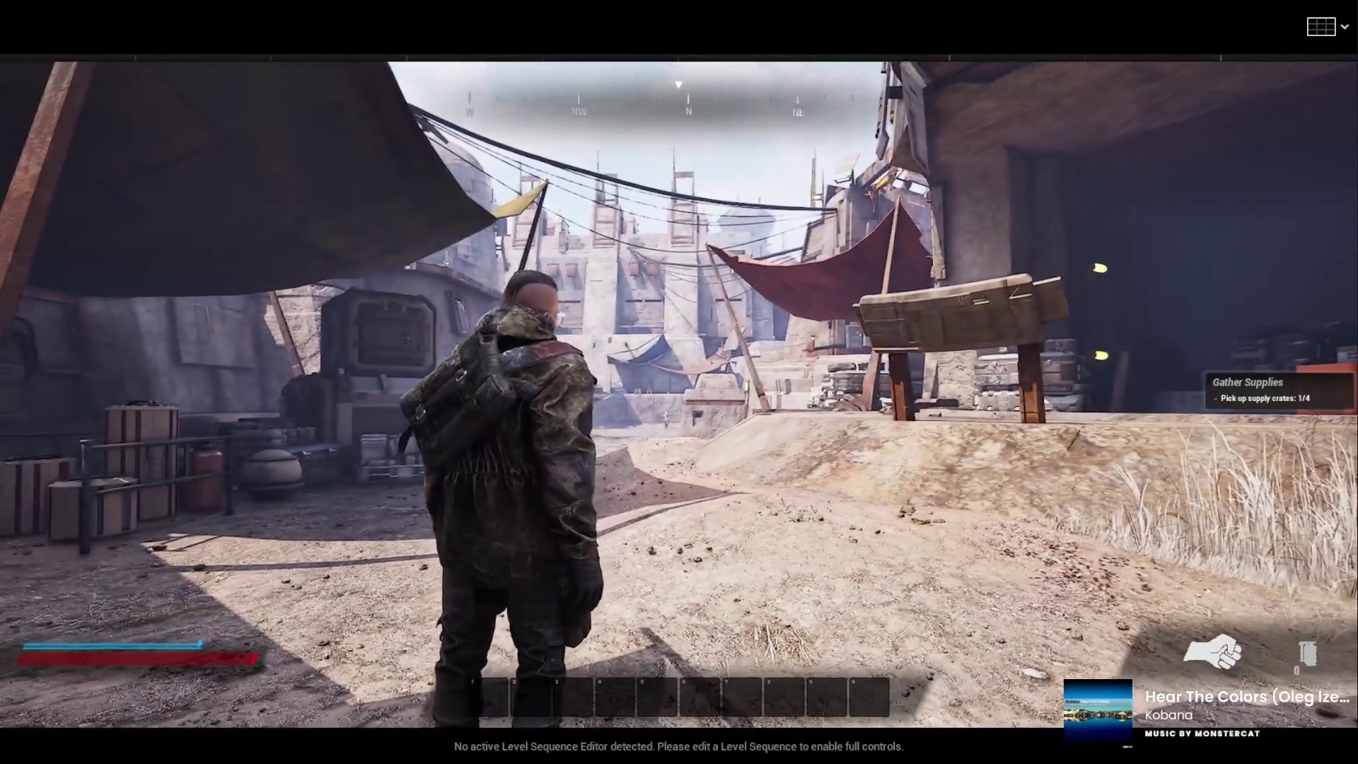
{"action": "key", "text": "Escape"}
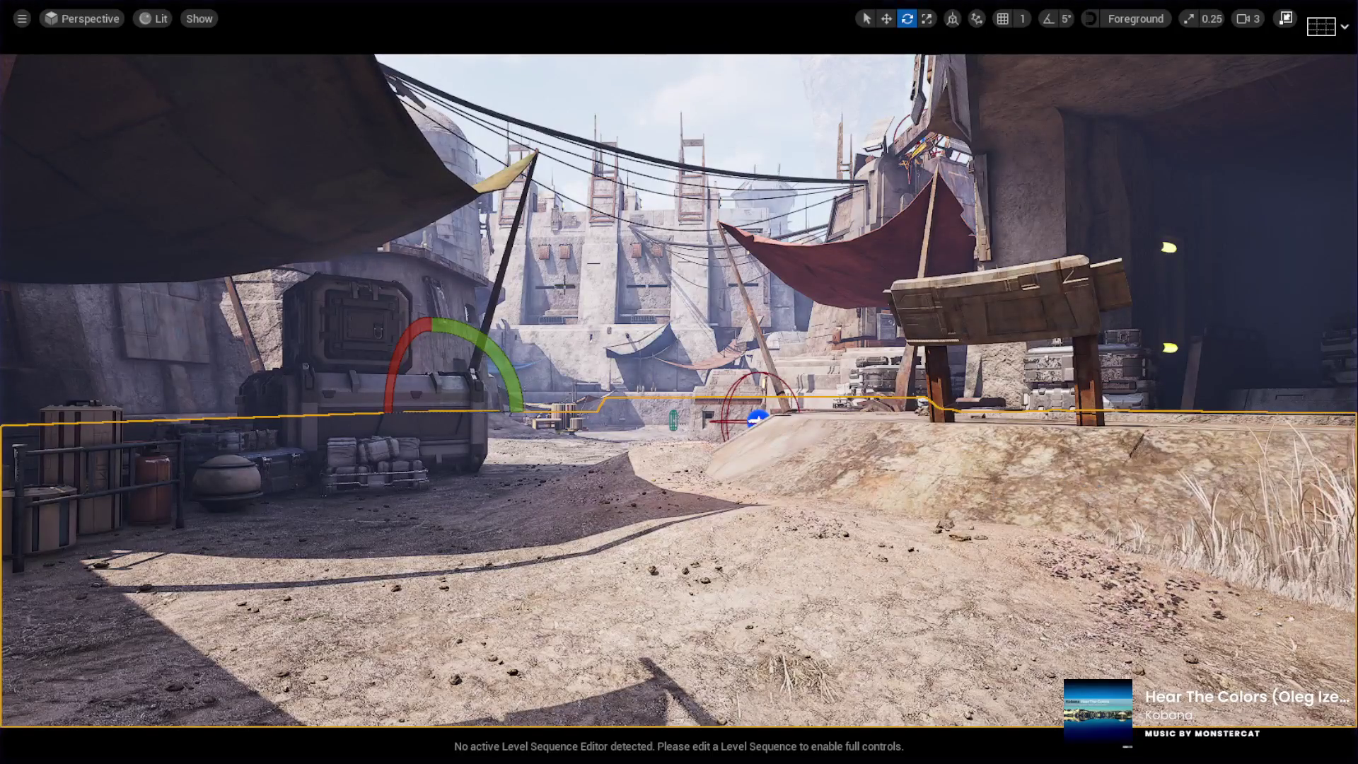
{"action": "left_click", "coordinate": [1283, 23]}
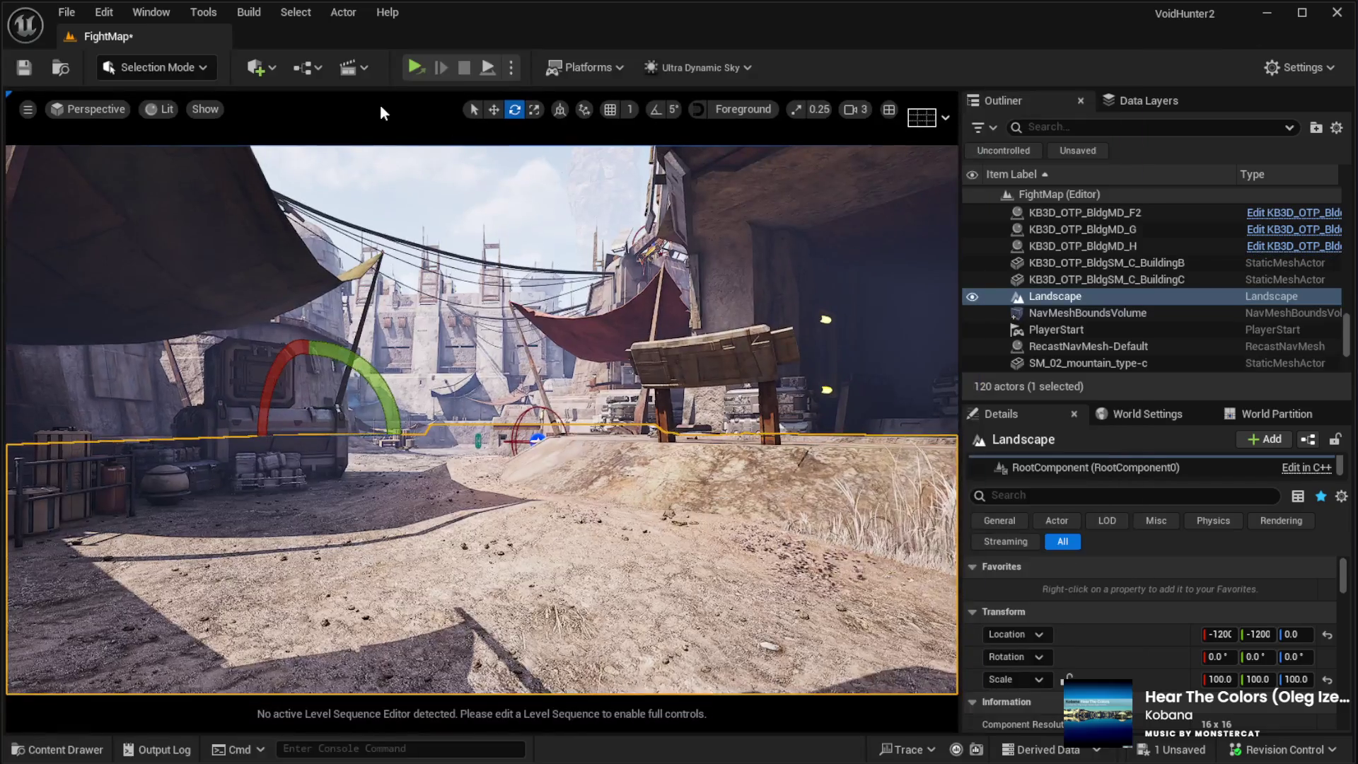
Step: Smooth the bumpy sand by the wall and crates with the Landscape Smooth tool, then return to Selection Mode
{"action": "key", "text": "shift+2"}
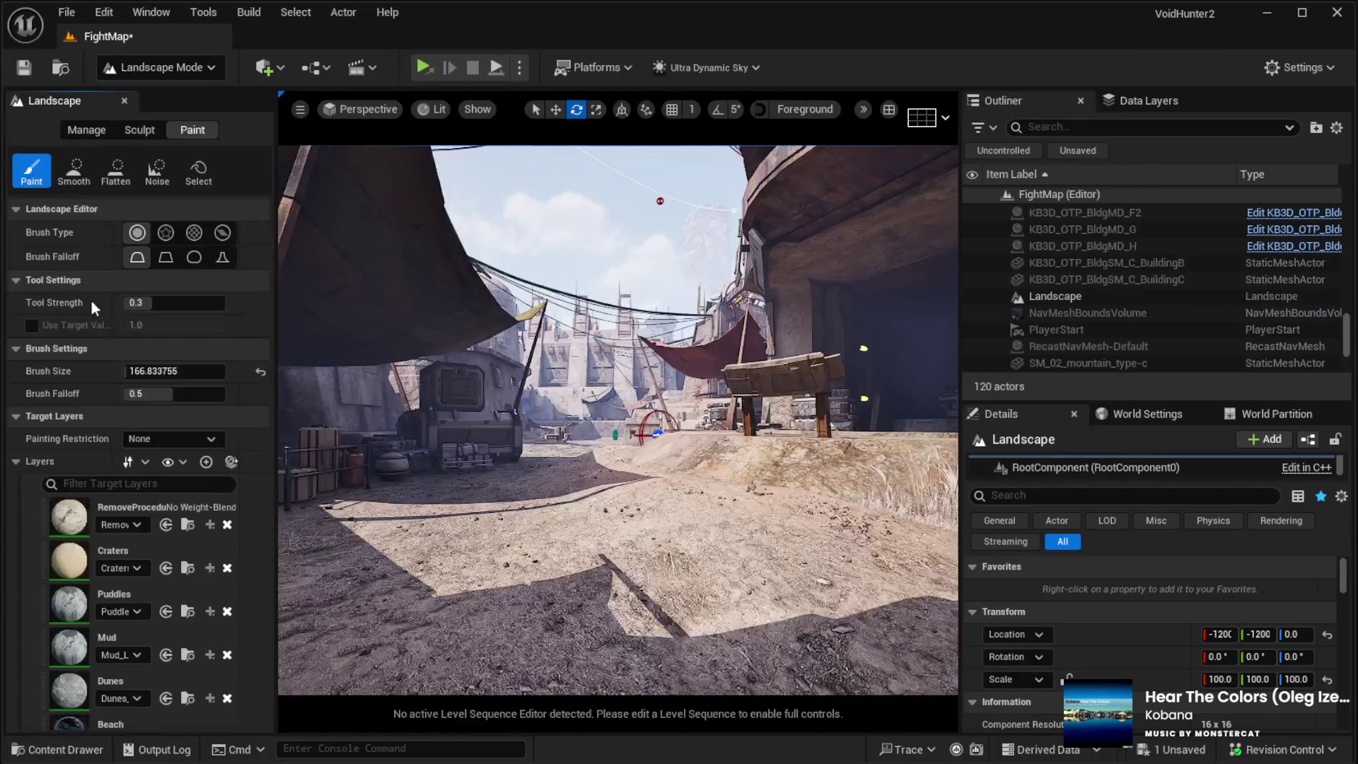
{"action": "left_click", "coordinate": [125, 138]}
{"action": "left_click", "coordinate": [73, 173]}
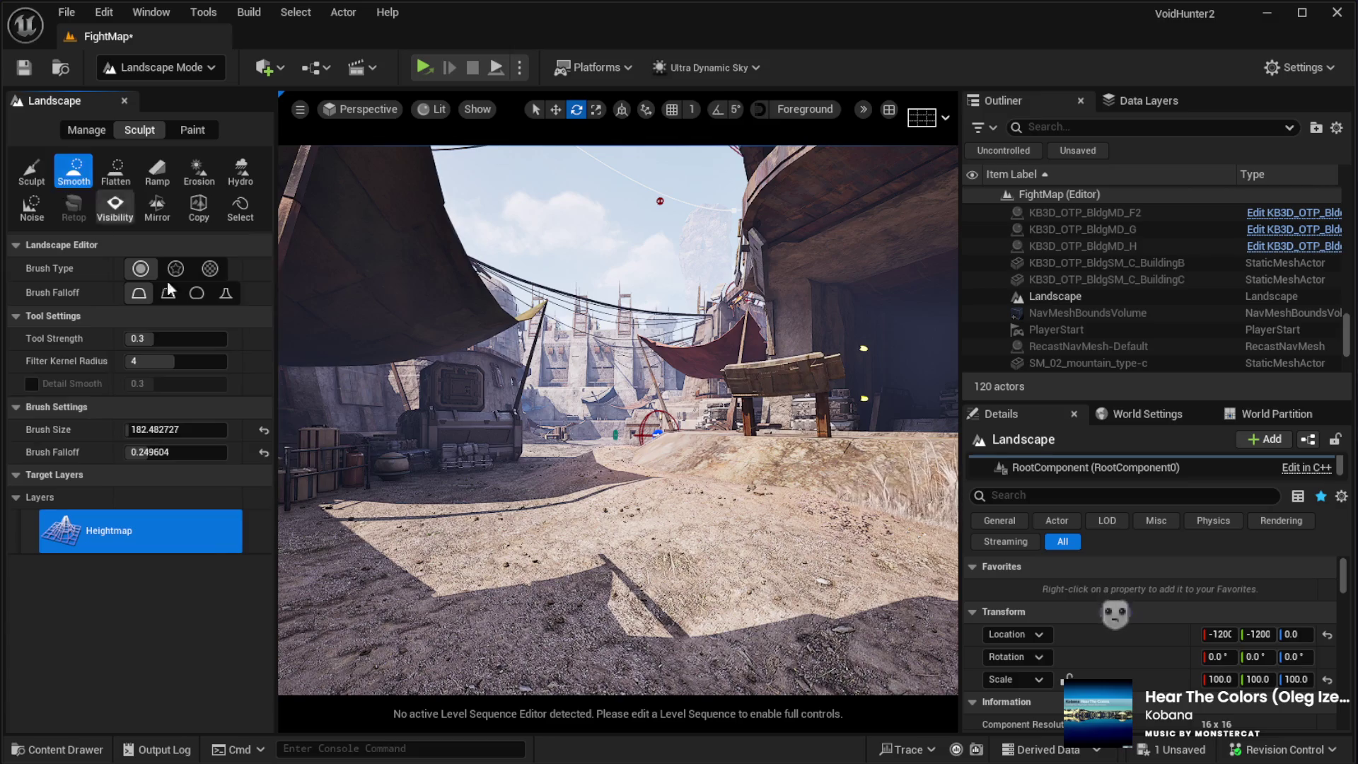
{"action": "scroll", "coordinate": [617, 370], "scroll_direction": "up", "scroll_amount": 10}
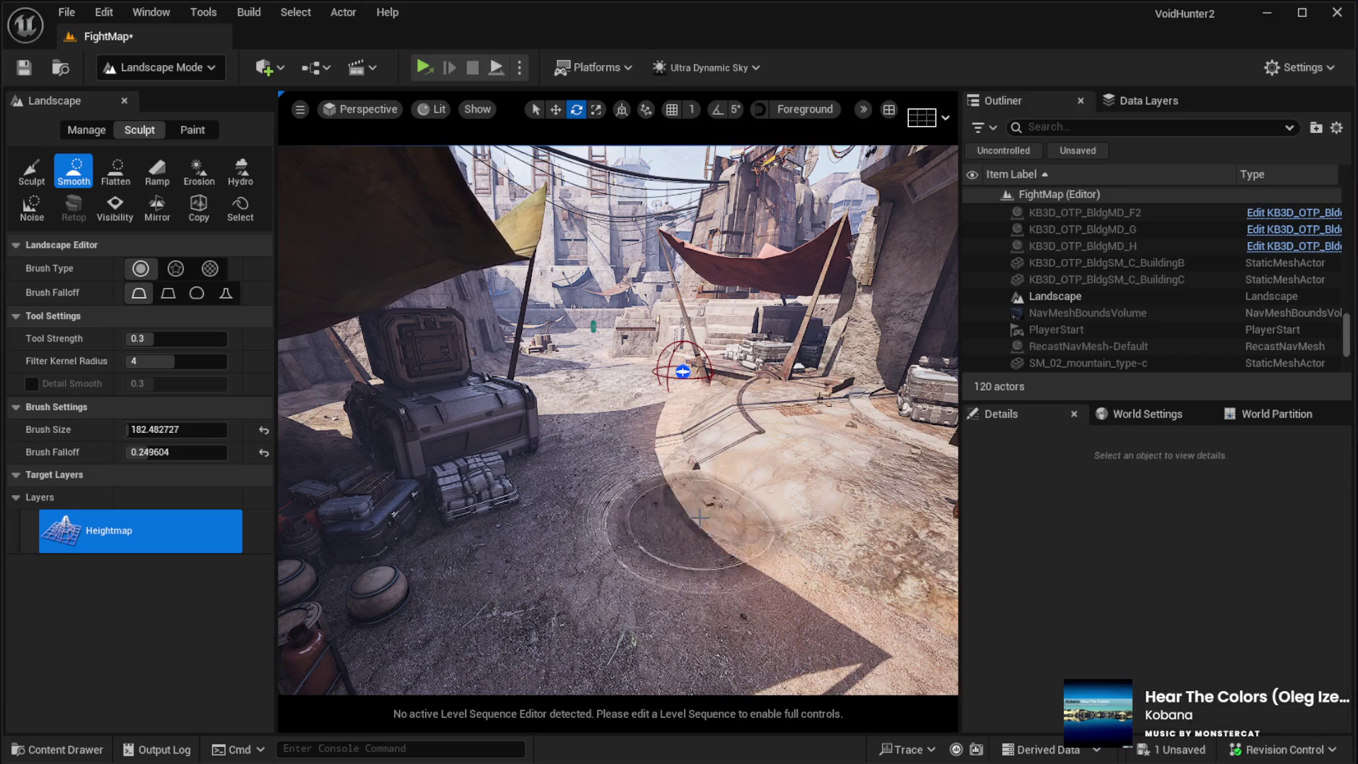
{"action": "mouse_move", "coordinate": [651, 403]}
{"action": "left_mouse_down"}
{"action": "mouse_move", "coordinate": [606, 312]}
{"action": "mouse_move", "coordinate": [348, 312]}
{"action": "mouse_move", "coordinate": [349, 410]}
{"action": "mouse_move", "coordinate": [460, 382]}
{"action": "mouse_move", "coordinate": [495, 396]}
{"action": "left_mouse_up"}
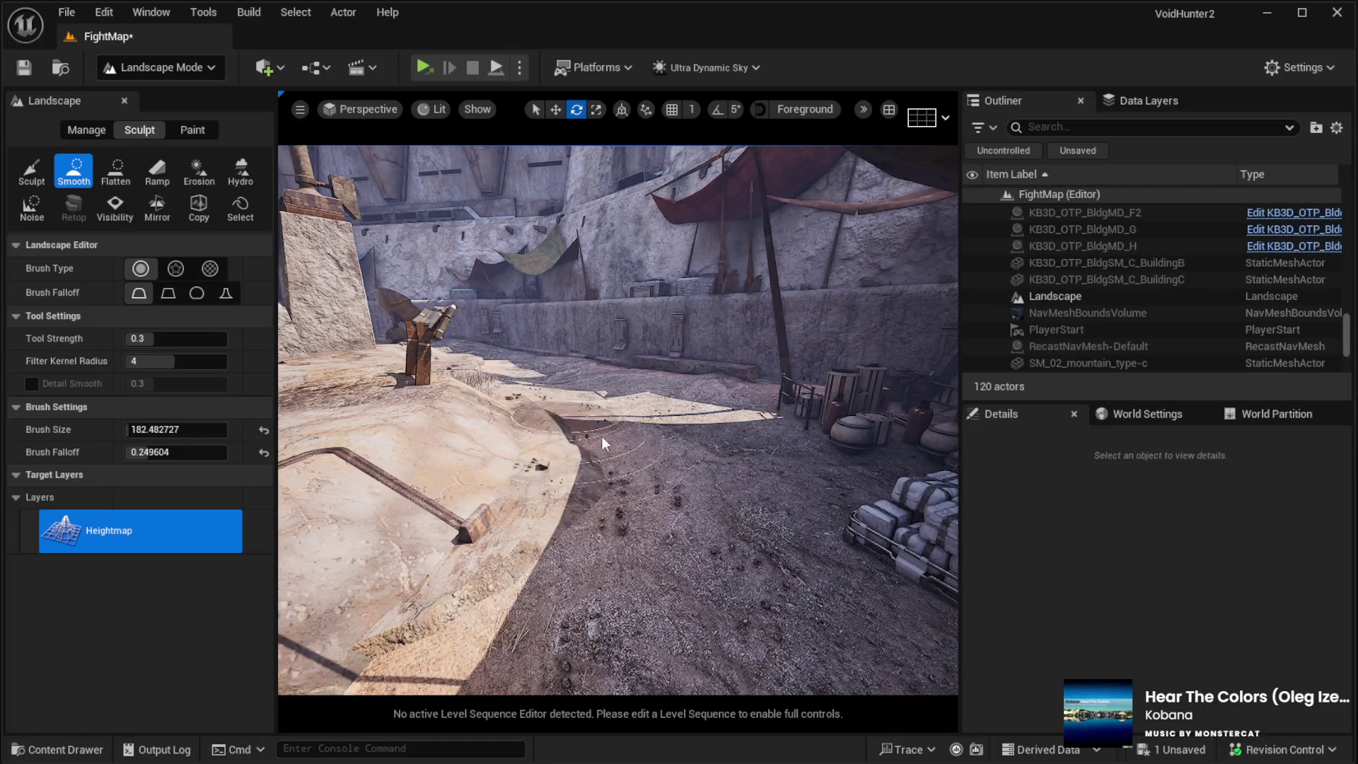
{"action": "mouse_move", "coordinate": [571, 433]}
{"action": "left_mouse_down"}
{"action": "mouse_move", "coordinate": [538, 424]}
{"action": "mouse_move", "coordinate": [495, 438]}
{"action": "mouse_move", "coordinate": [452, 410]}
{"action": "mouse_move", "coordinate": [424, 417]}
{"action": "mouse_move", "coordinate": [352, 396]}
{"action": "left_mouse_up"}
{"action": "left_click", "coordinate": [165, 68]}
{"action": "left_click", "coordinate": [168, 88]}
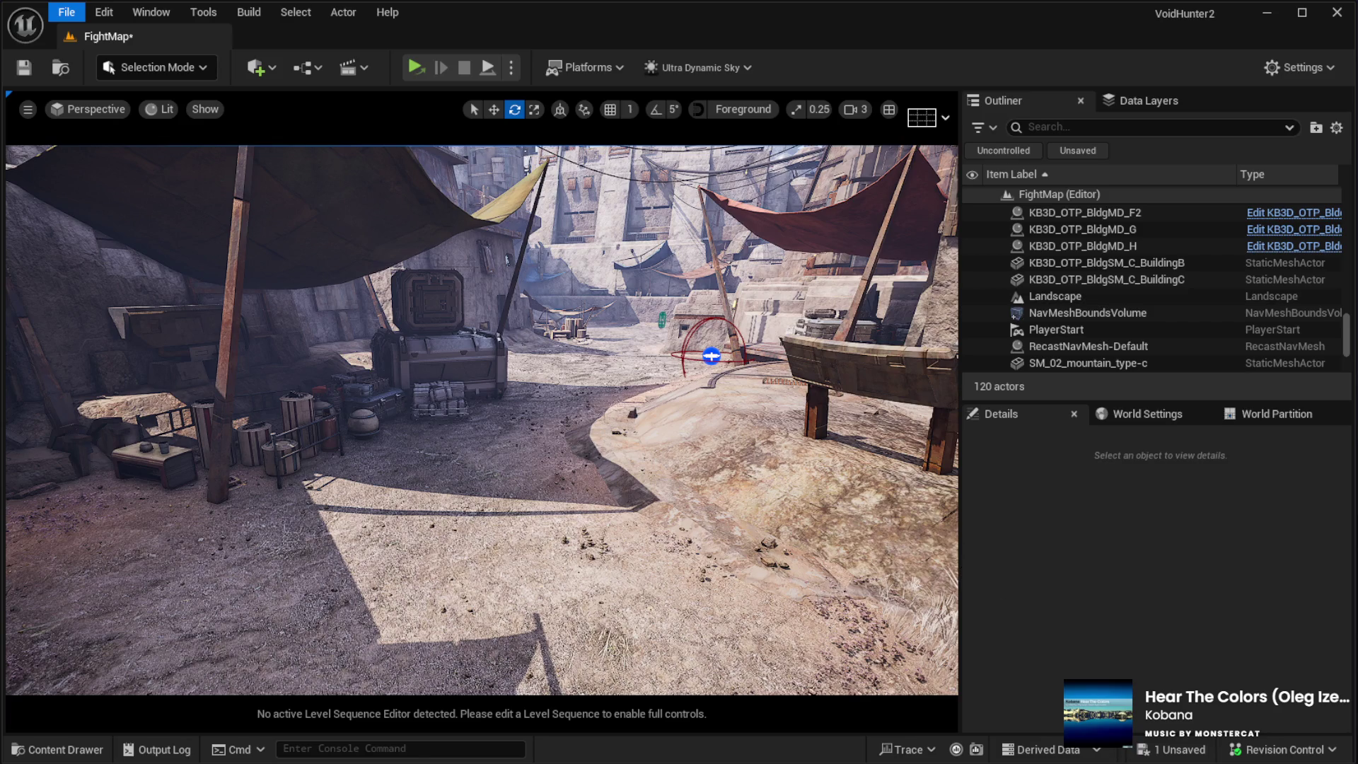
Step: Save FightMap, select the Landscape, and run a brief play-test
{"action": "key", "text": "ctrl+s"}
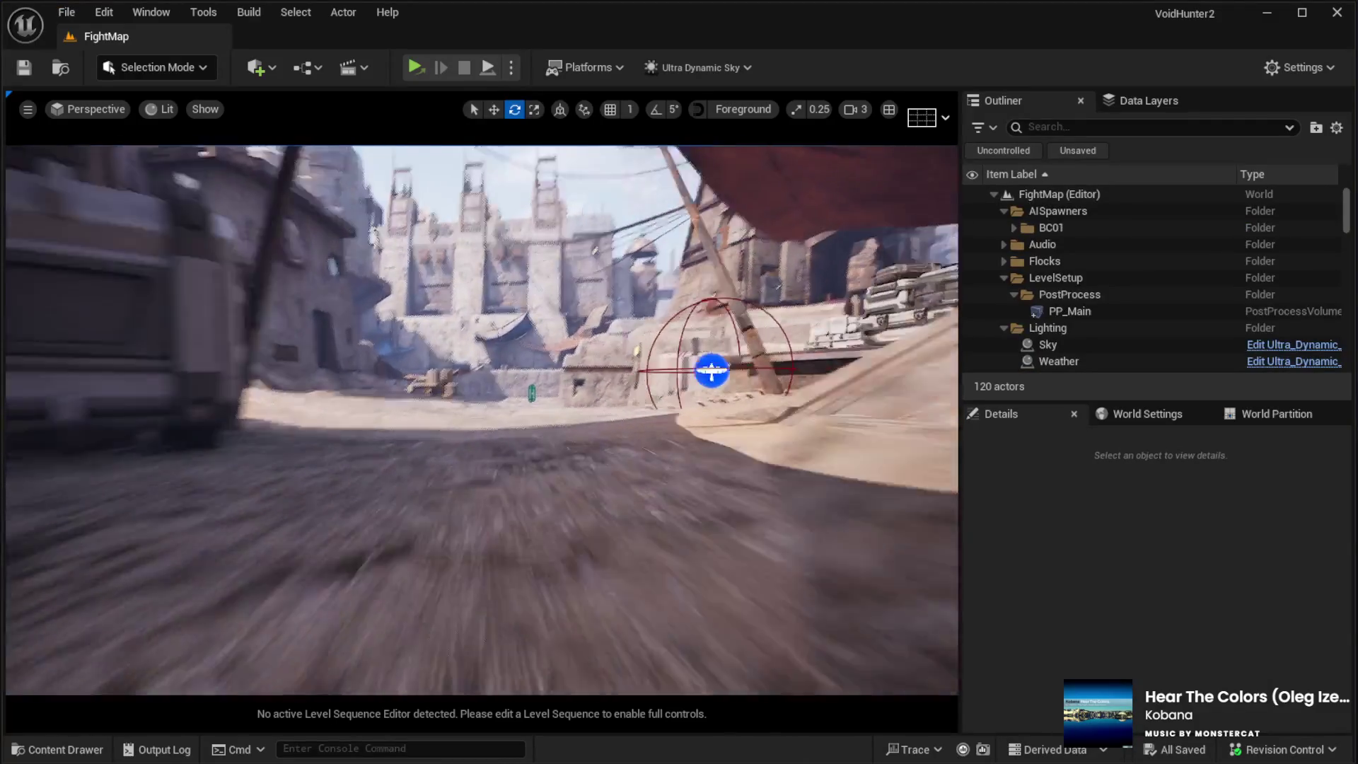
{"action": "key", "text": "w"}
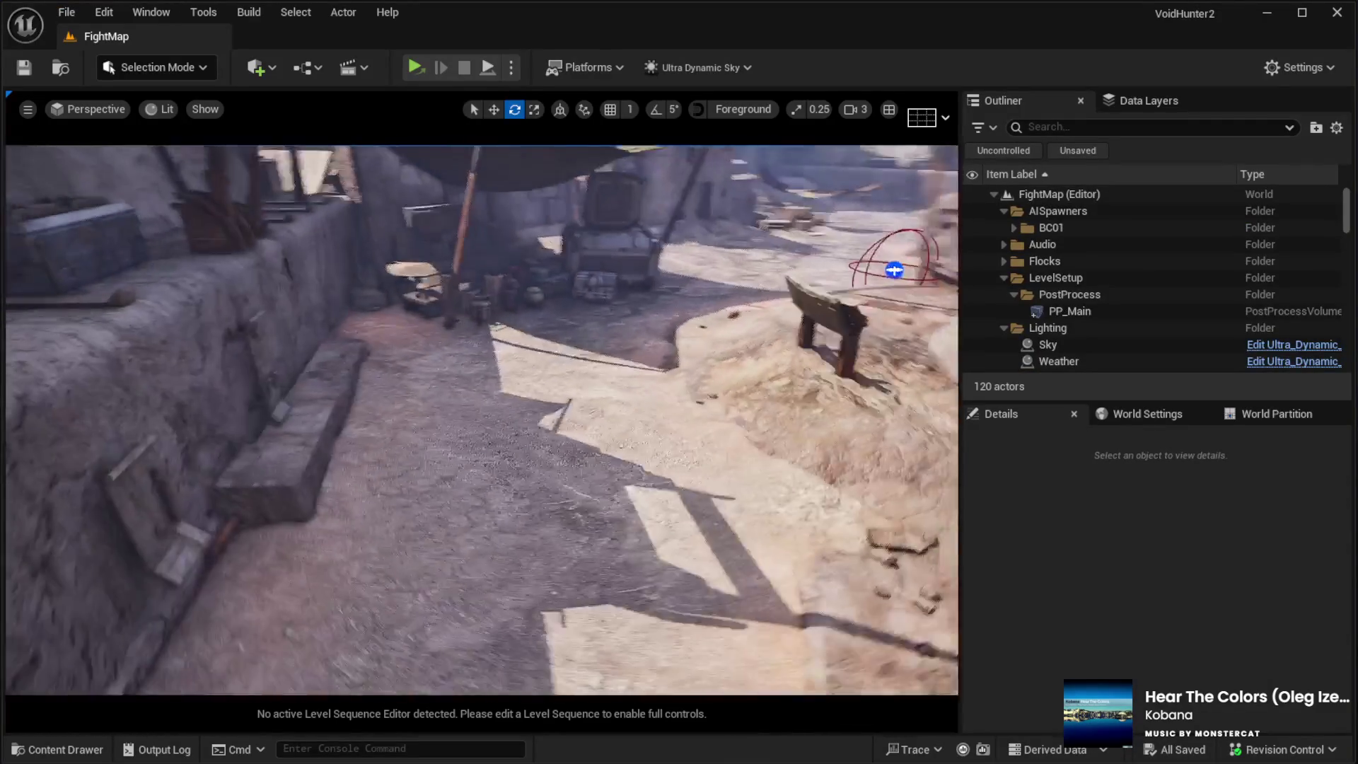
{"action": "key", "text": "w"}
{"action": "left_click", "coordinate": [478, 560]}
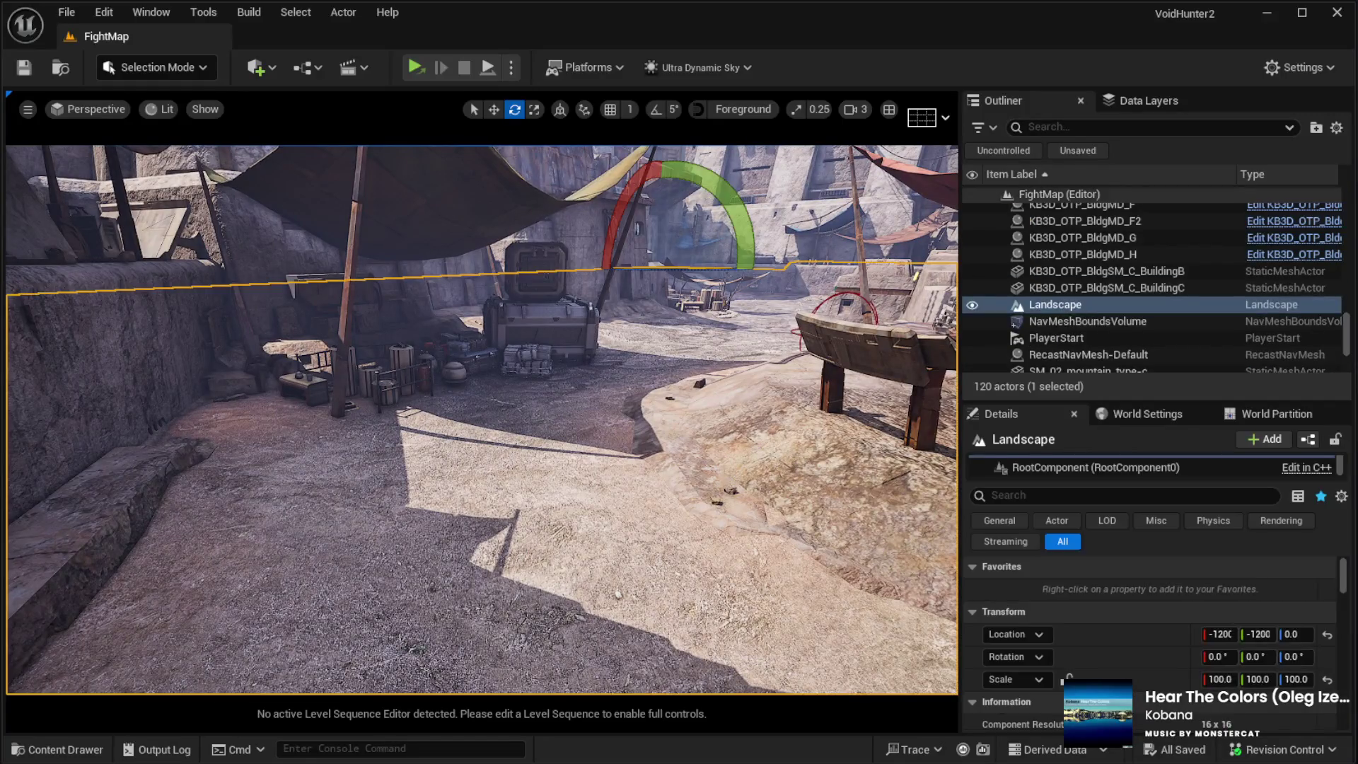
{"action": "key", "text": "alt+p"}
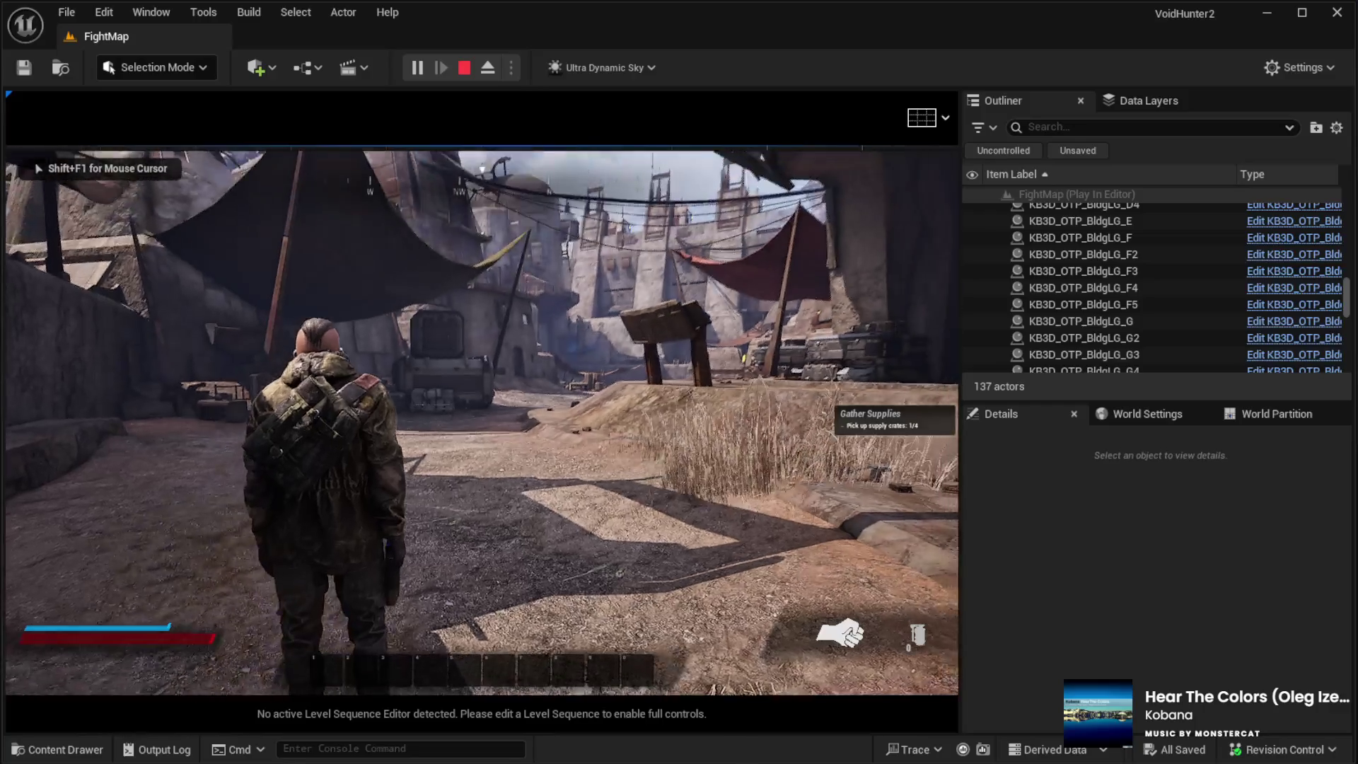
{"action": "key", "text": "Escape"}
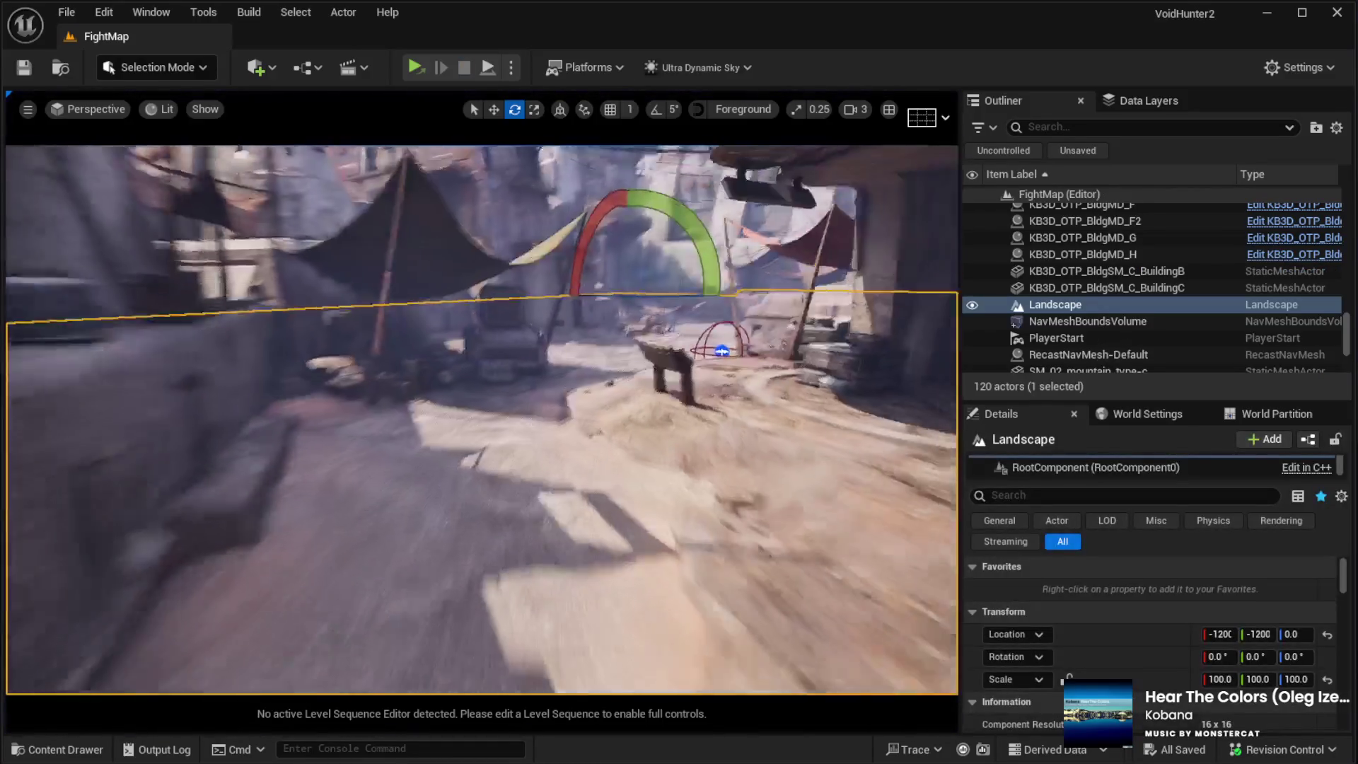
{"action": "left_click_drag", "start_coordinate": [409, 405], "coordinate": [409, 405]}
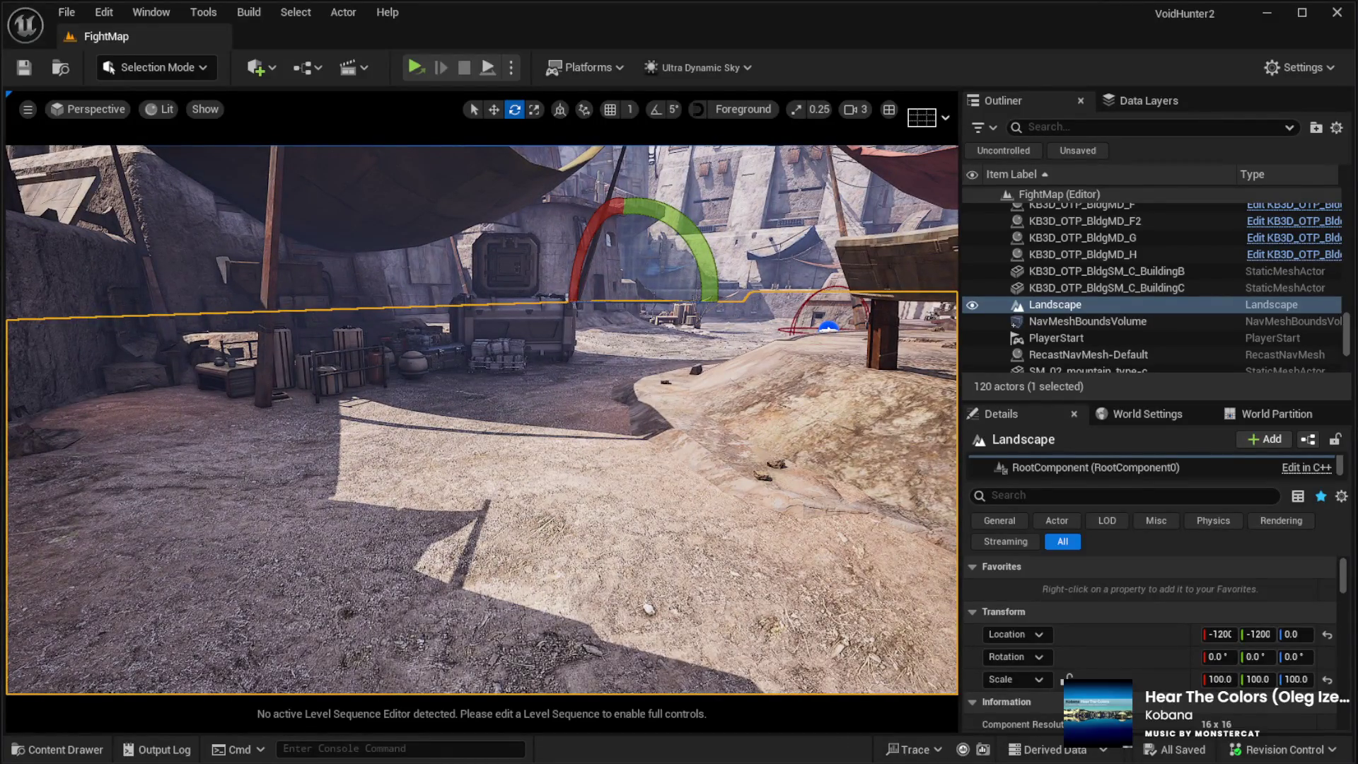
Step: Play-test again, running the character past the courtyard, crates and wall out to the tents
{"action": "key", "text": "alt+p"}
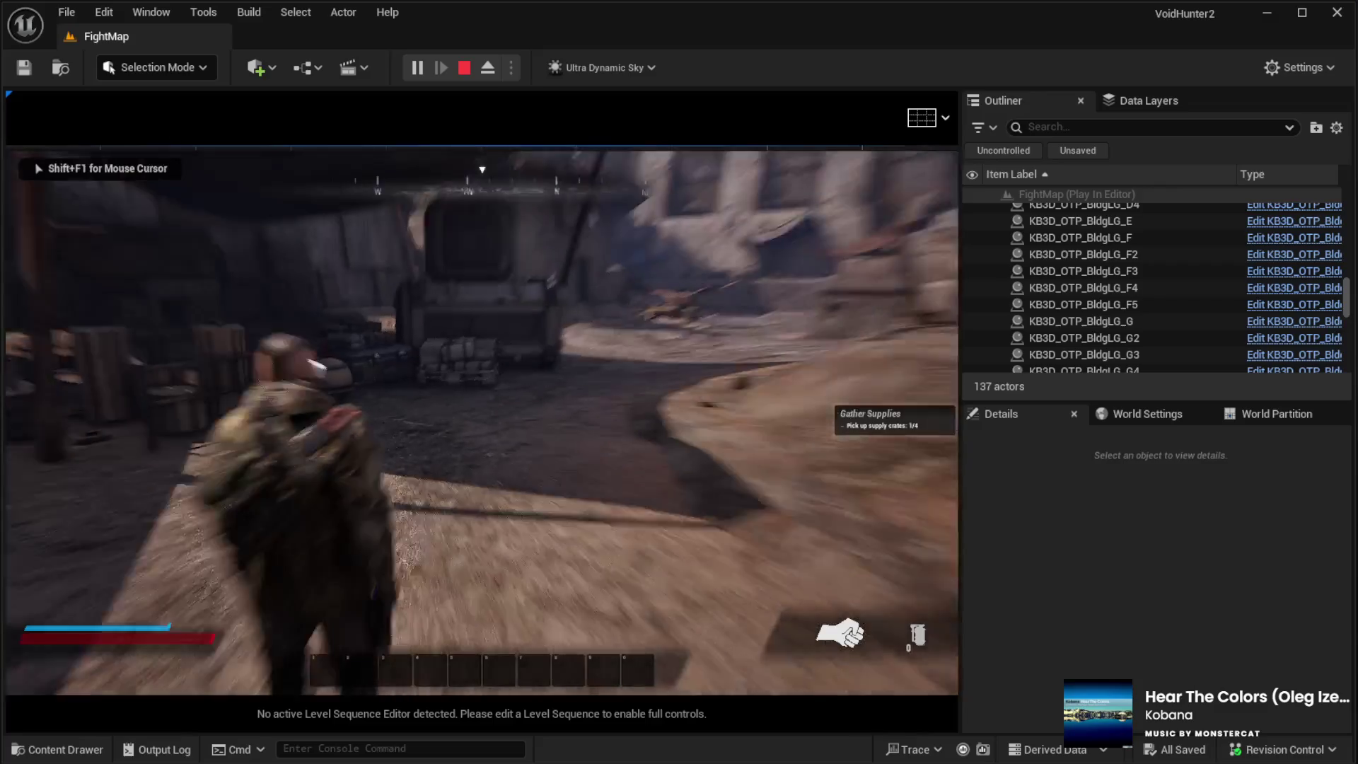
{"action": "key", "text": "w"}
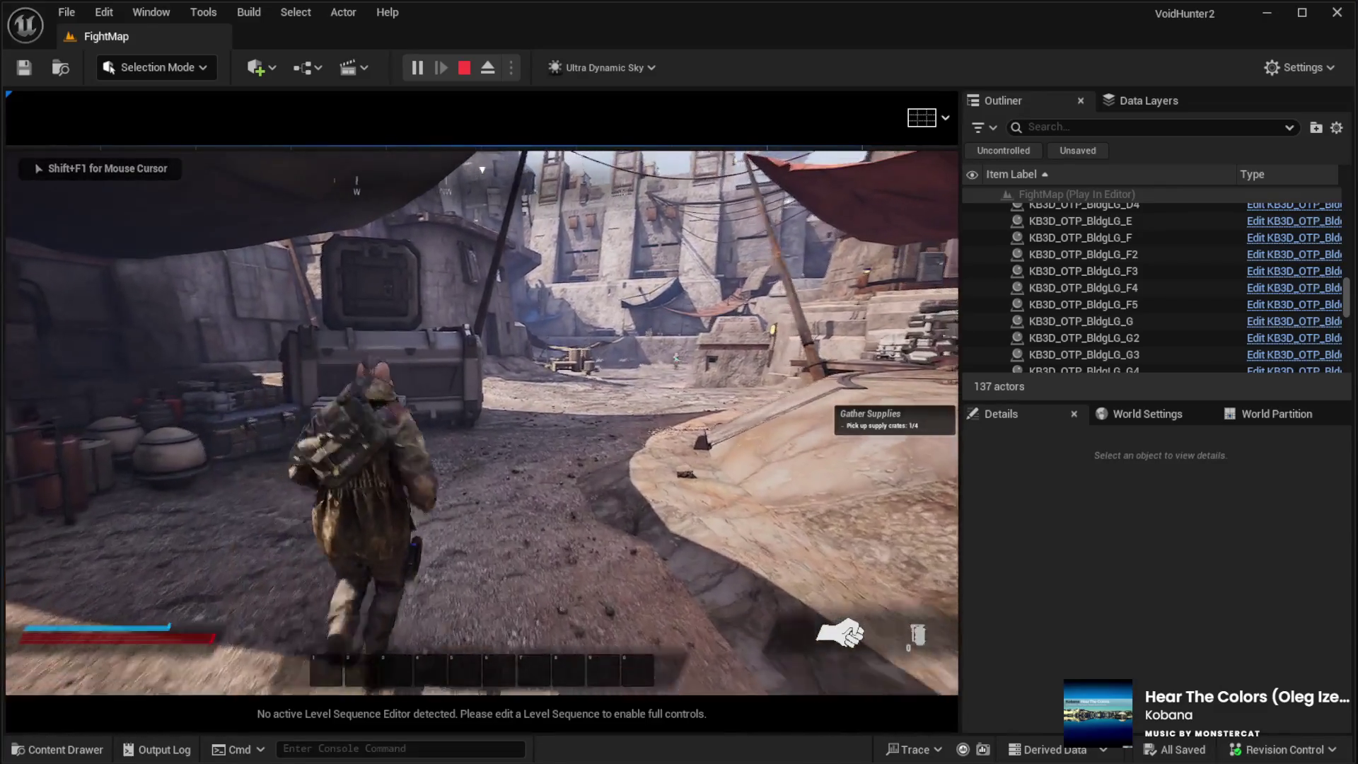
{"action": "key", "text": "w"}
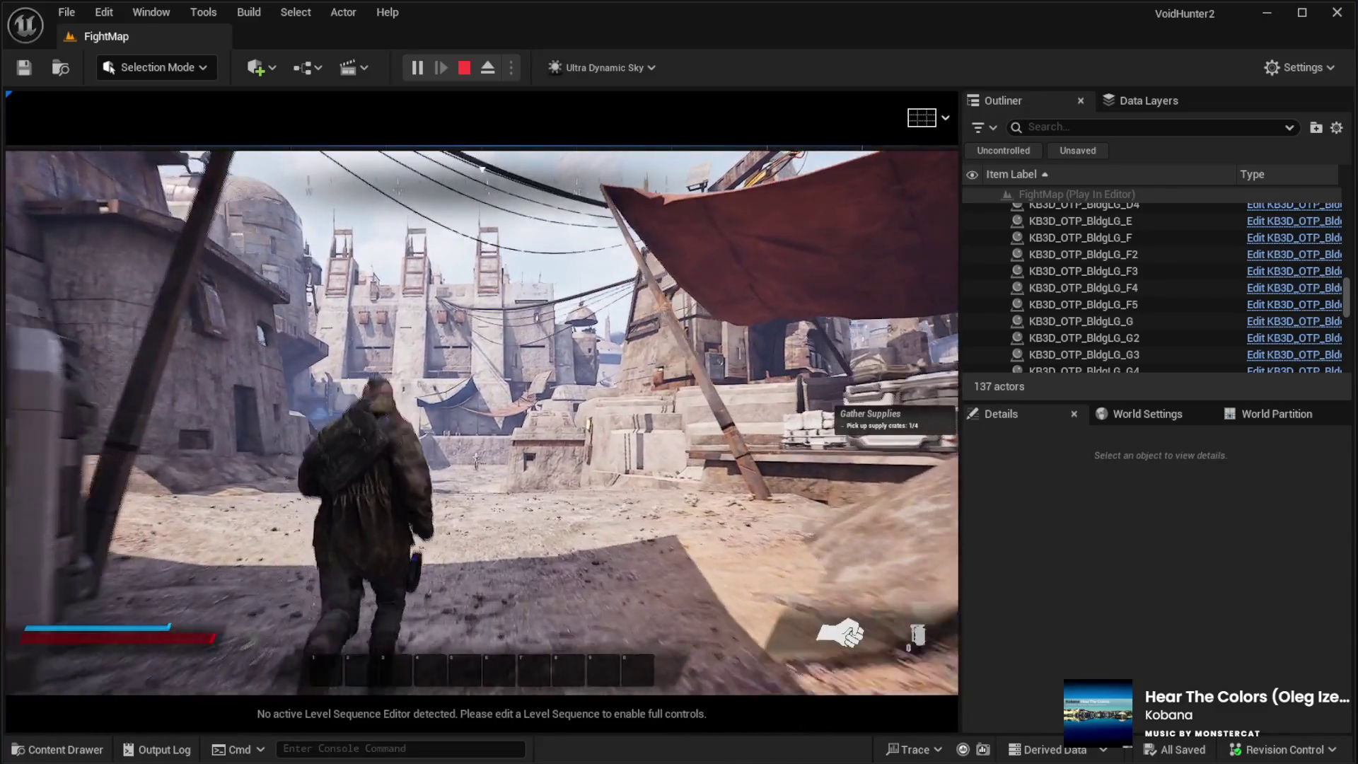
{"action": "key", "text": "w"}
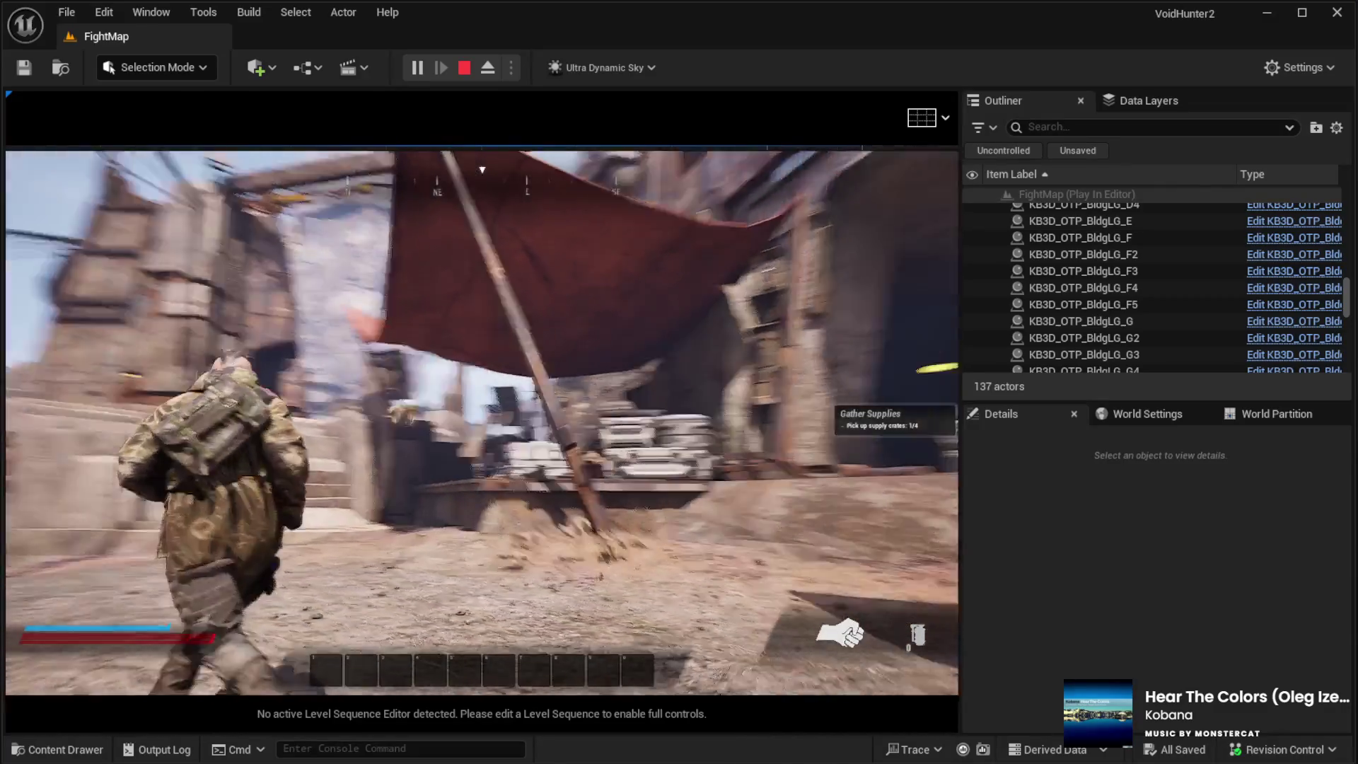
{"action": "key", "text": "w"}
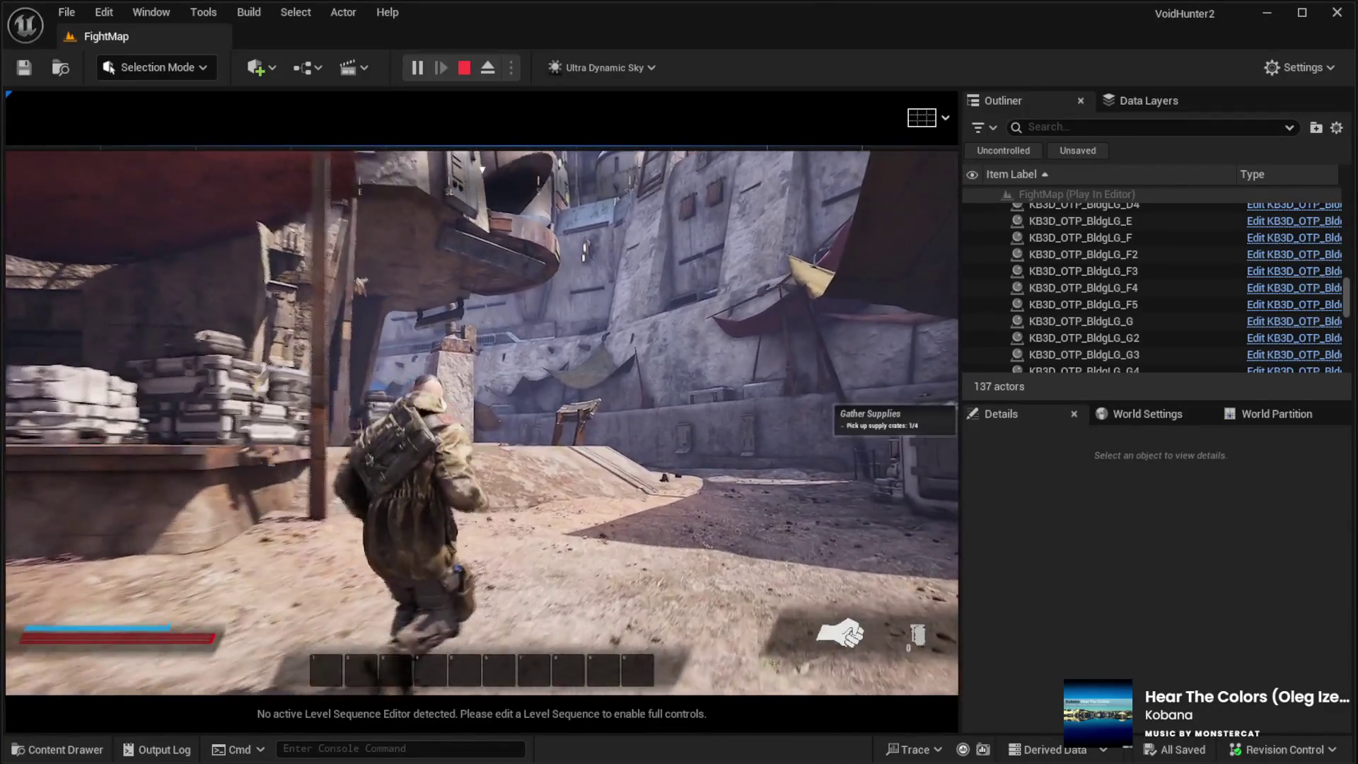
{"action": "key", "text": "w"}
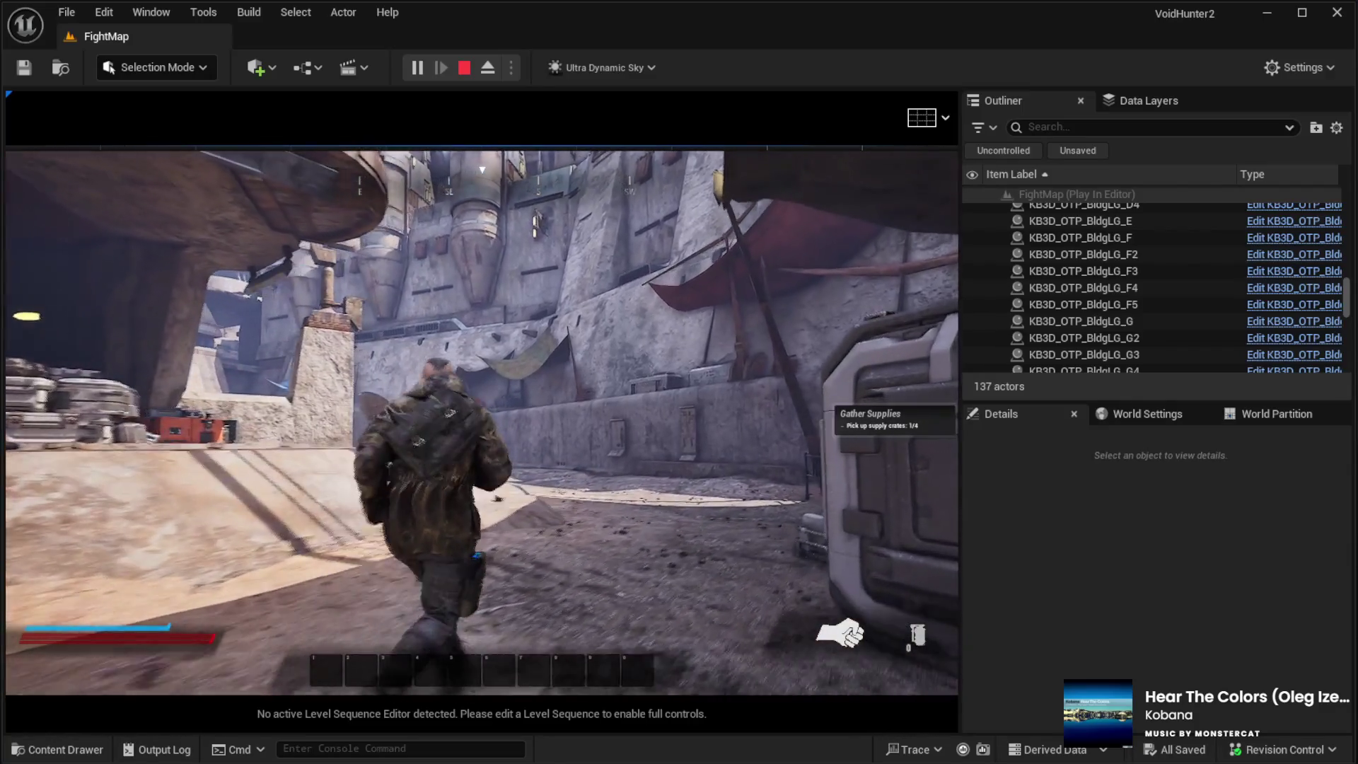
{"action": "key", "text": "w"}
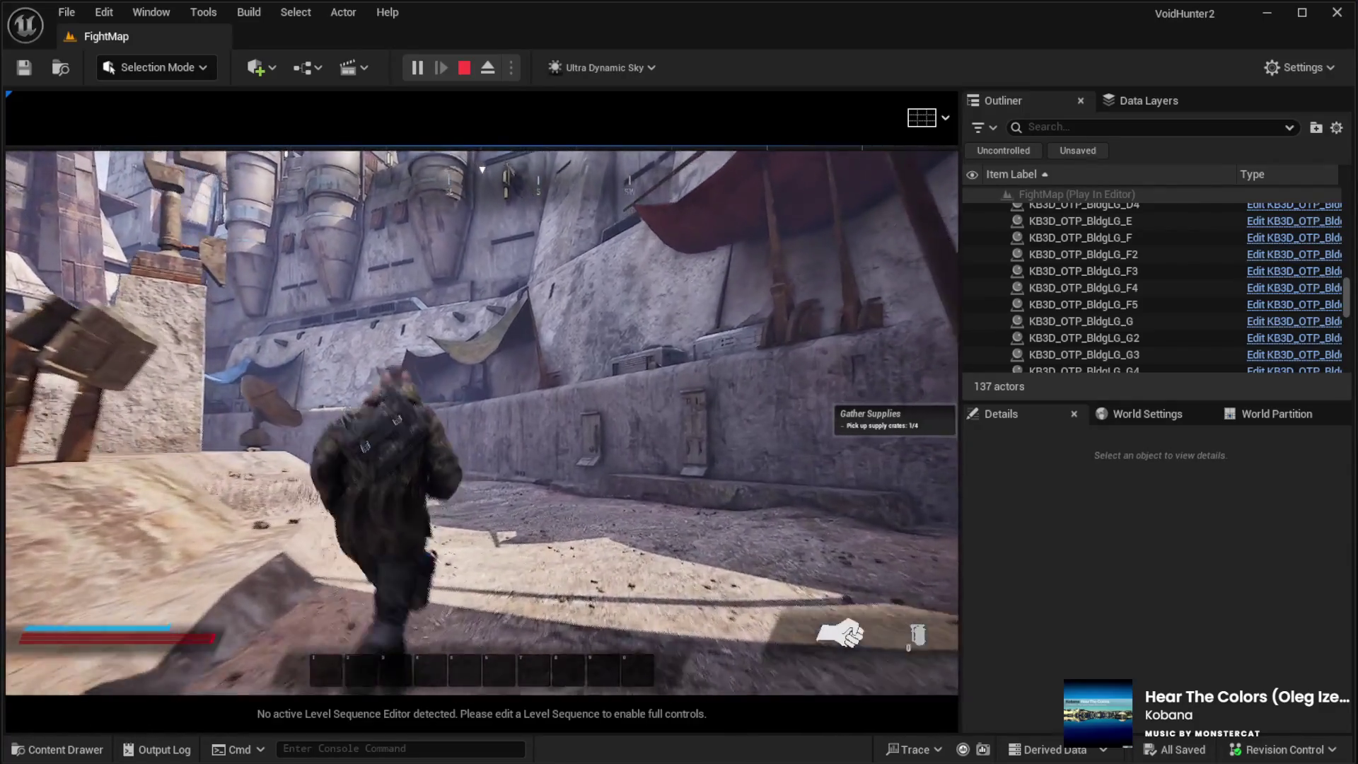
{"action": "key", "text": "w"}
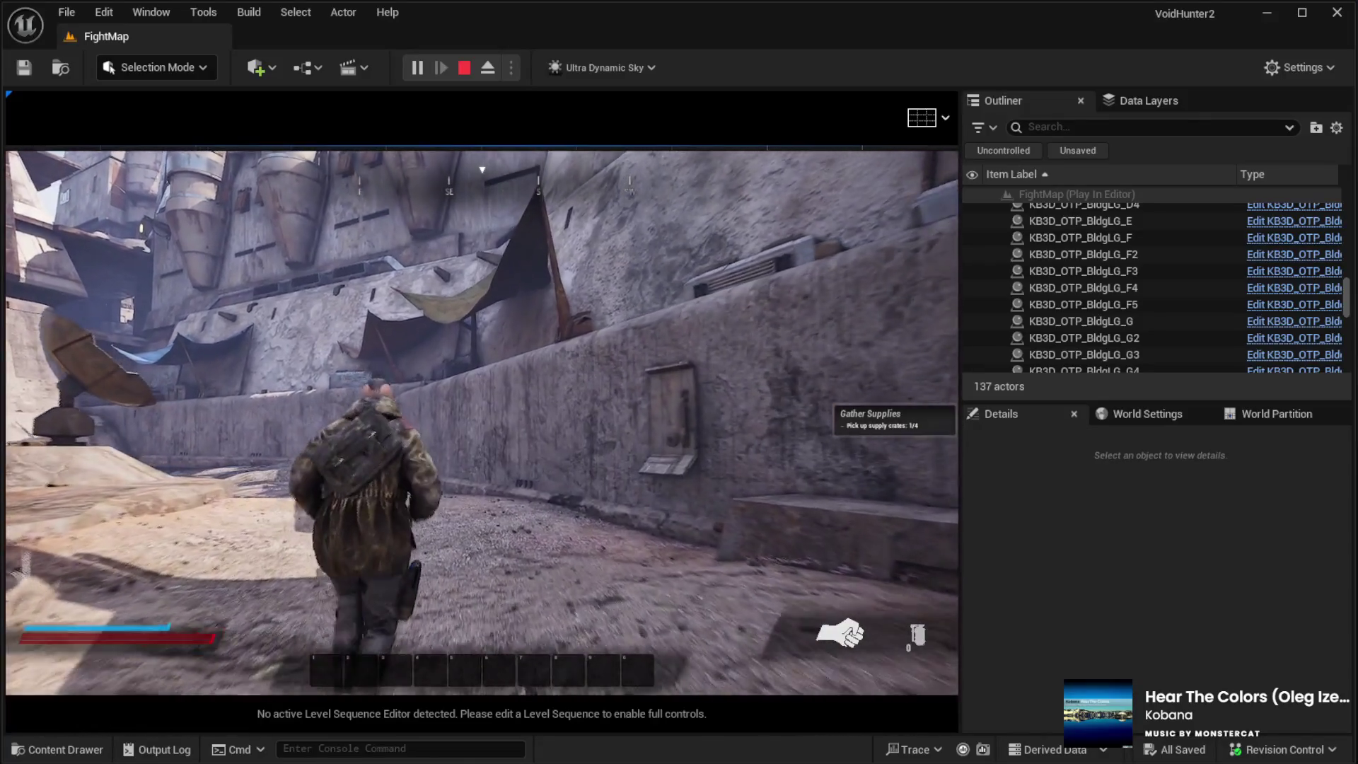
{"action": "key", "text": "w"}
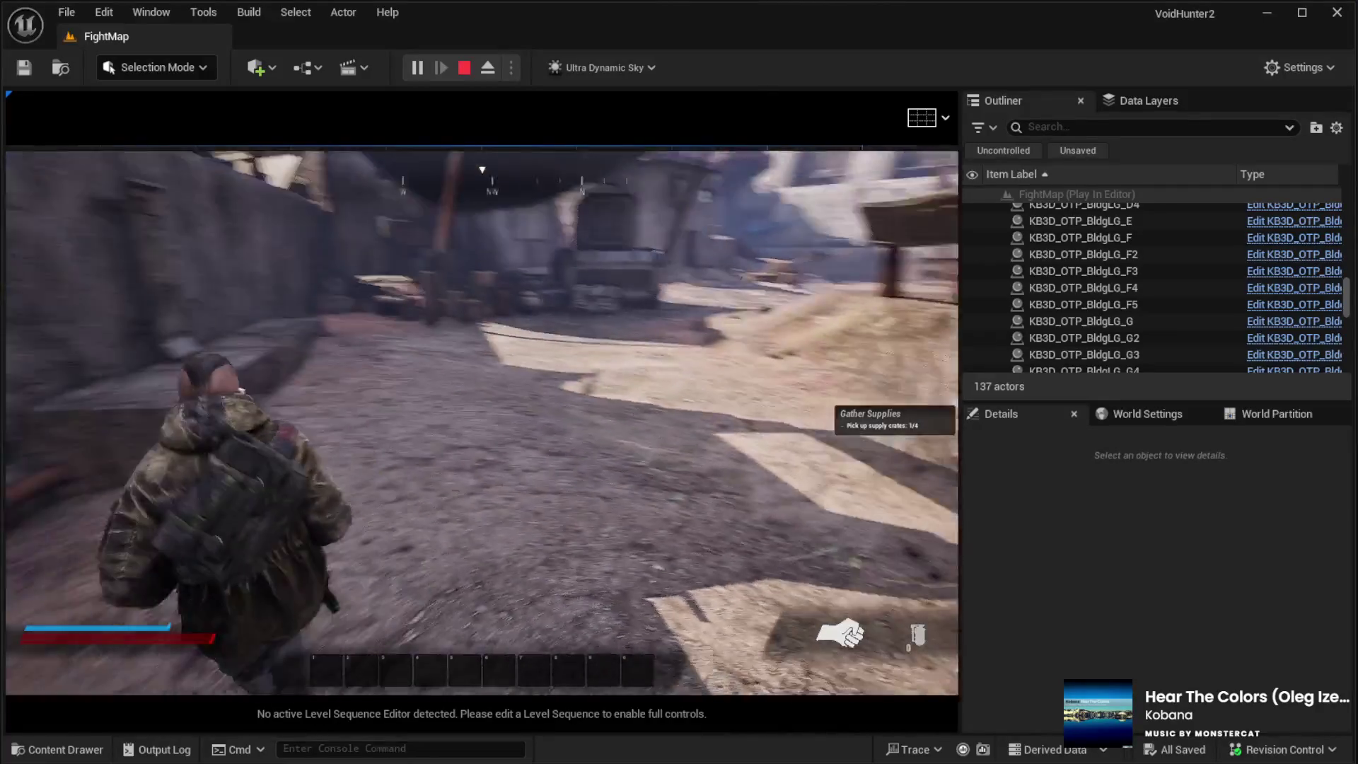
{"action": "key", "text": "w"}
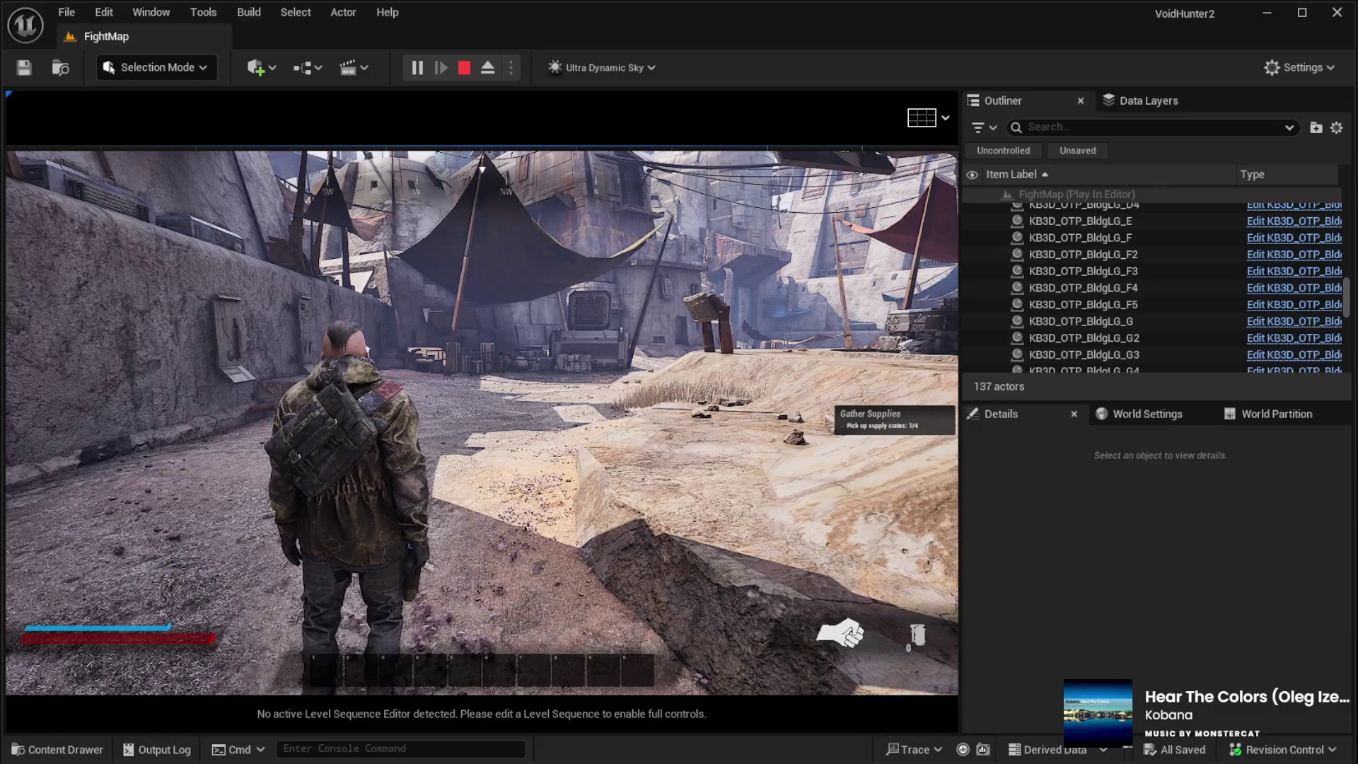
{"action": "key", "text": "Escape"}
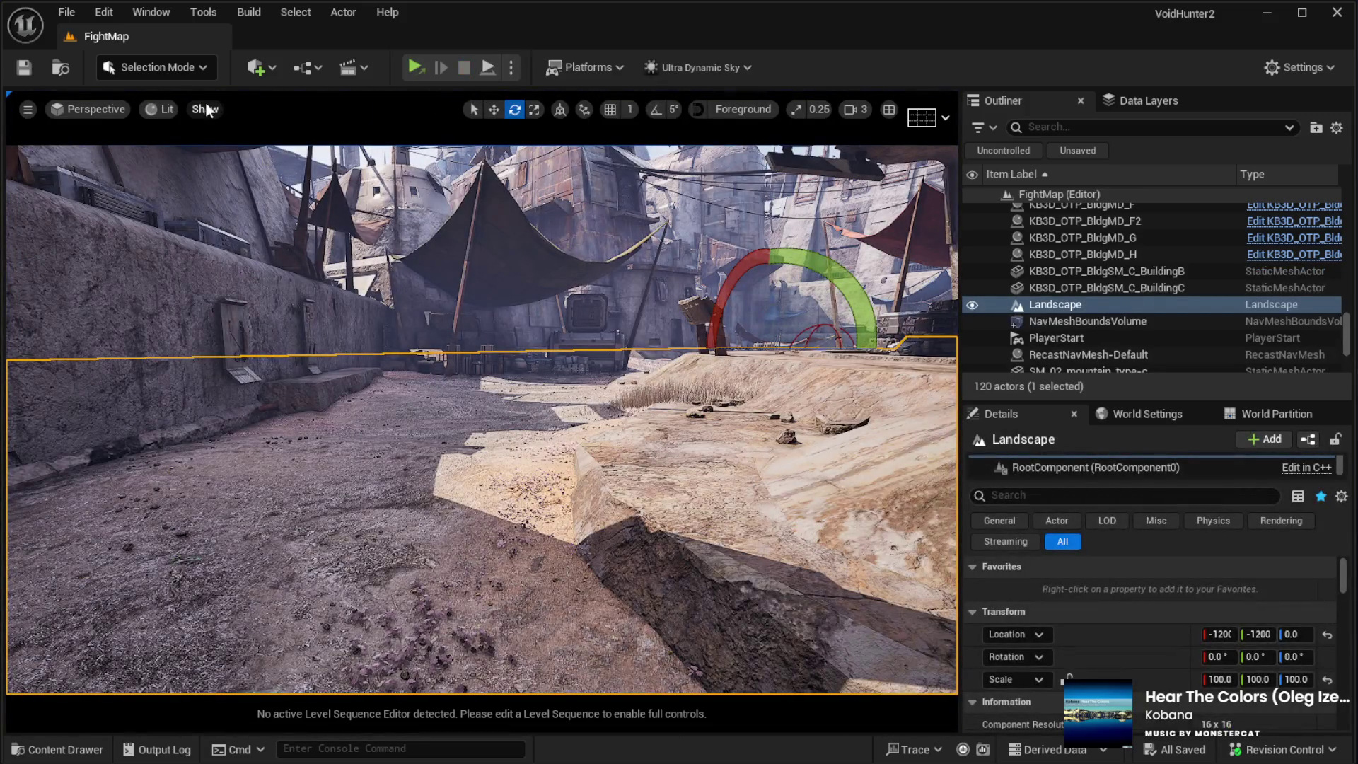
Step: Switch the viewport to Wireframe and select the RedWingedBlackbirds flight-path flock
{"action": "left_click_drag", "start_coordinate": [210, 294], "coordinate": [244, 306]}
{"action": "left_click", "coordinate": [694, 394]}
{"action": "left_click_drag", "start_coordinate": [693, 393], "coordinate": [694, 394]}
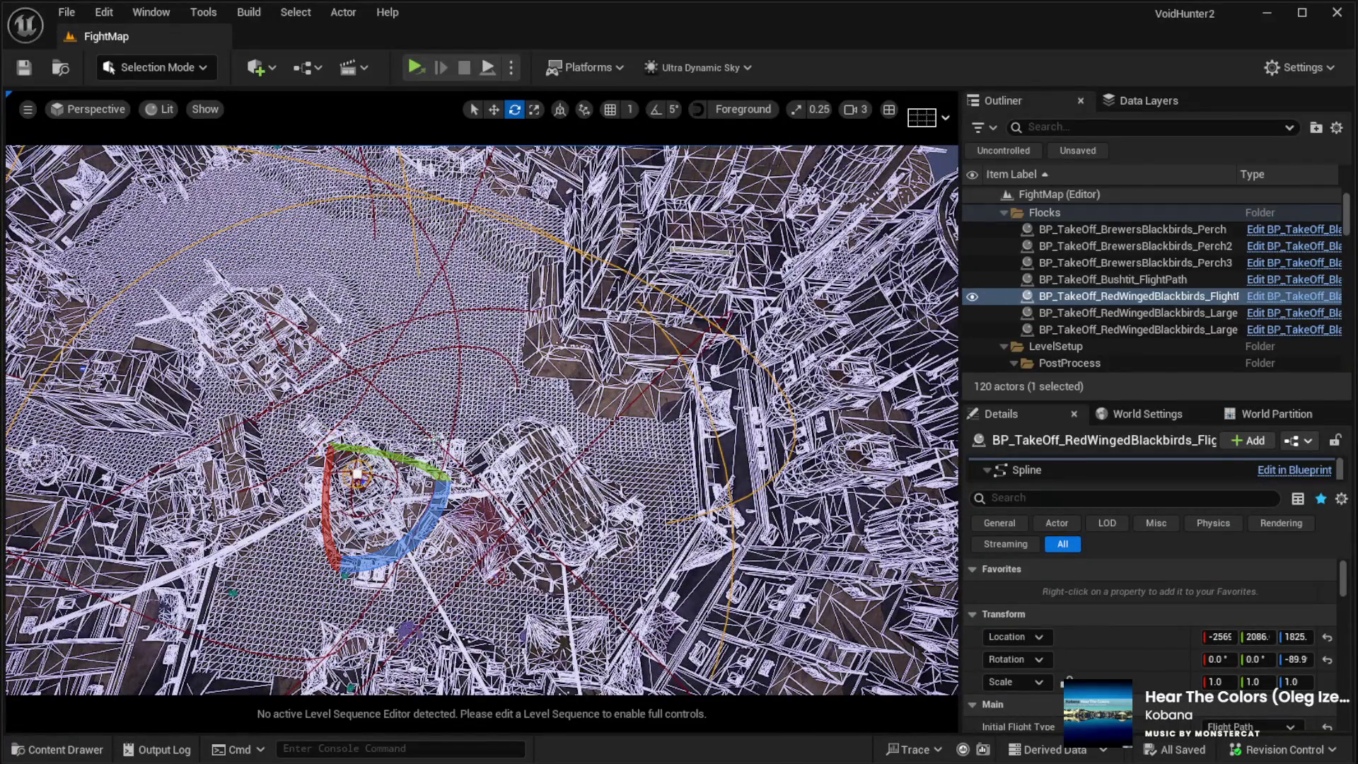
Step: Select BP_TakeOff_BrewersBlackbirds_Perch2, expand its component list and pick SphereCollision
{"action": "left_click", "coordinate": [1135, 245]}
{"action": "key", "text": "f"}
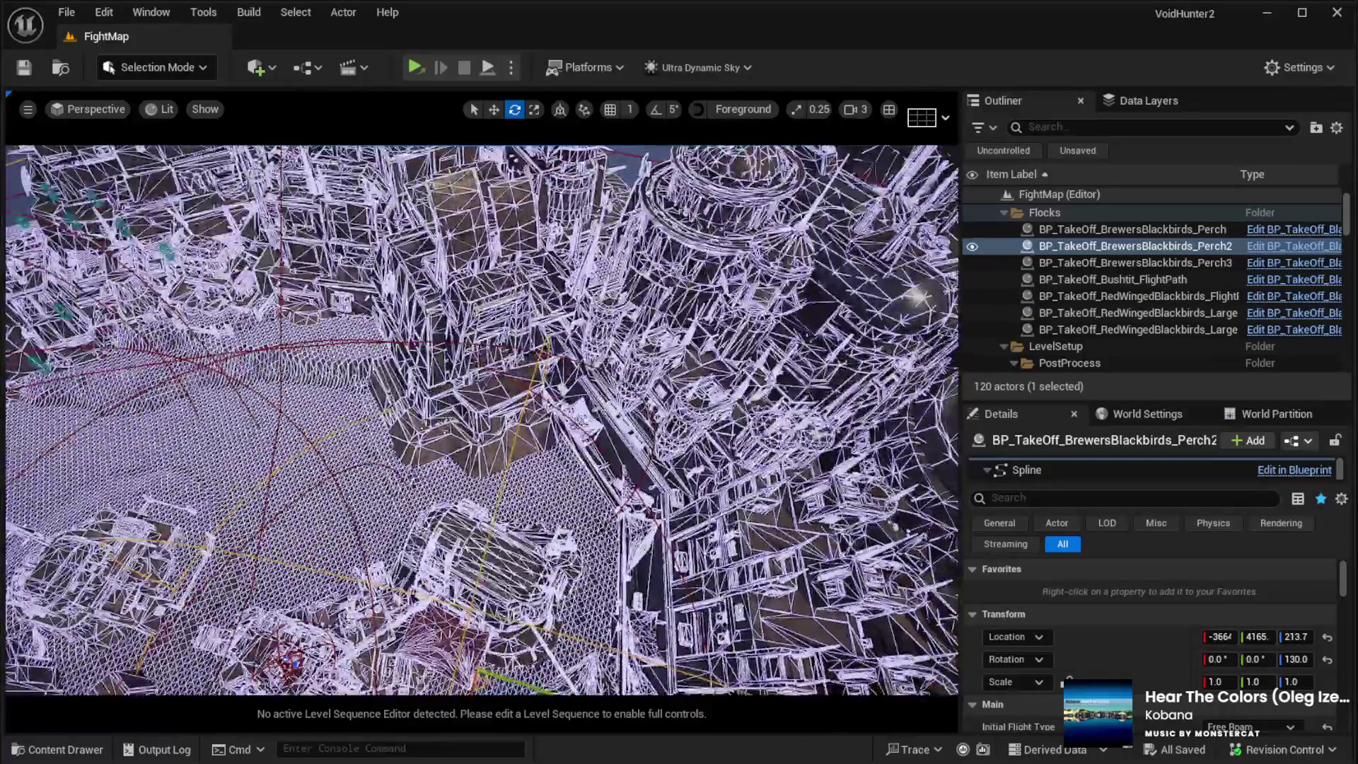
{"action": "scroll", "coordinate": [1136, 617], "scroll_direction": "down", "scroll_amount": 10}
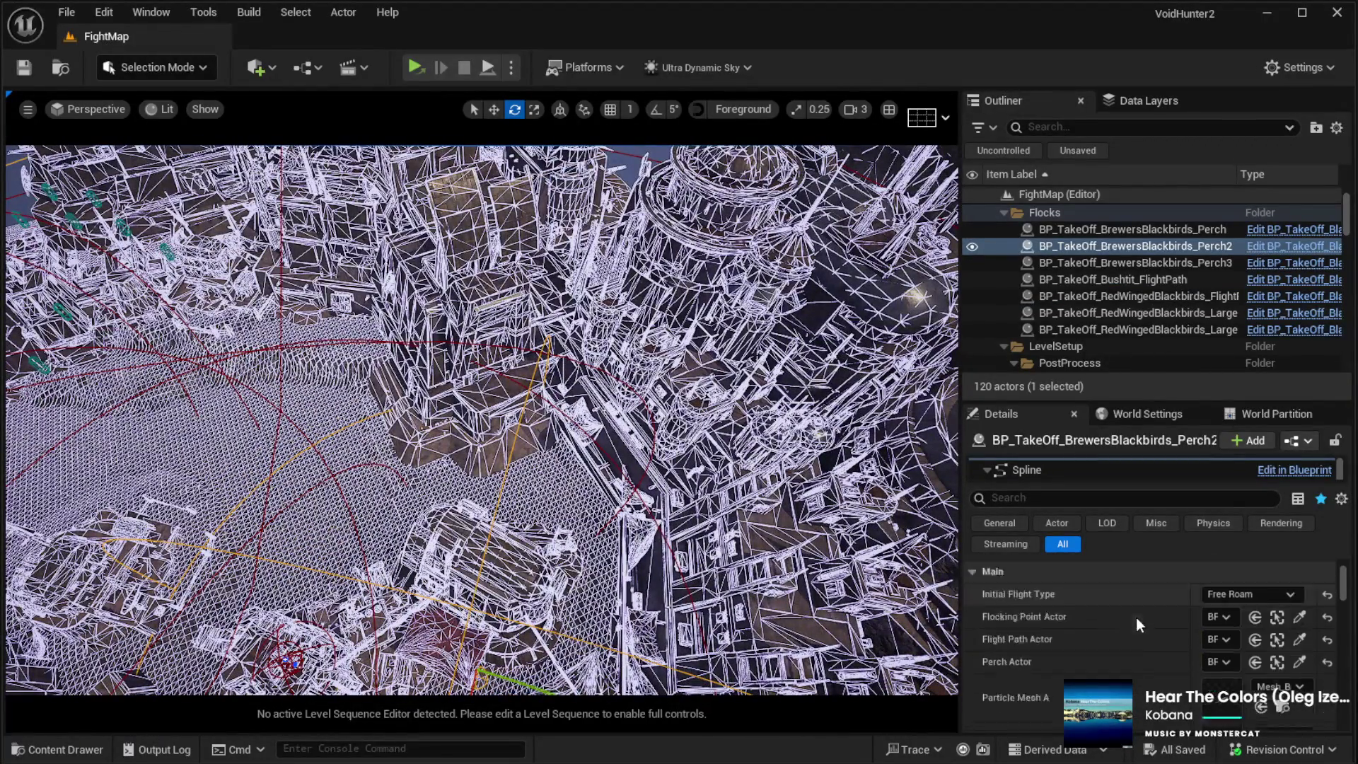
{"action": "scroll", "coordinate": [1146, 622], "scroll_direction": "down", "scroll_amount": 10}
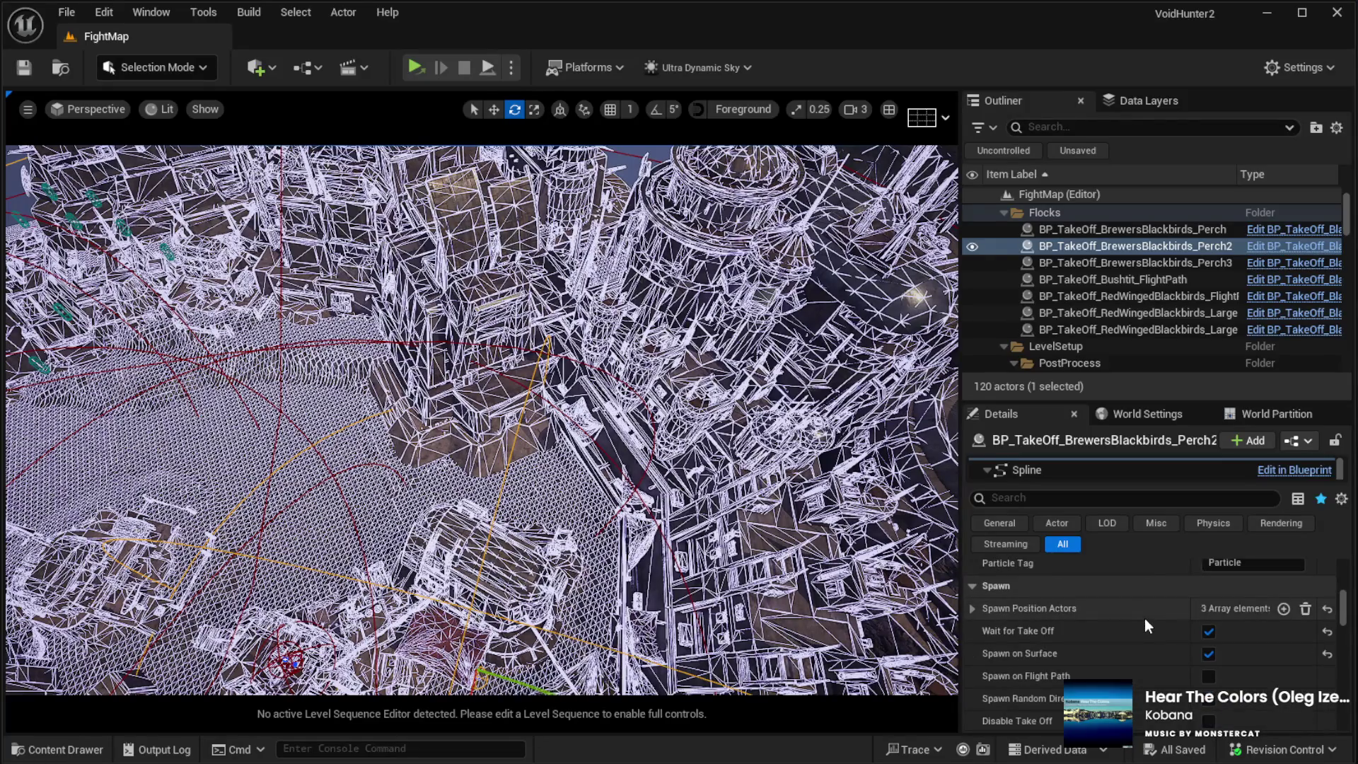
{"action": "scroll", "coordinate": [1144, 618], "scroll_direction": "down", "scroll_amount": 10}
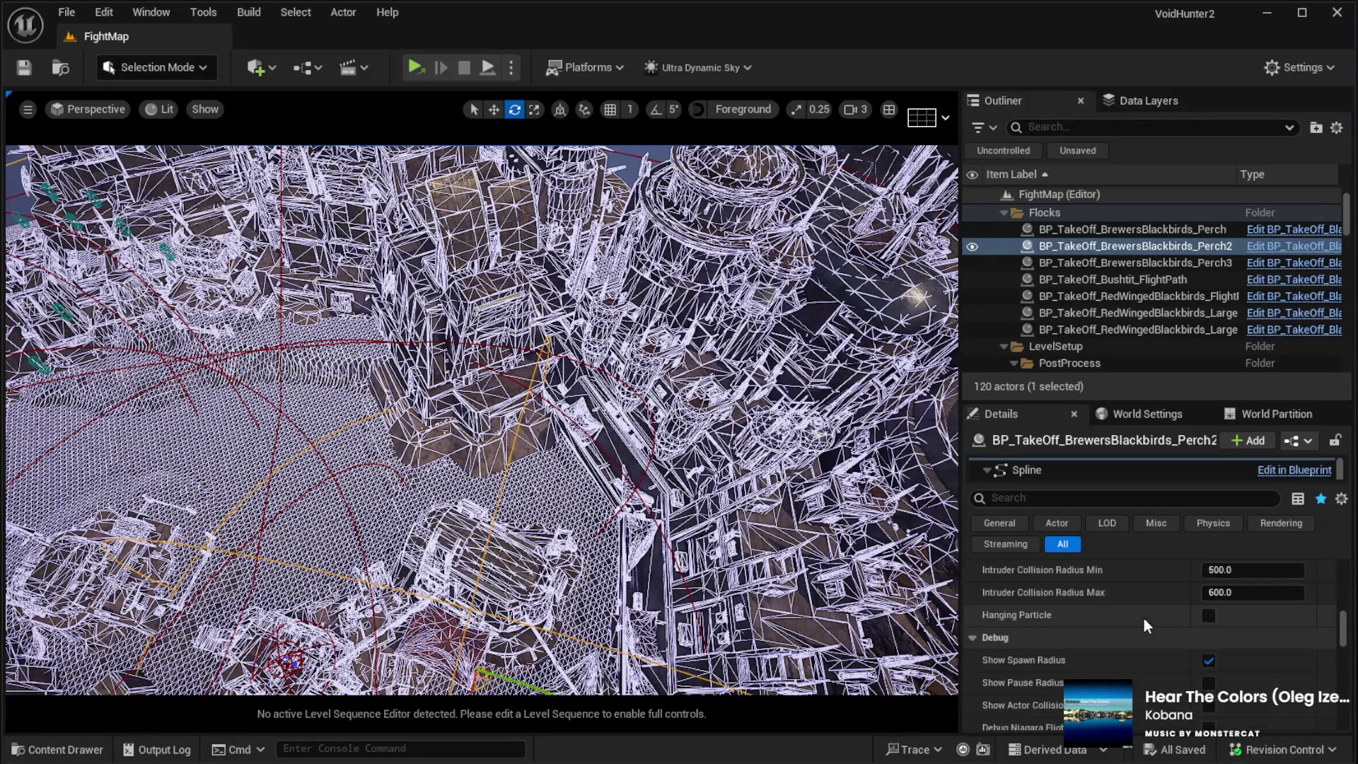
{"action": "scroll", "coordinate": [1144, 618], "scroll_direction": "up", "scroll_amount": 3}
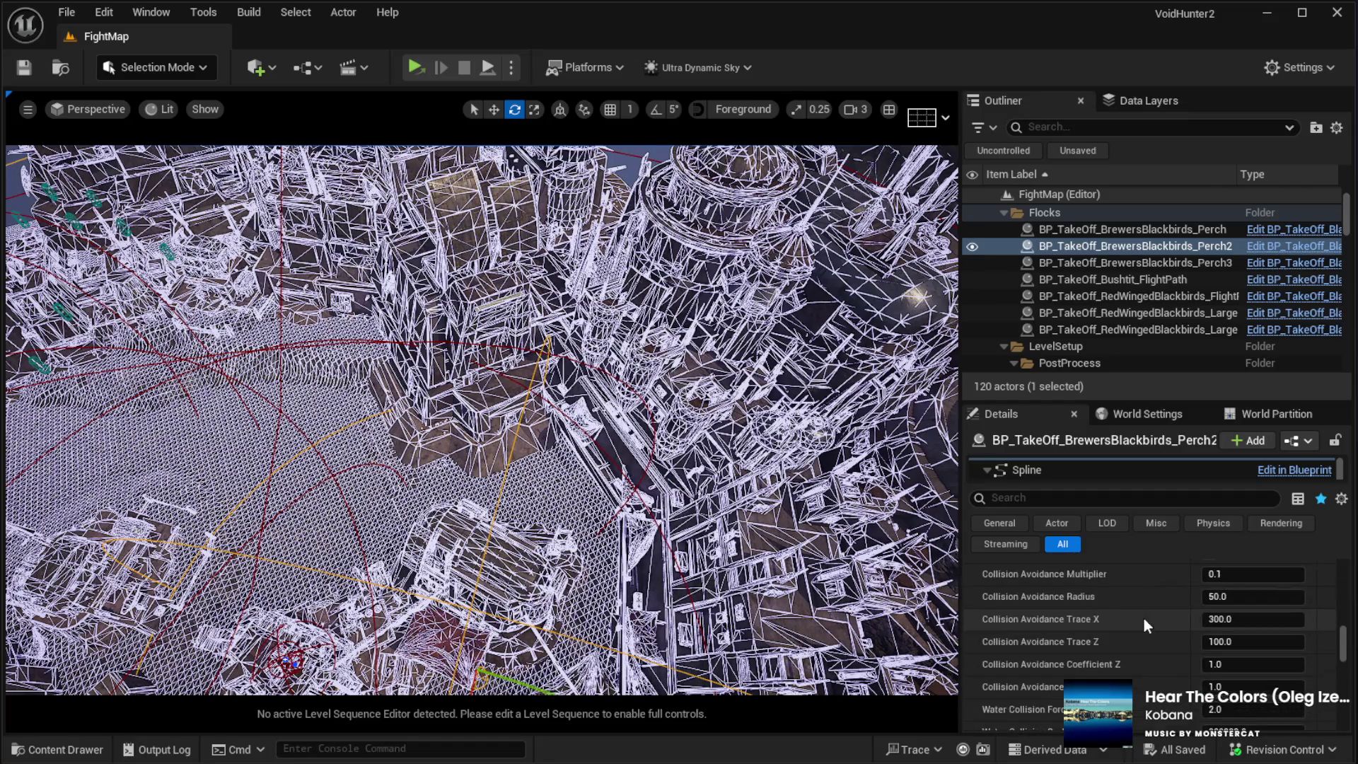
{"action": "scroll", "coordinate": [1142, 625], "scroll_direction": "down", "scroll_amount": 15}
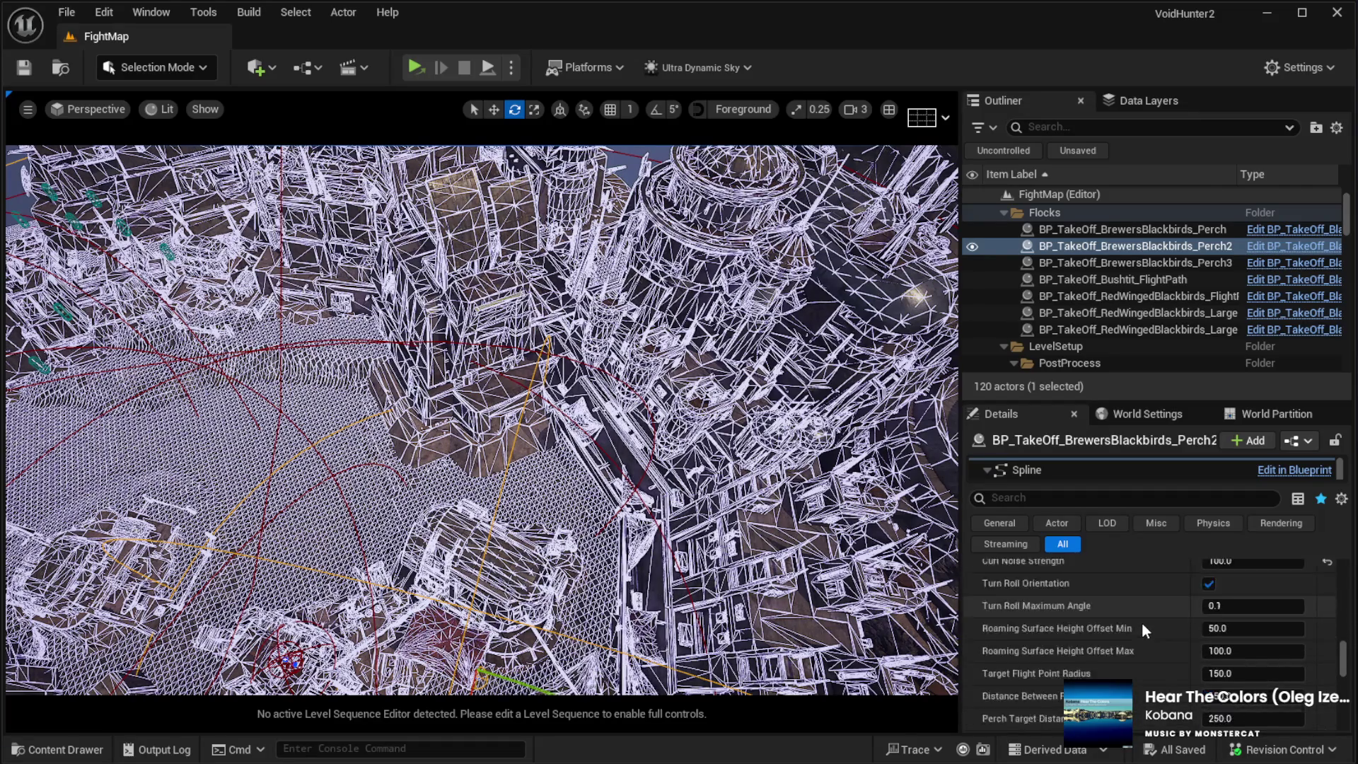
{"action": "scroll", "coordinate": [1142, 622], "scroll_direction": "down", "scroll_amount": 15}
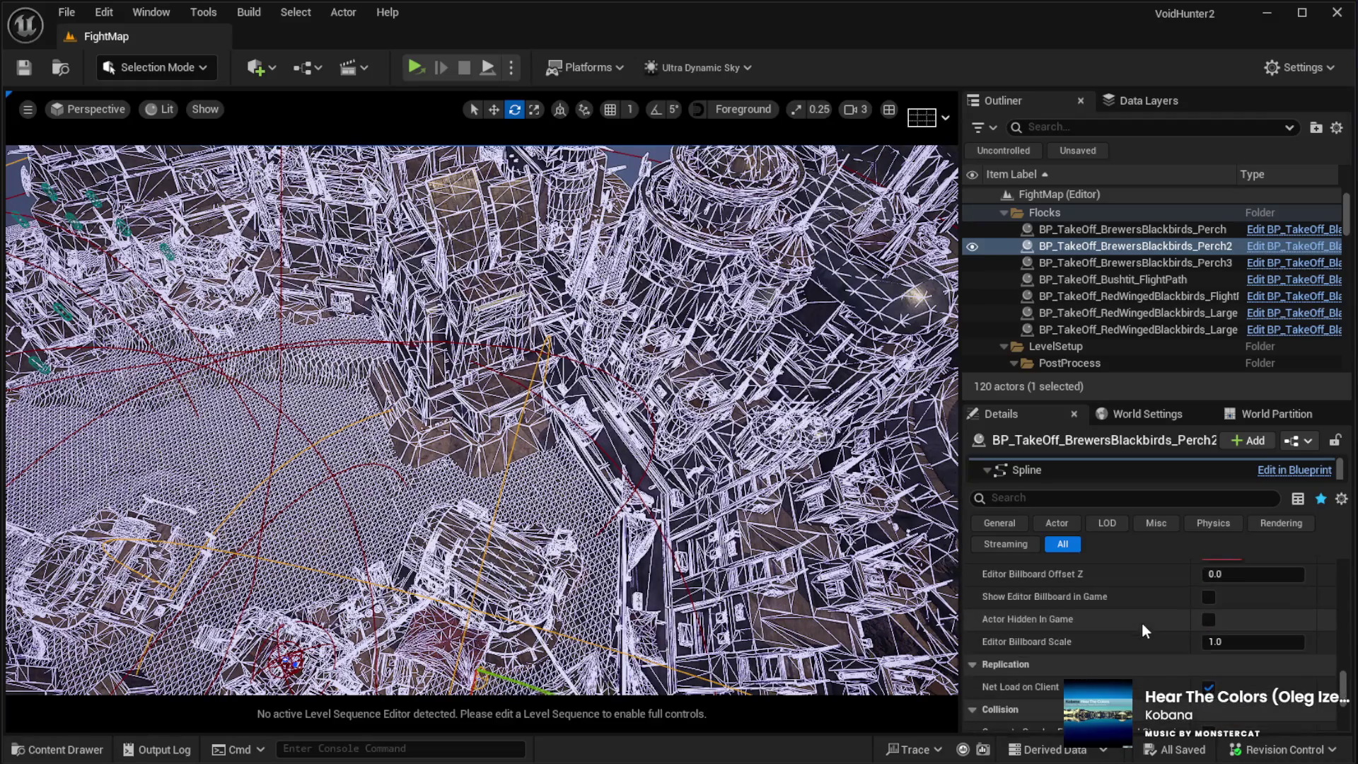
{"action": "left_click_drag", "start_coordinate": [1009, 483], "coordinate": [1012, 635]}
{"action": "left_click", "coordinate": [1035, 527]}
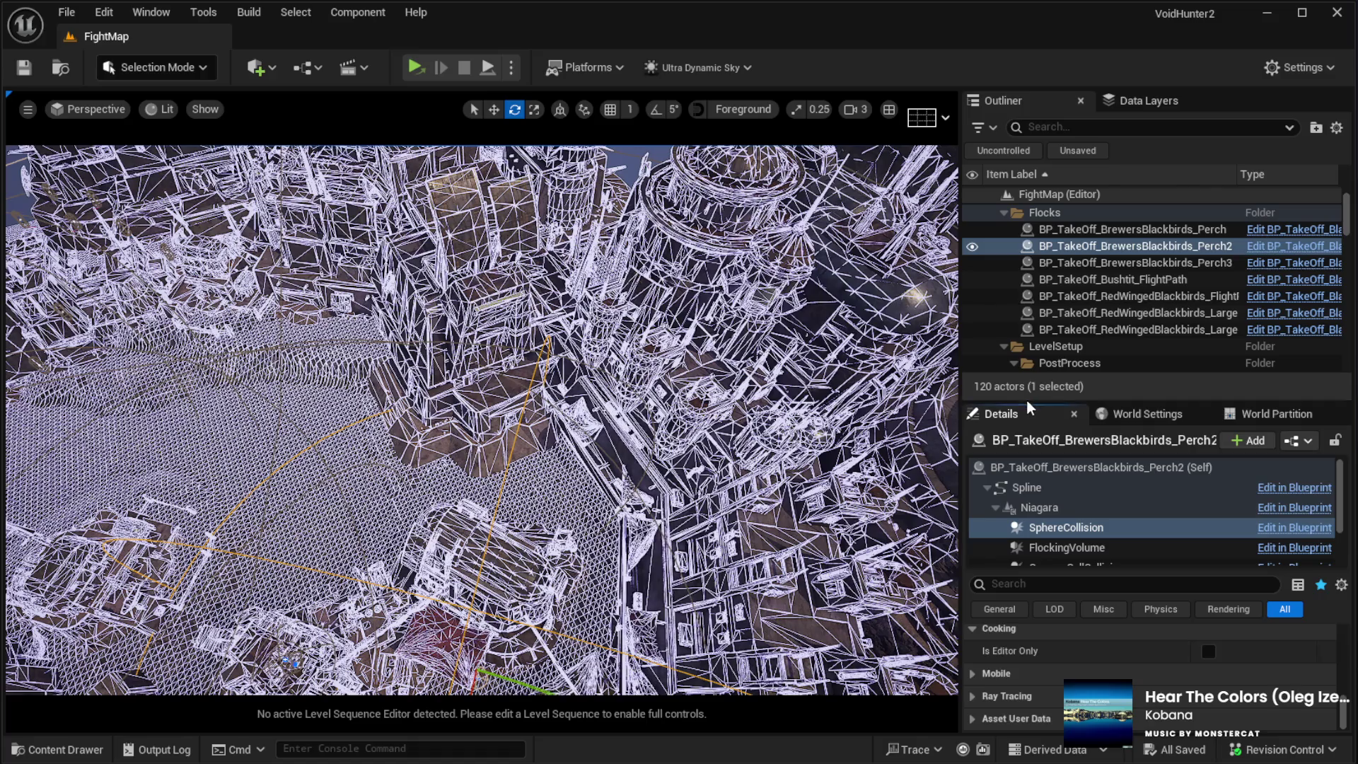
Step: Review SphereCollision's collision responses and 5150.0 Sphere Radius, then focus the Perch2 flock
{"action": "left_click_drag", "start_coordinate": [1025, 399], "coordinate": [1032, 255]}
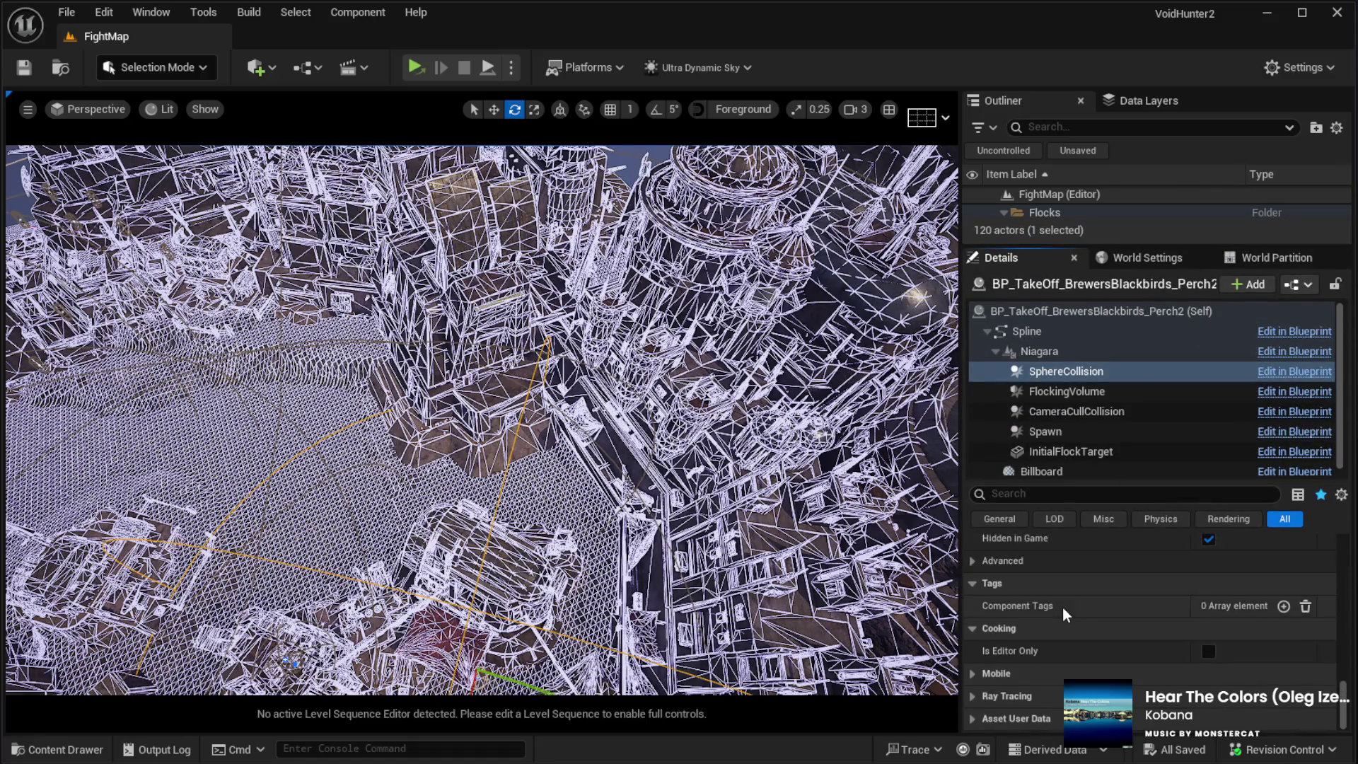
{"action": "scroll", "coordinate": [1062, 608], "scroll_direction": "down", "scroll_amount": 5}
{"action": "scroll", "coordinate": [1069, 633], "scroll_direction": "up", "scroll_amount": 6}
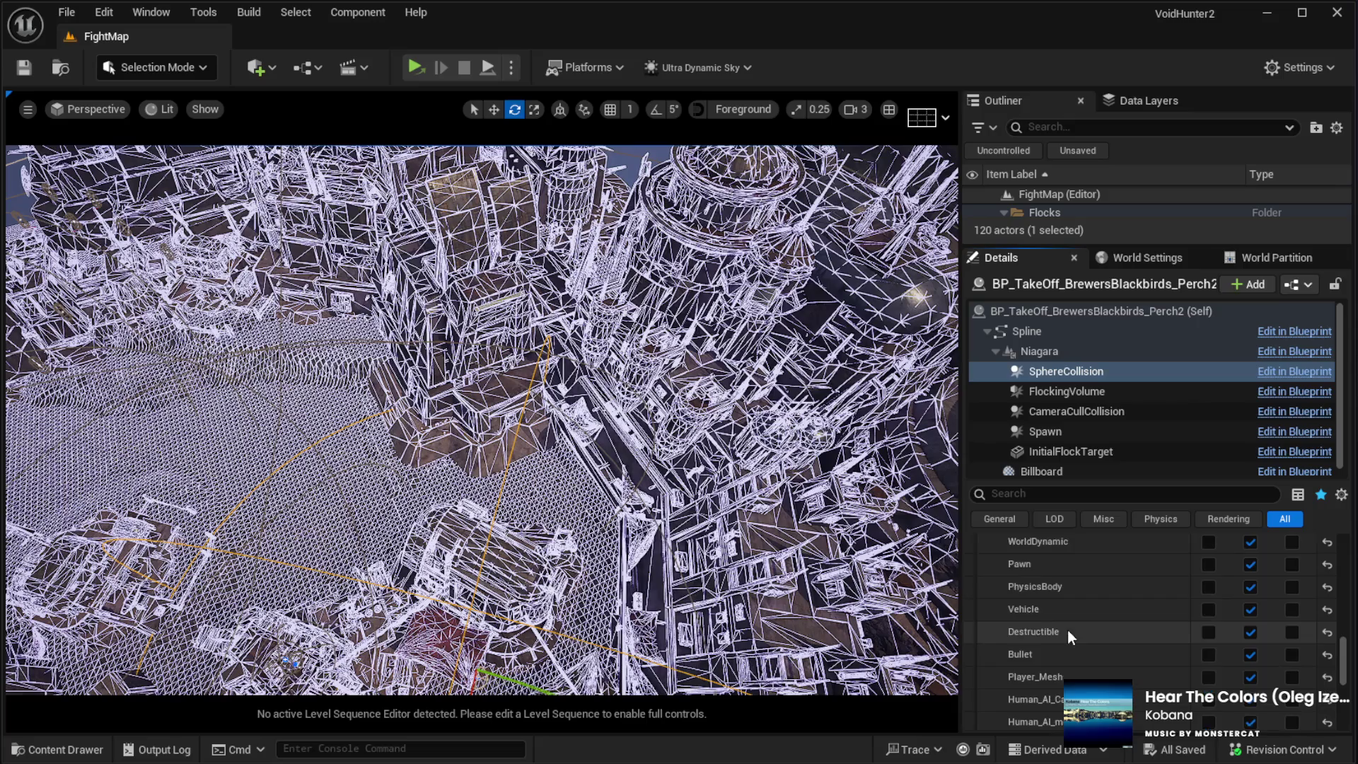
{"action": "scroll", "coordinate": [1069, 632], "scroll_direction": "up", "scroll_amount": 1}
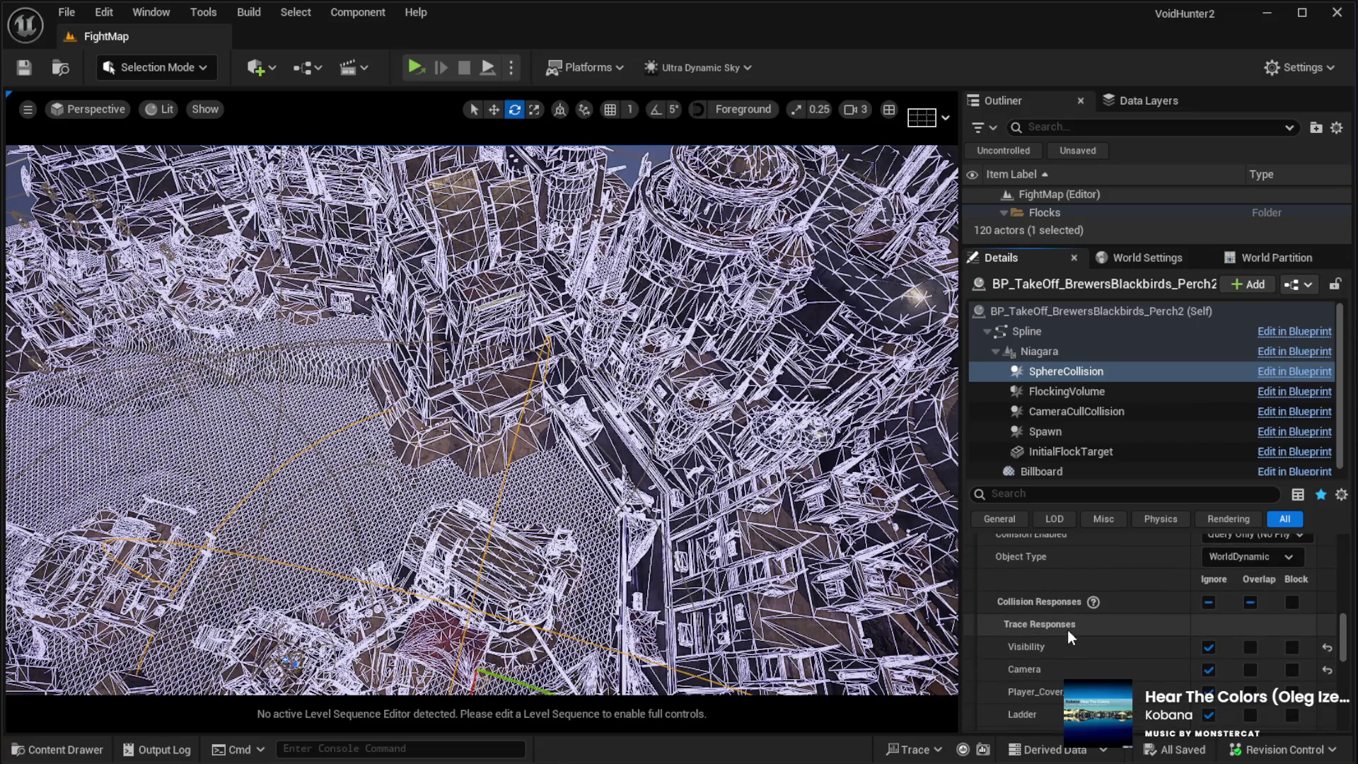
{"action": "scroll", "coordinate": [1066, 628], "scroll_direction": "down", "scroll_amount": 10}
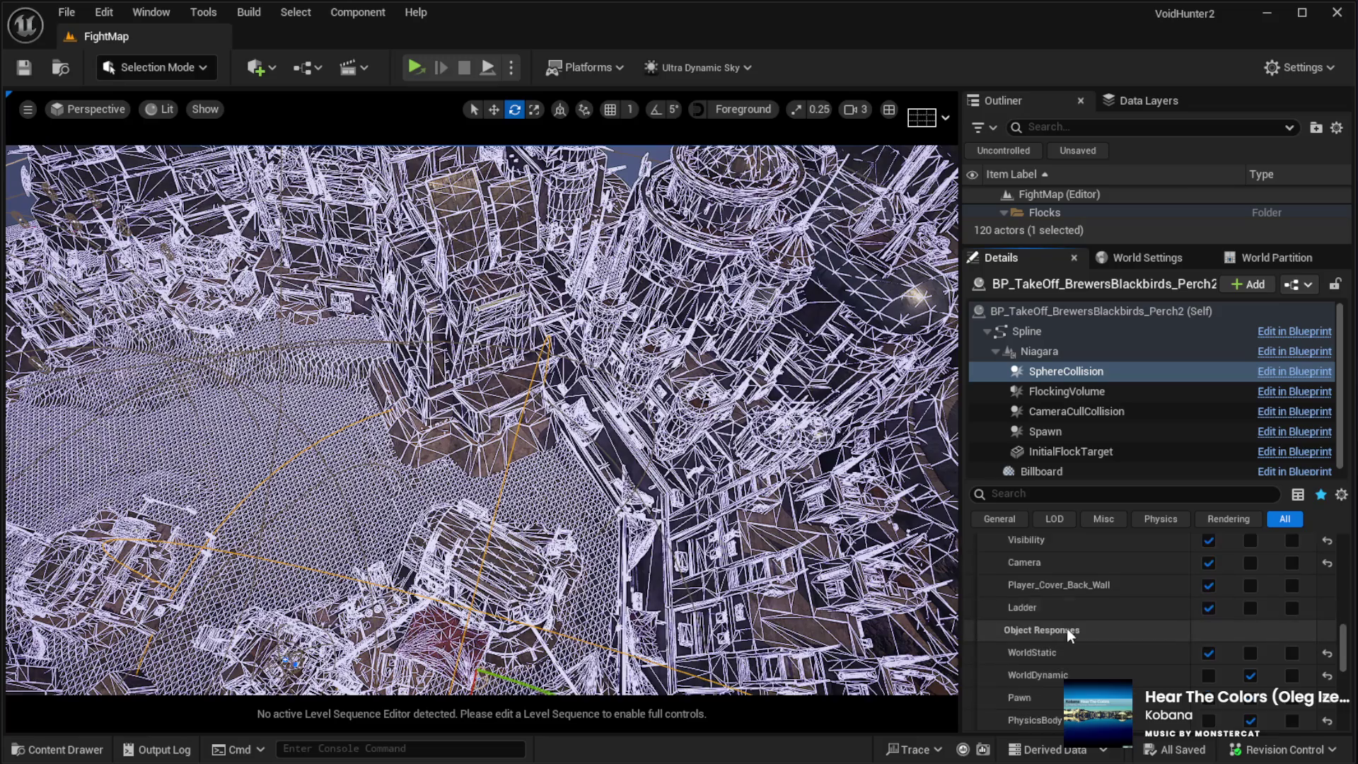
{"action": "scroll", "coordinate": [1066, 626], "scroll_direction": "down", "scroll_amount": 5}
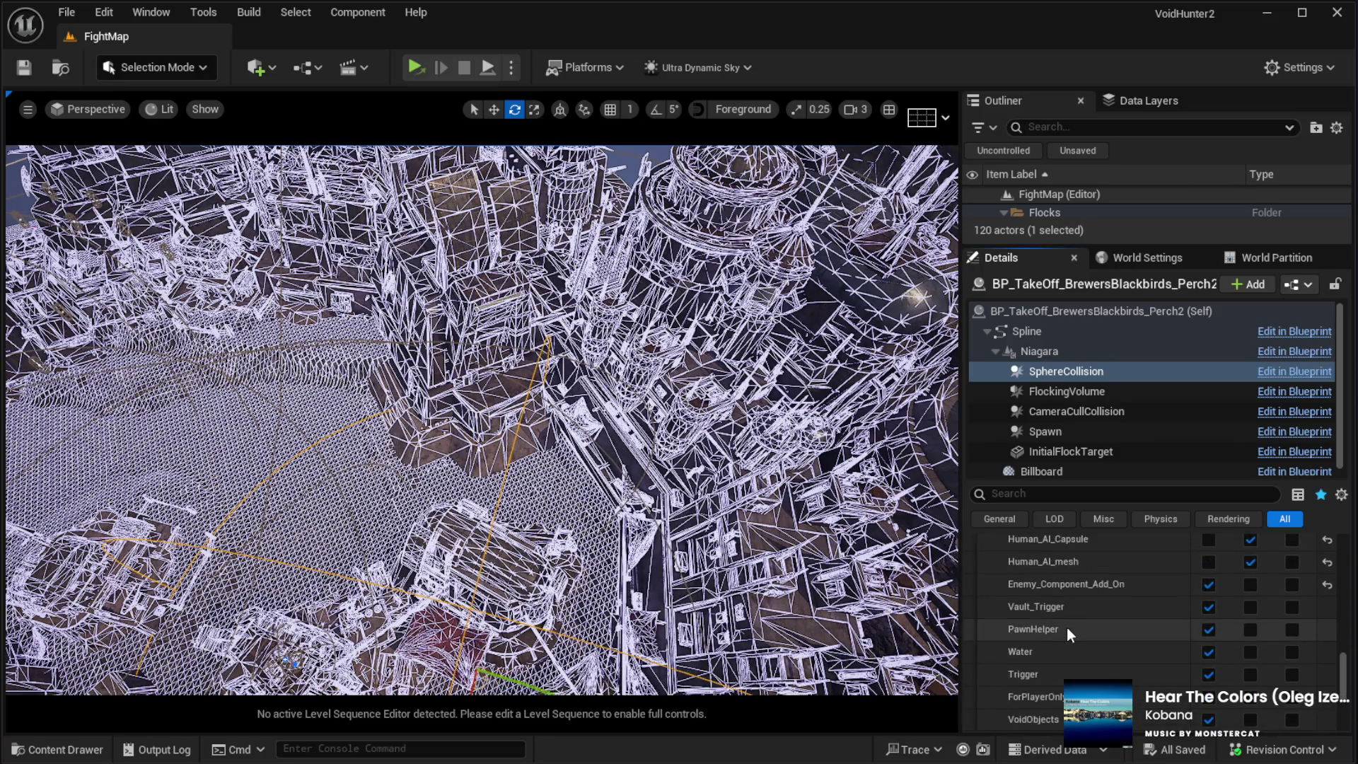
{"action": "scroll", "coordinate": [1067, 627], "scroll_direction": "down", "scroll_amount": 1}
{"action": "scroll", "coordinate": [1066, 626], "scroll_direction": "up", "scroll_amount": 6}
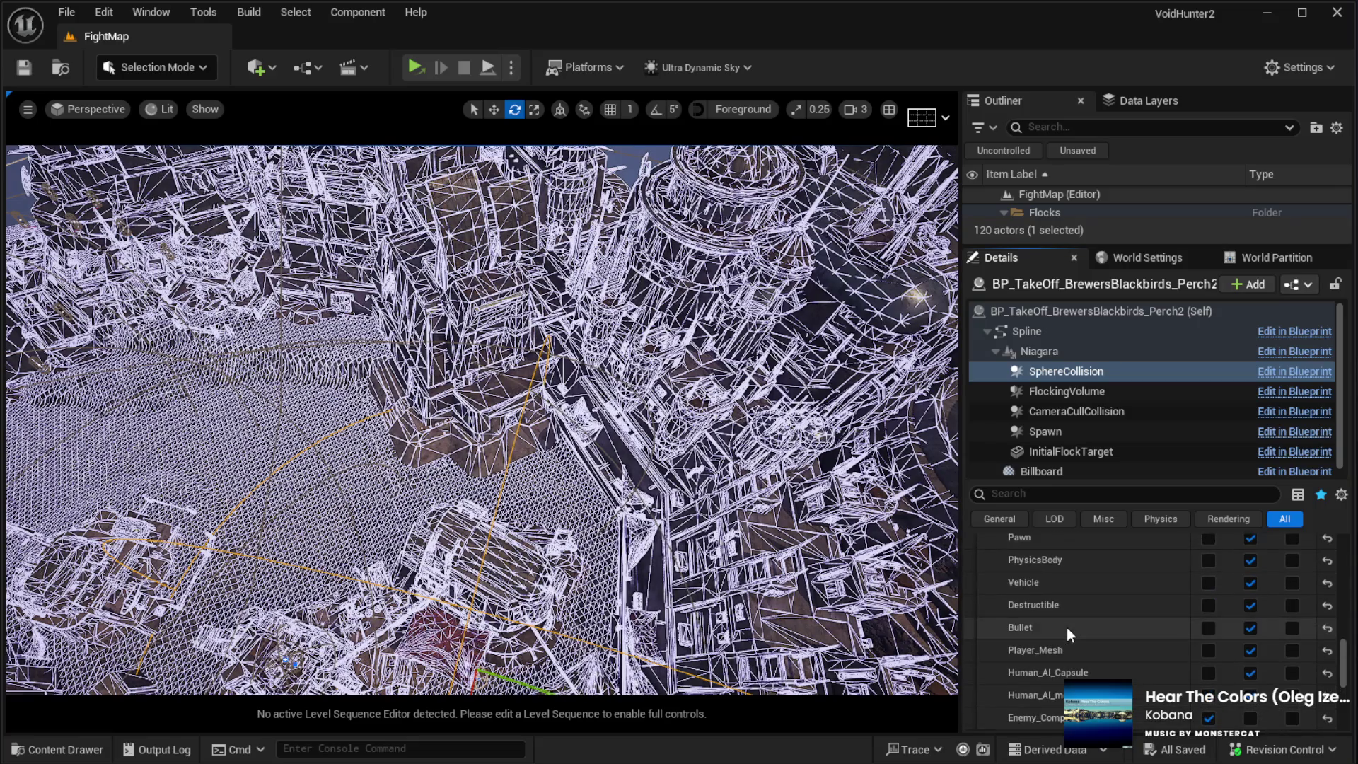
{"action": "scroll", "coordinate": [1066, 627], "scroll_direction": "up", "scroll_amount": 1}
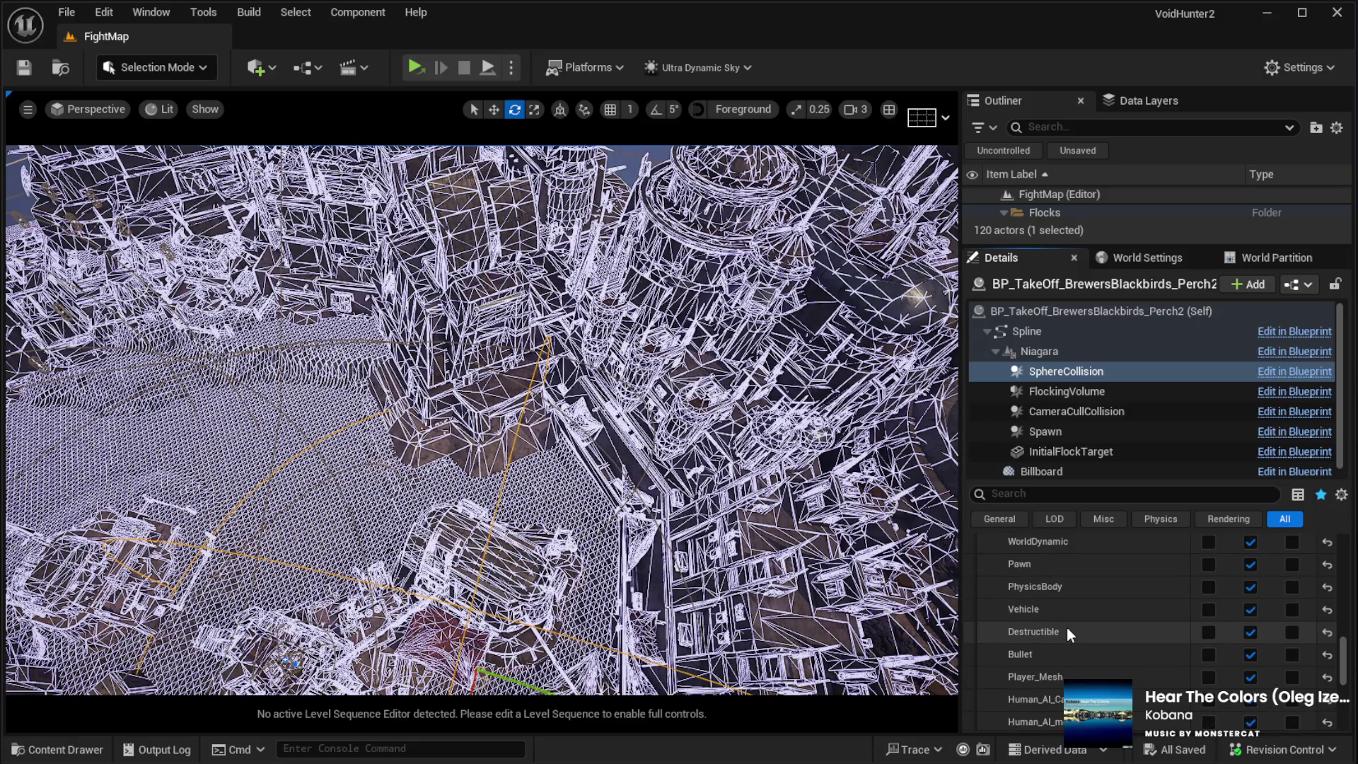
{"action": "scroll", "coordinate": [1084, 636], "scroll_direction": "up", "scroll_amount": 4}
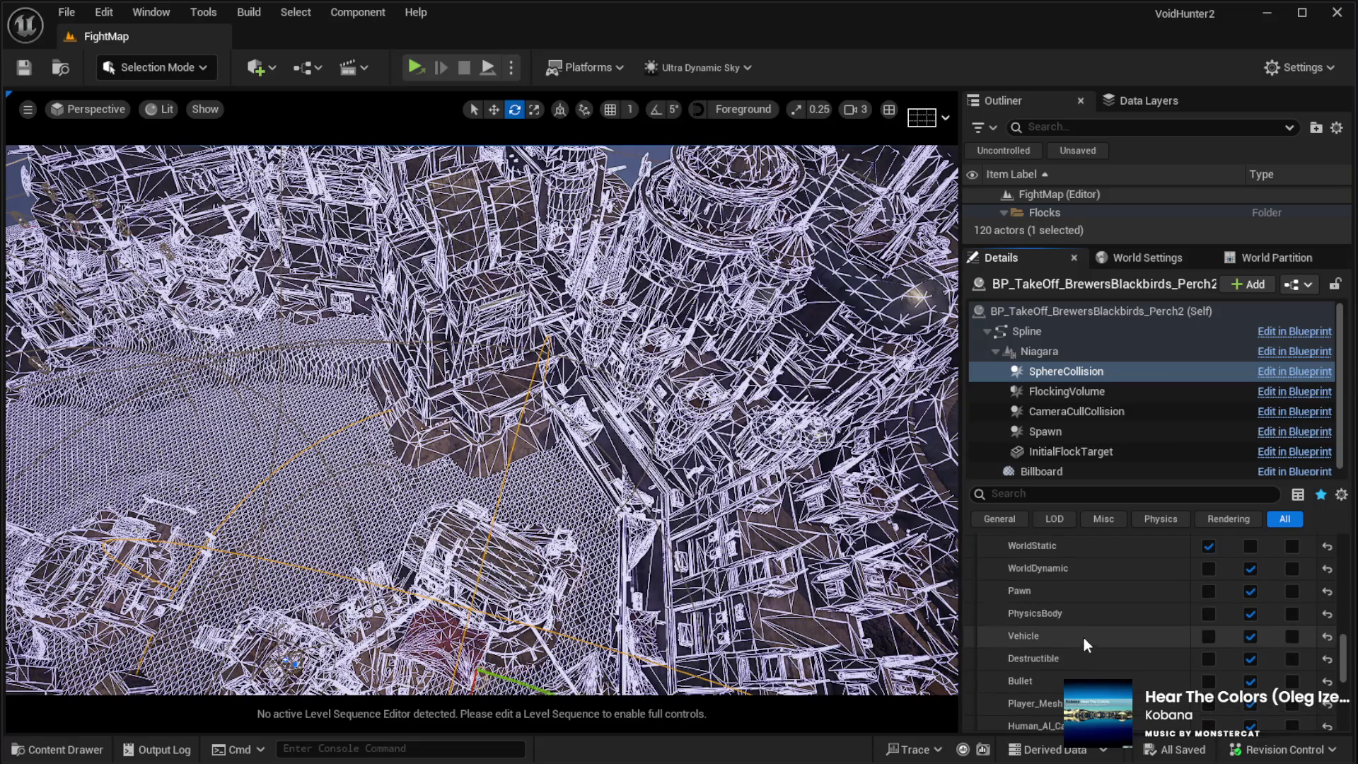
{"action": "scroll", "coordinate": [1079, 647], "scroll_direction": "up", "scroll_amount": 15}
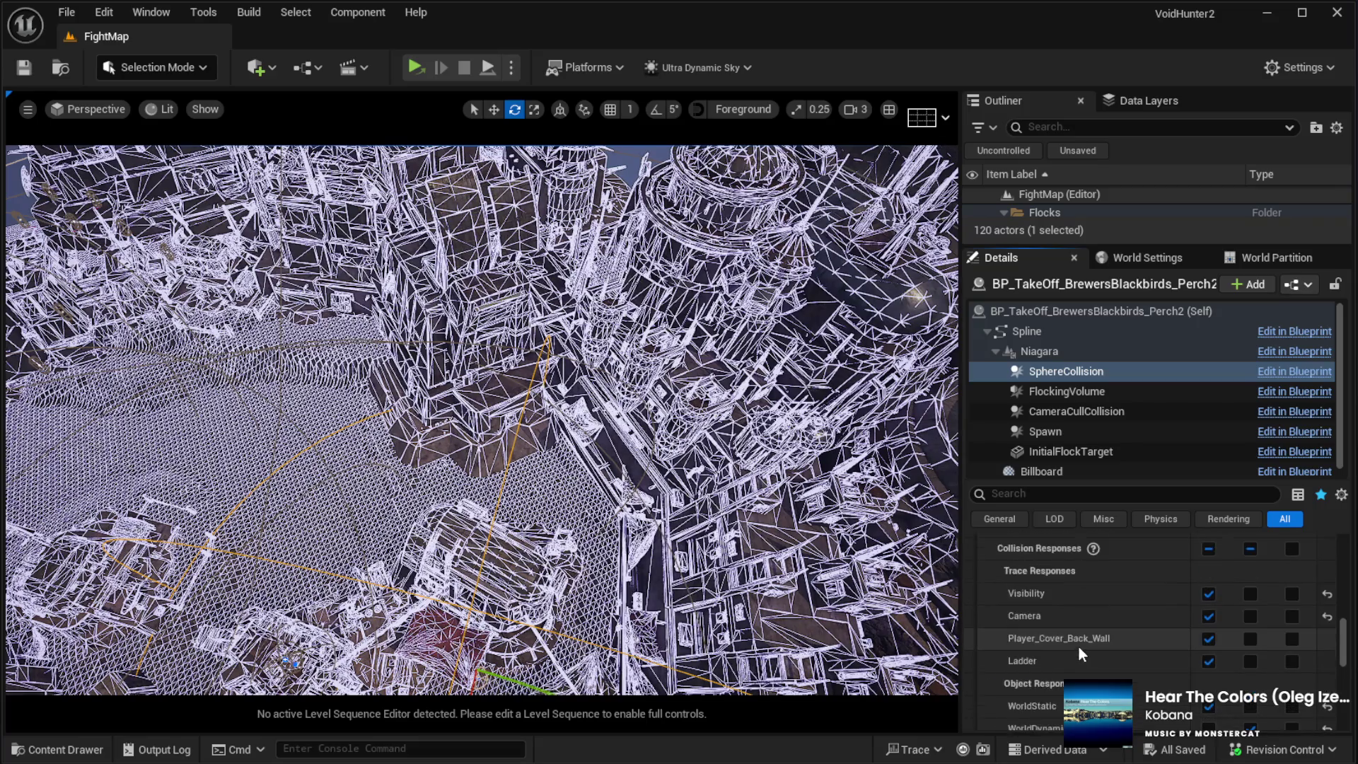
{"action": "scroll", "coordinate": [1079, 649], "scroll_direction": "up", "scroll_amount": 15}
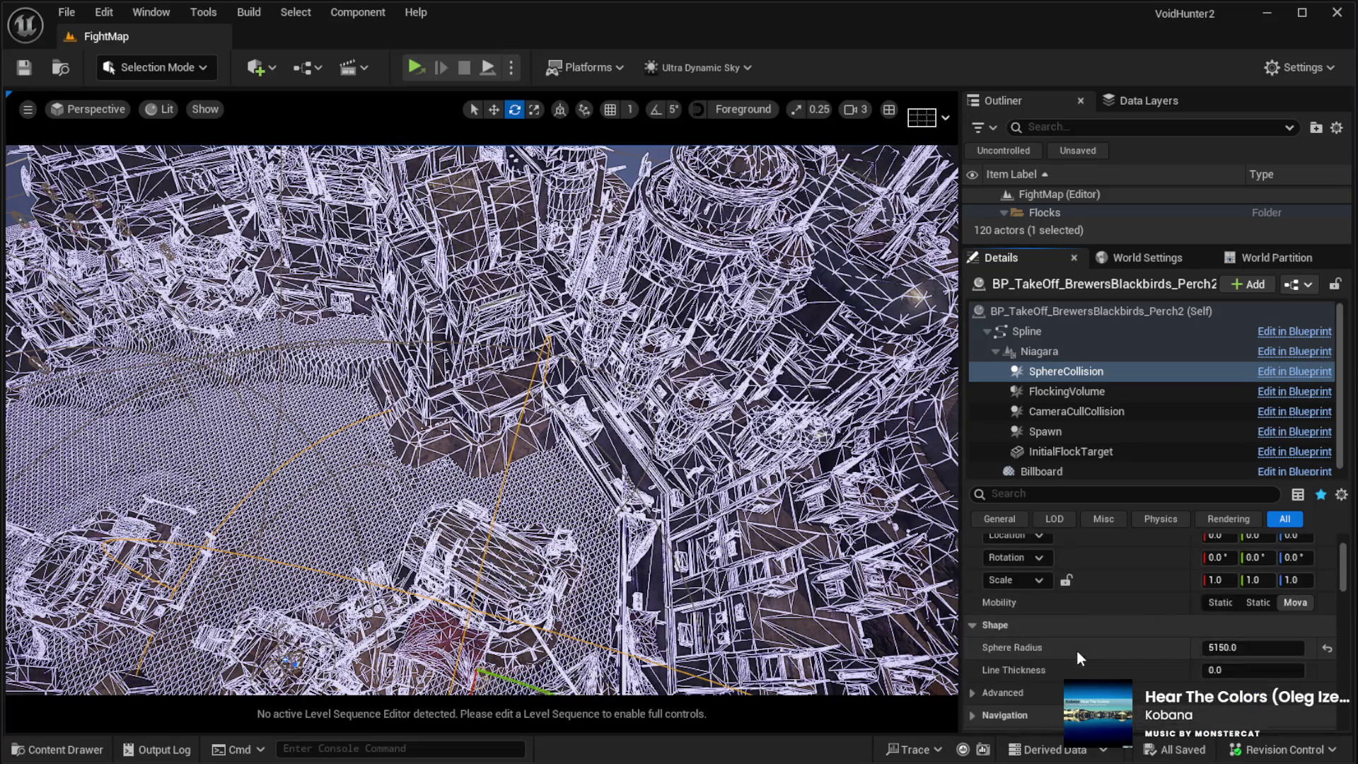
{"action": "key", "text": "f"}
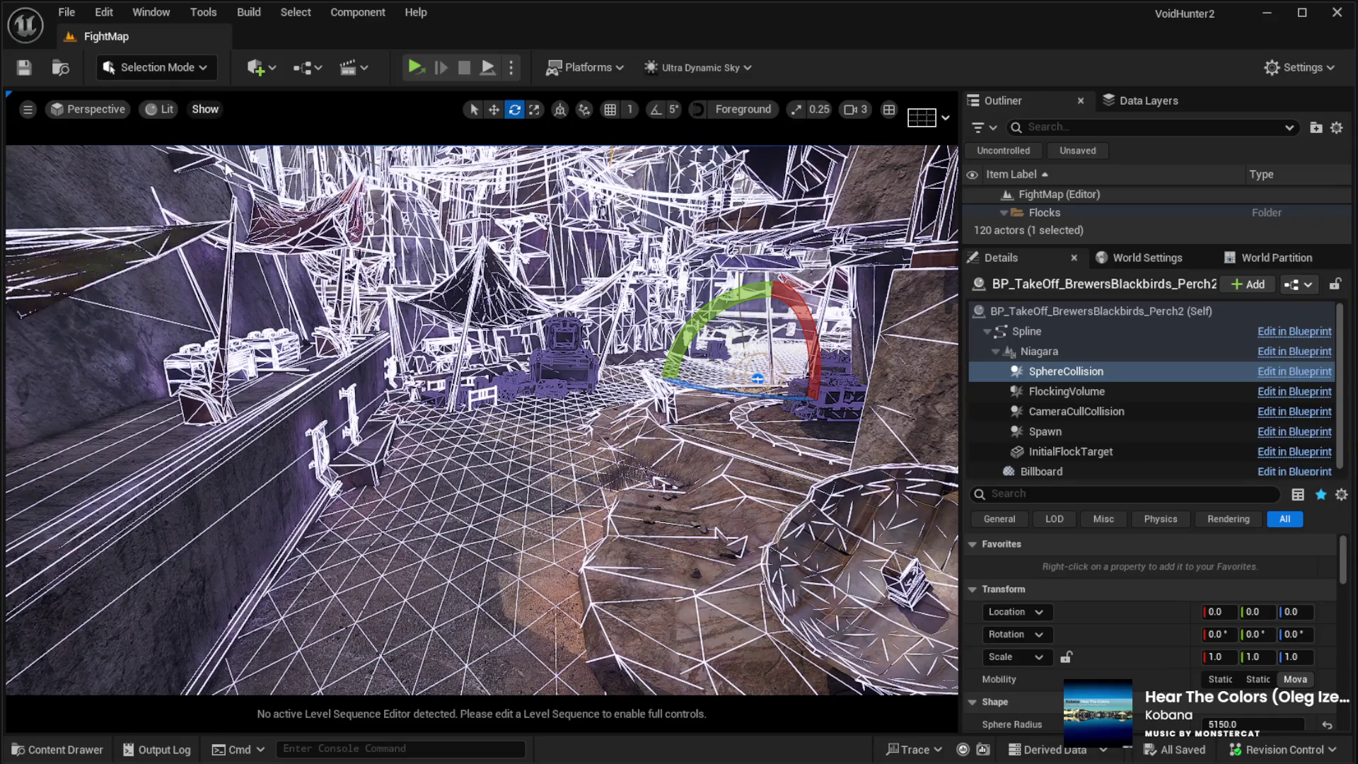
Step: Find PlayerStart in the Outliner and drop it onto the street floor
{"action": "type", "text": "START"}
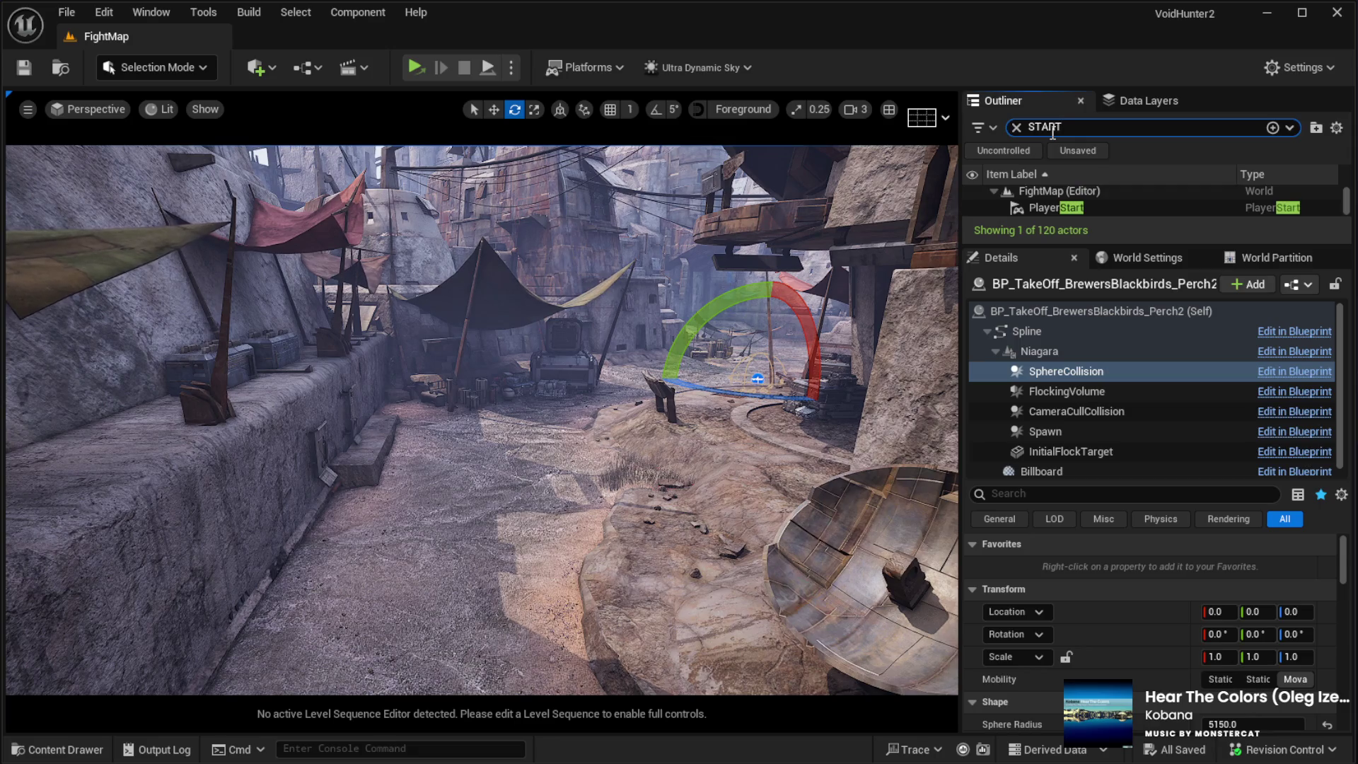
{"action": "left_click", "coordinate": [1047, 205]}
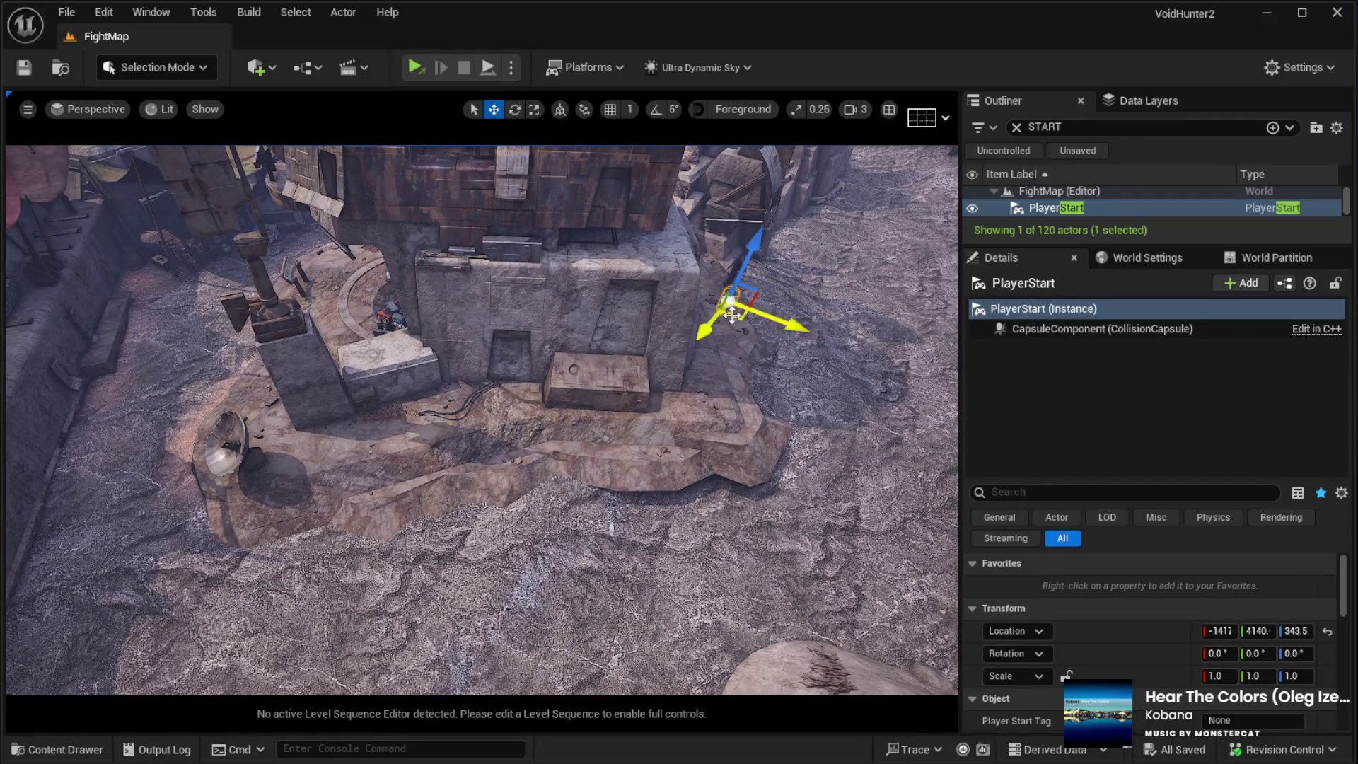
{"action": "mouse_move", "coordinate": [737, 318]}
{"action": "left_mouse_down"}
{"action": "mouse_move", "coordinate": [156, 506]}
{"action": "mouse_move", "coordinate": [99, 460]}
{"action": "left_mouse_up"}
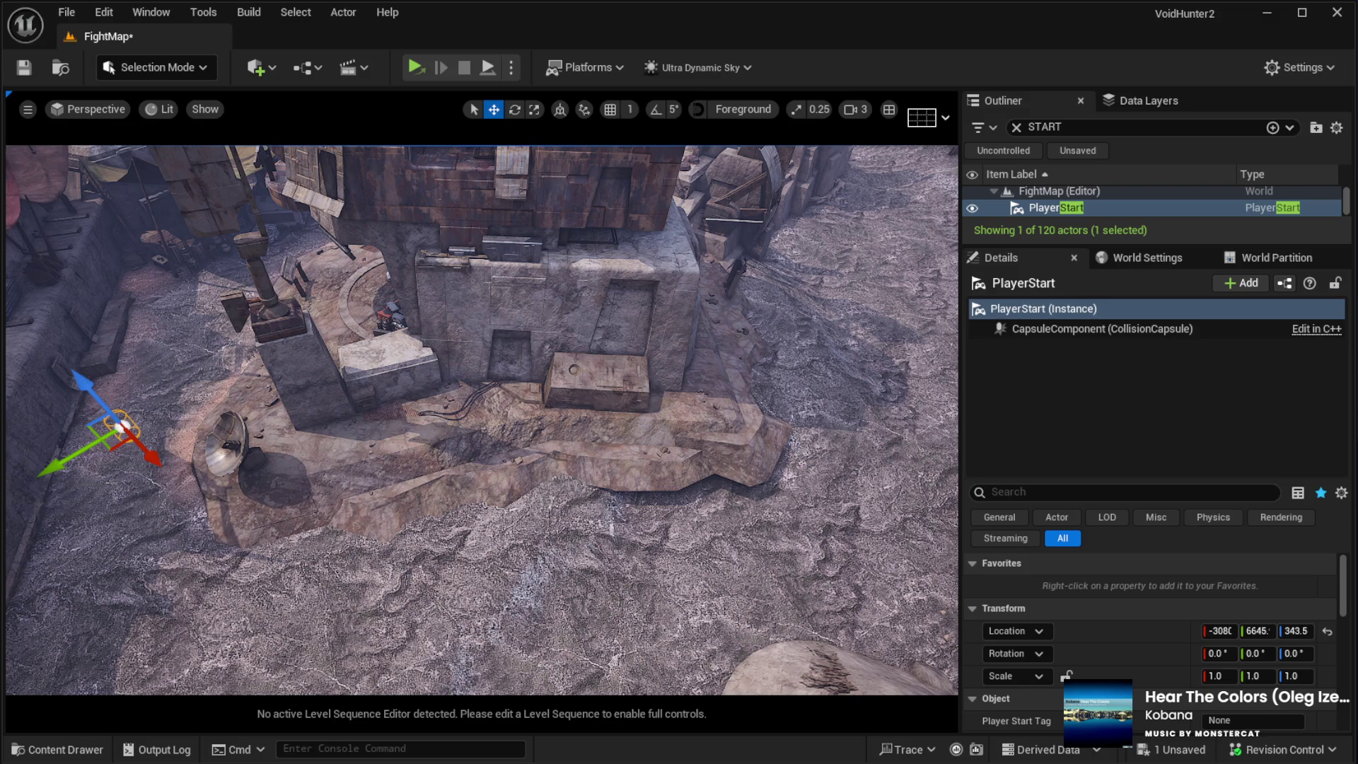
{"action": "key", "text": "End"}
{"action": "key", "text": "f"}
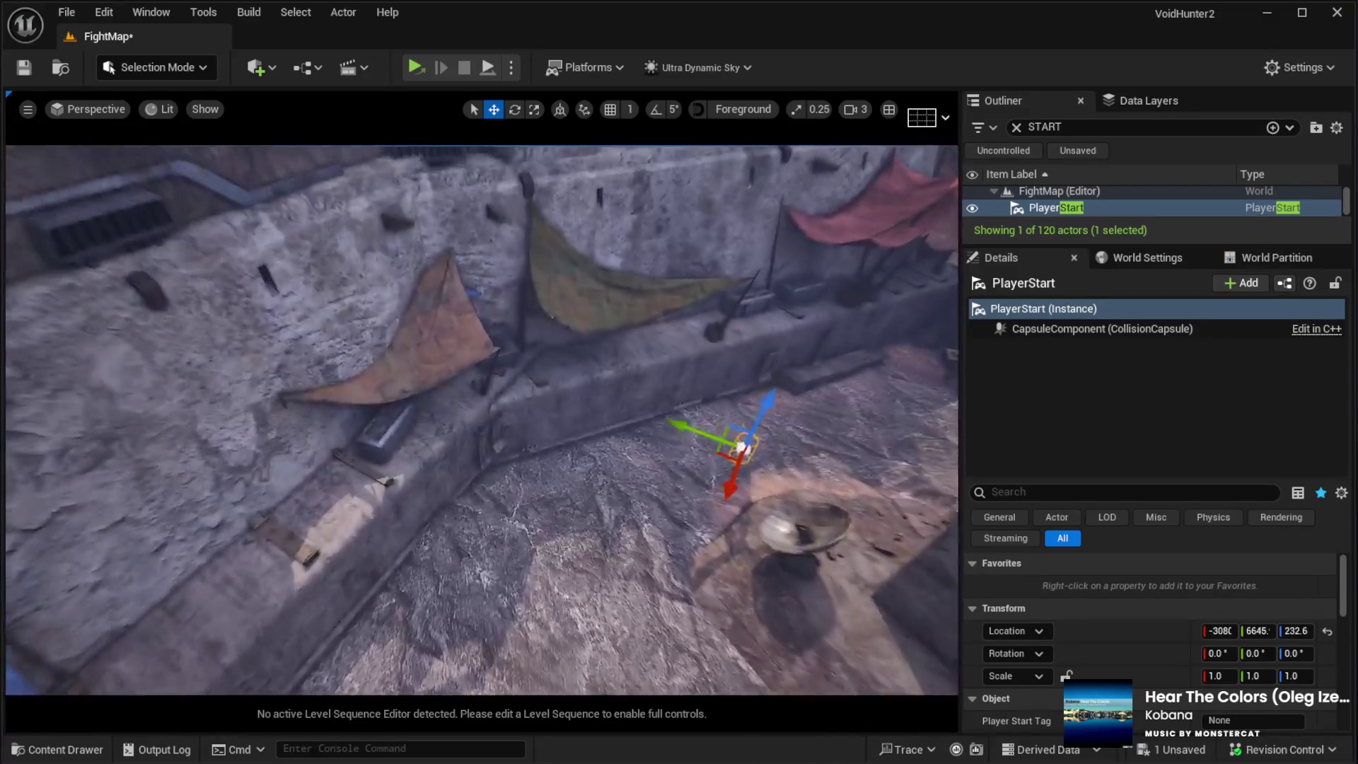
Step: Rotate PlayerStart around Z to face down the street and start a play-test
{"action": "key", "text": "e"}
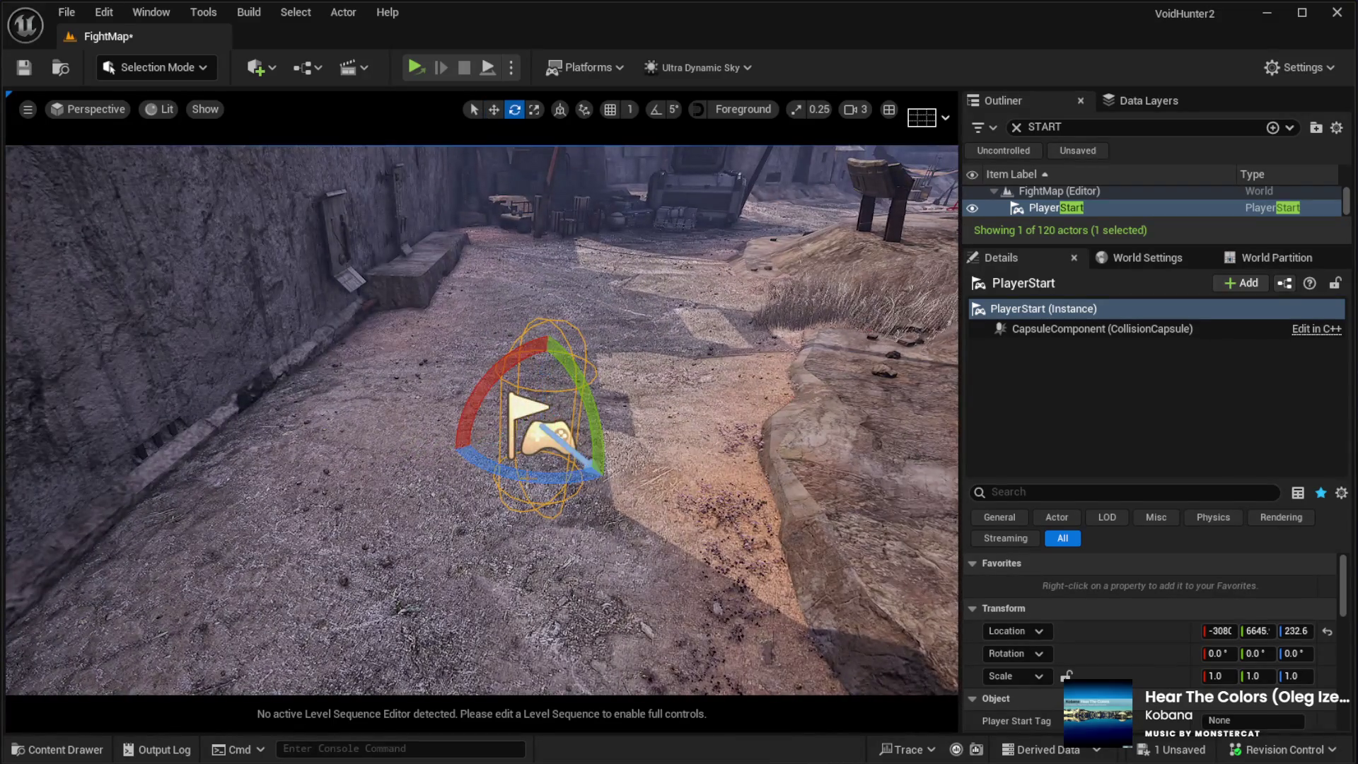
{"action": "left_click_drag", "start_coordinate": [502, 467], "coordinate": [563, 473]}
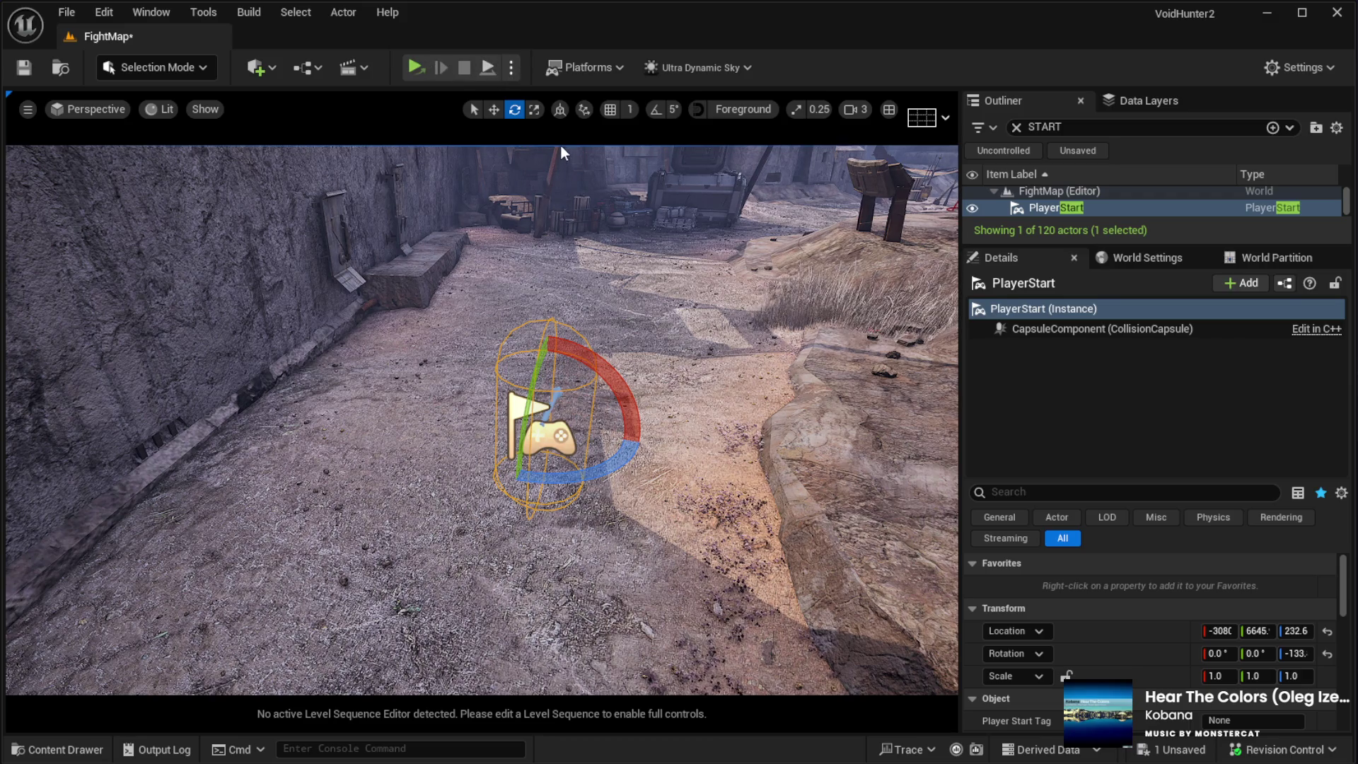
{"action": "key", "text": "alt+p"}
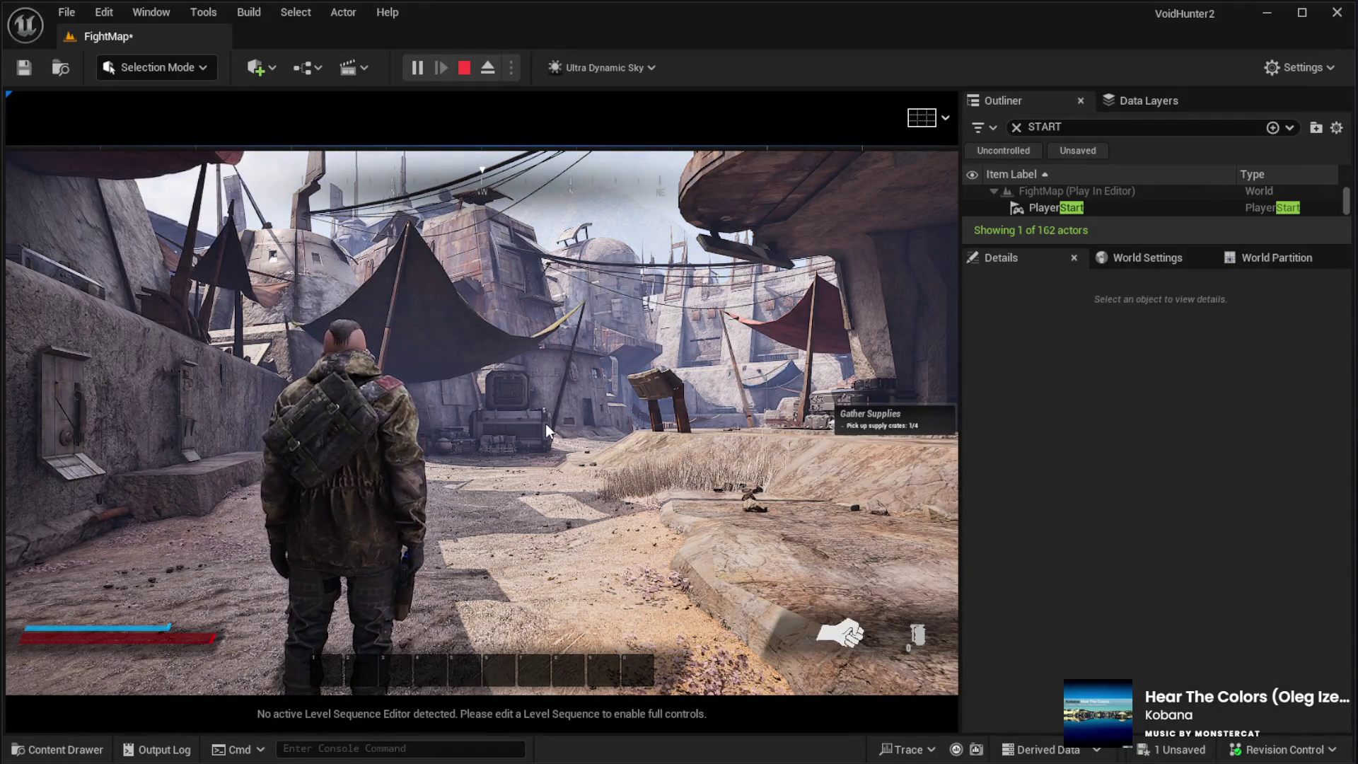
Step: Run the character down the street from the new PlayerStart, then end the play-test and view the wall and crates
{"action": "left_click", "coordinate": [527, 418]}
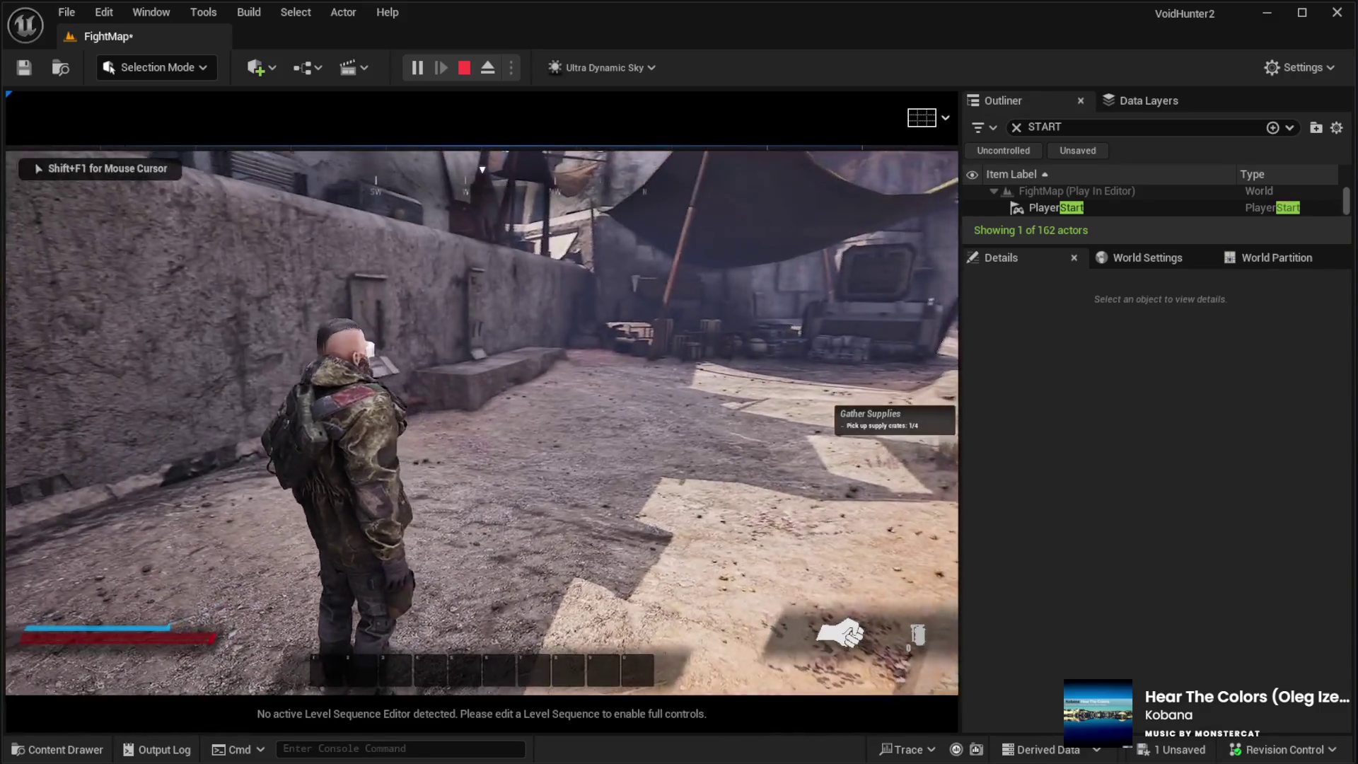
{"action": "key", "text": "w"}
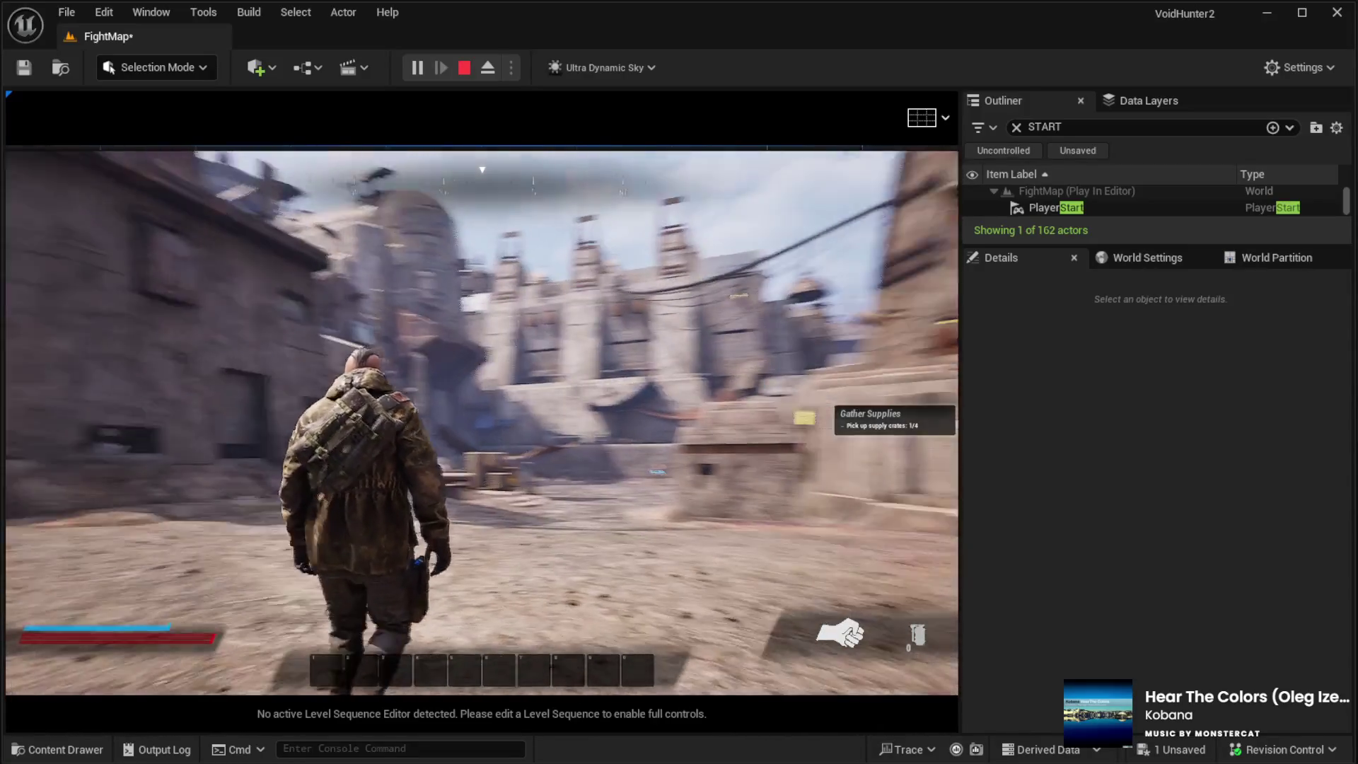
{"action": "key", "text": "Escape"}
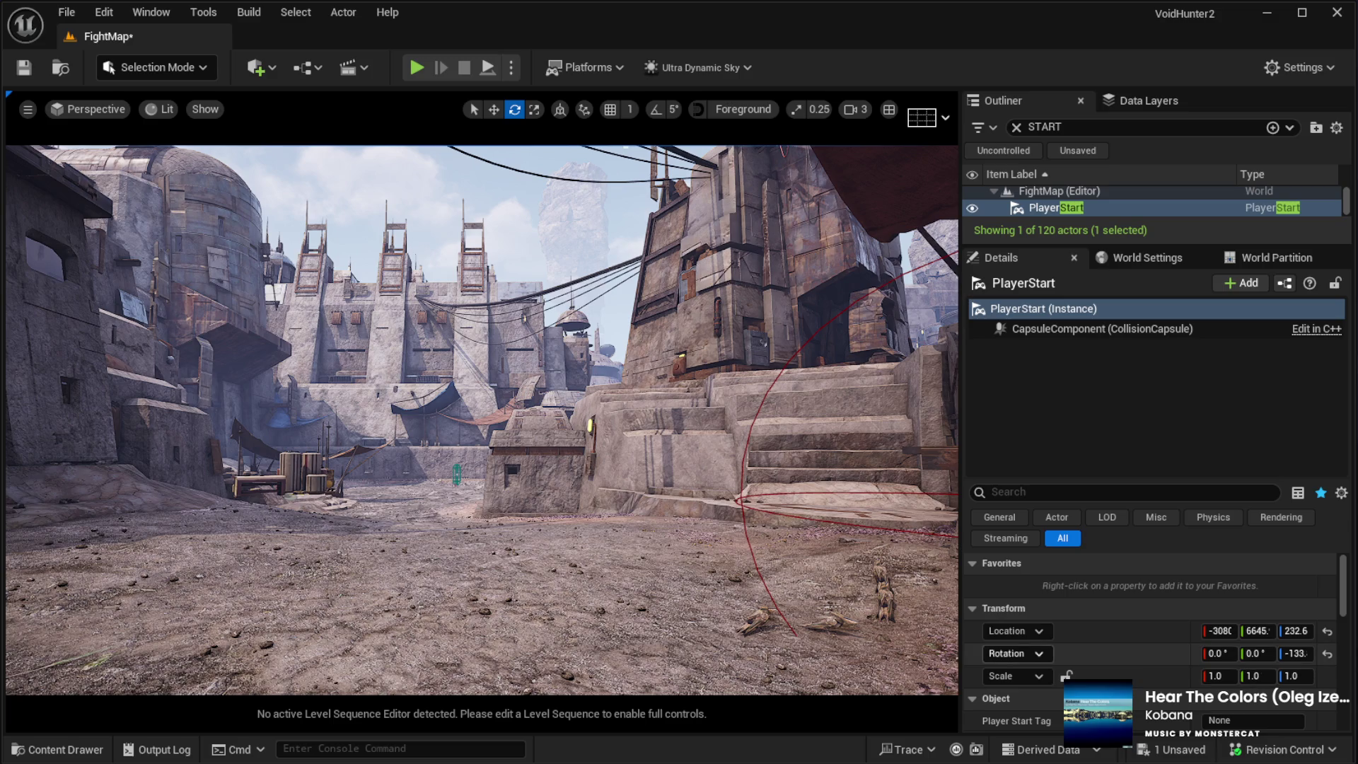
{"action": "key", "text": "f"}
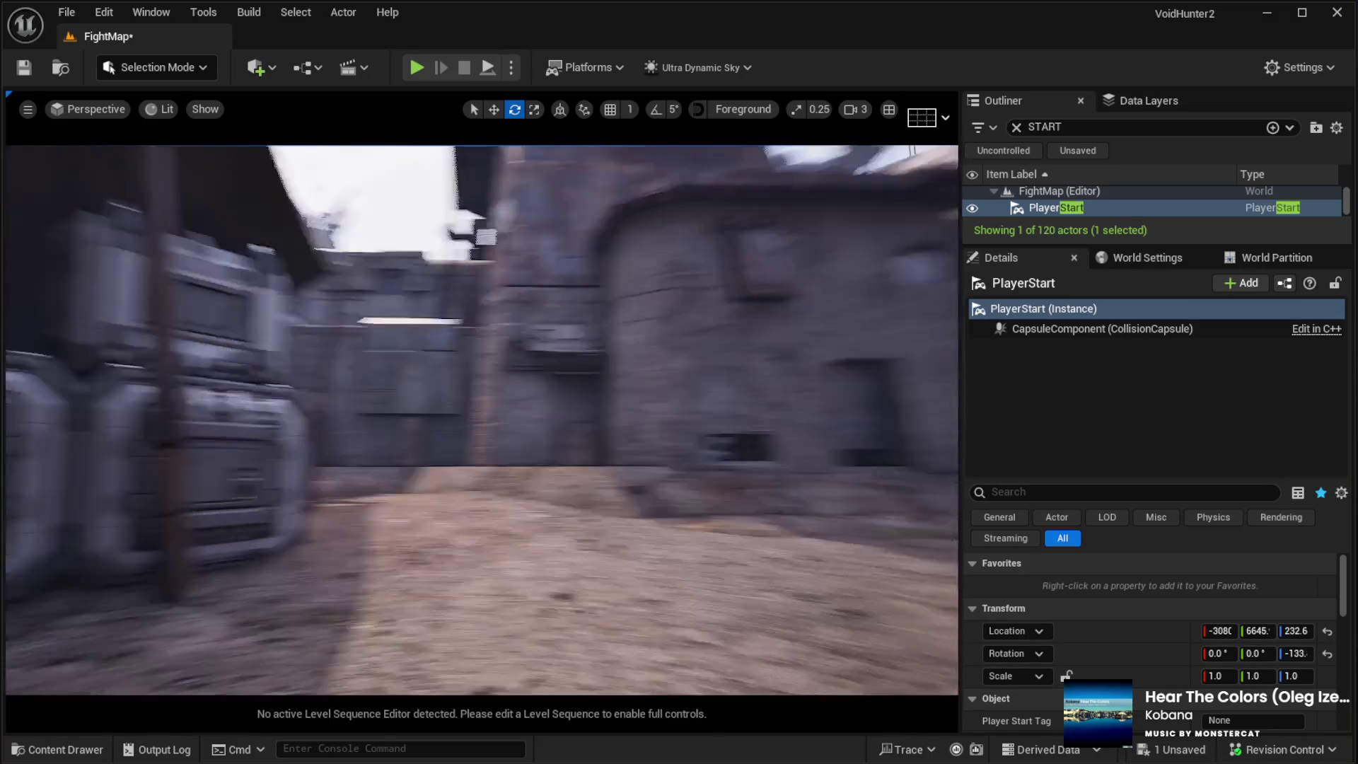